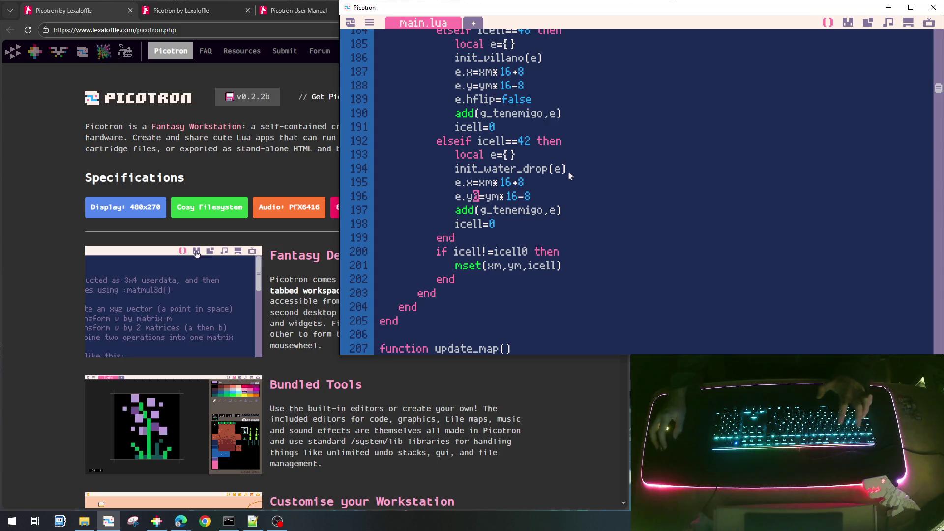
# Step: Run the cart, dismiss the runtime error, and find the water_drop functions in main.lua
pyautogui.hotkey('ctrl', 'r')
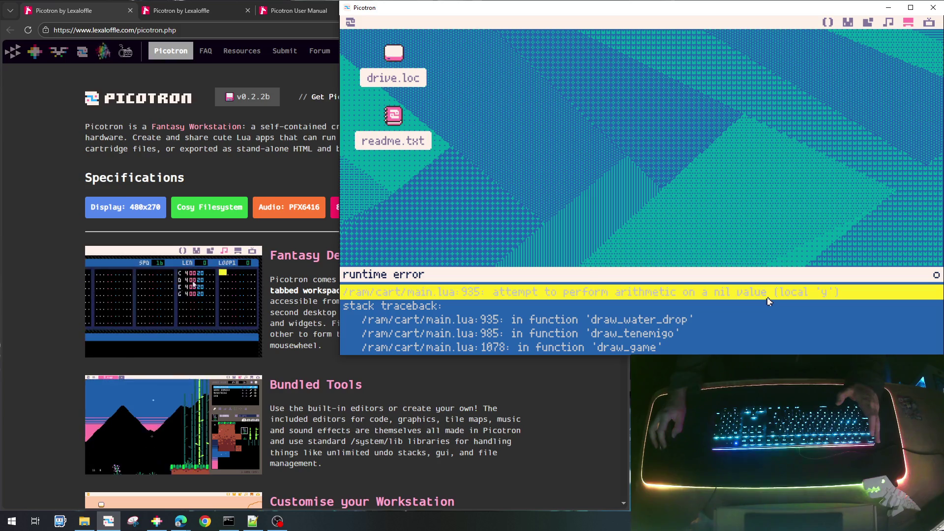
pyautogui.press('Escape')
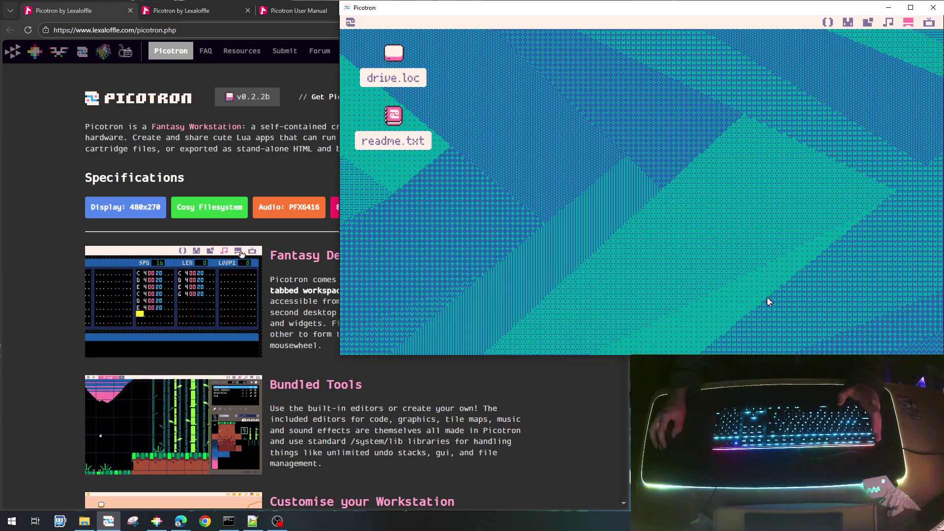
pyautogui.press('Escape')
pyautogui.press('Escape')
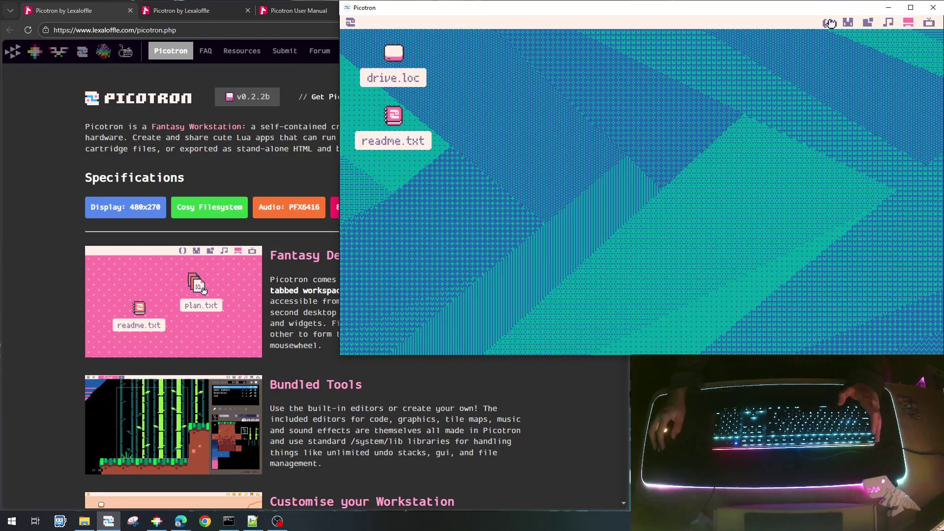
pyautogui.click(830, 24)
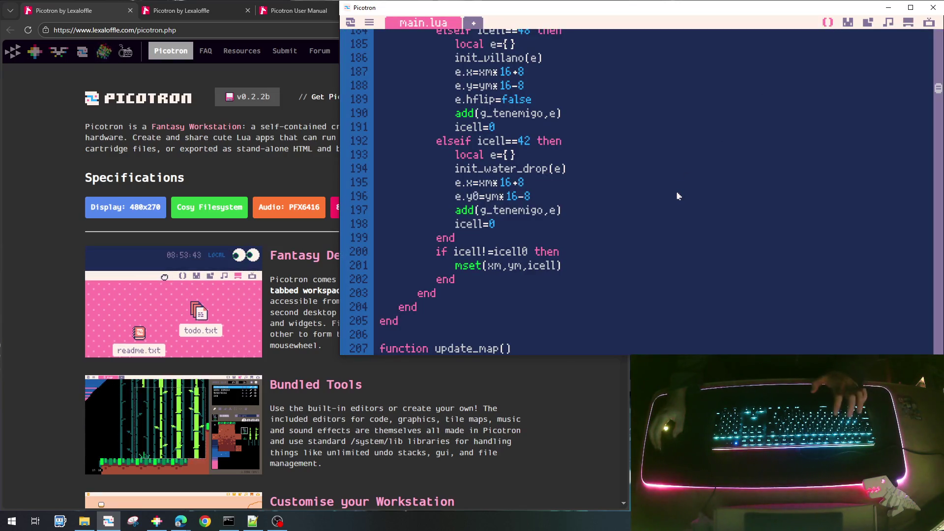
pyautogui.hotkey('ctrl', 'g')
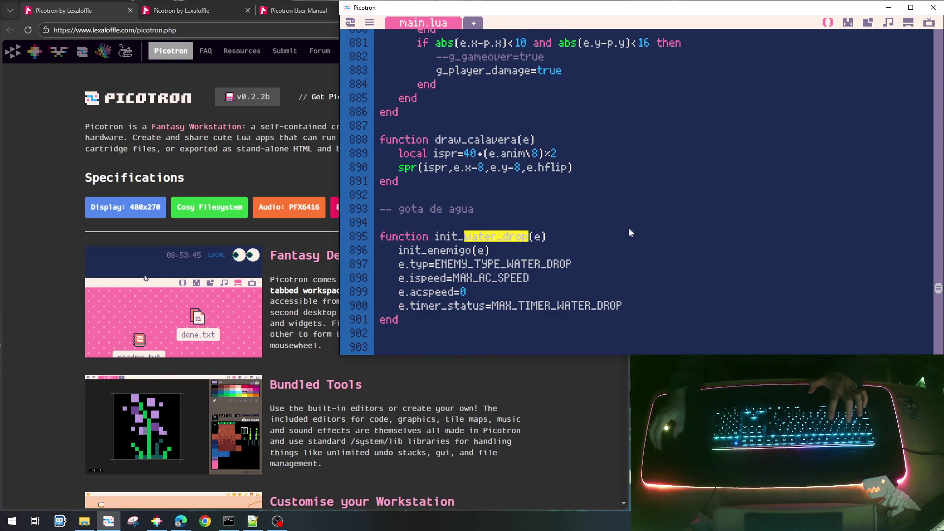
pyautogui.scroll(-15, 624, 238)
pyautogui.scroll(4, 623, 241)
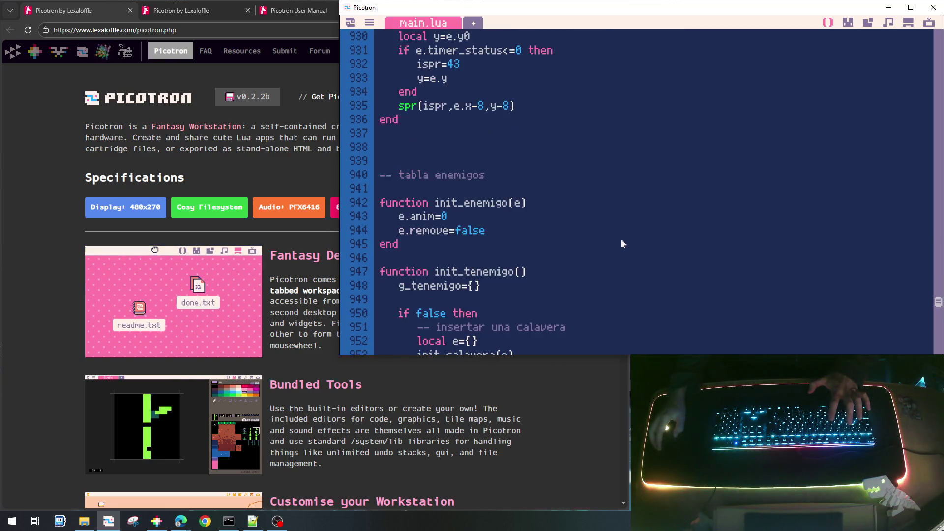
pyautogui.scroll(2, 624, 243)
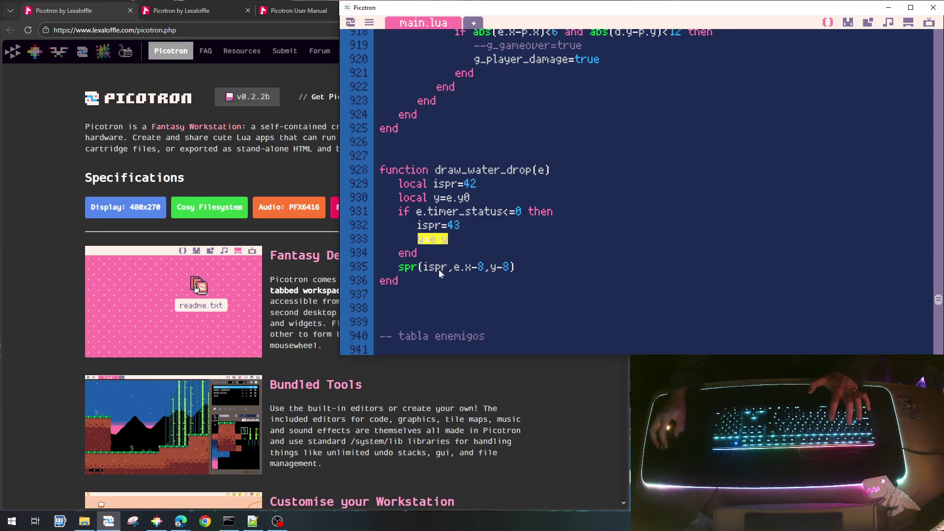
pyautogui.click(495, 271)
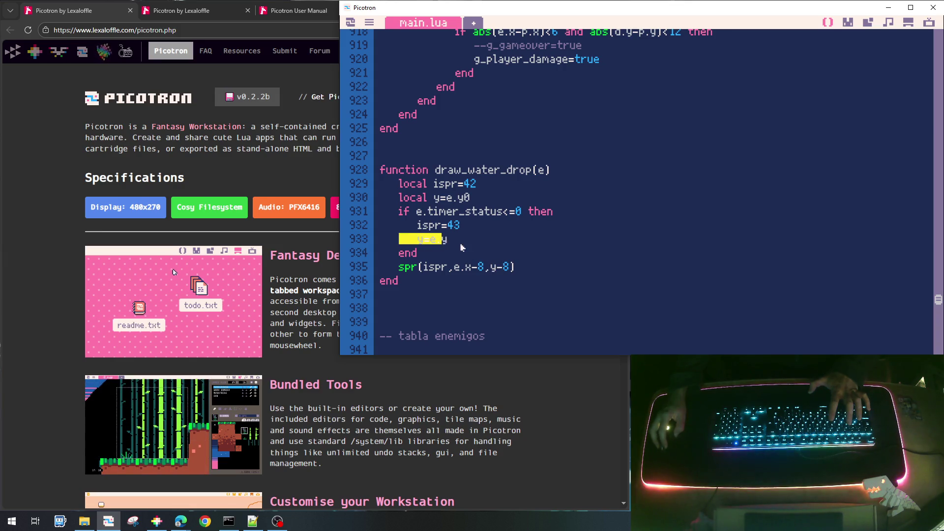
pyautogui.scroll(7, 542, 197)
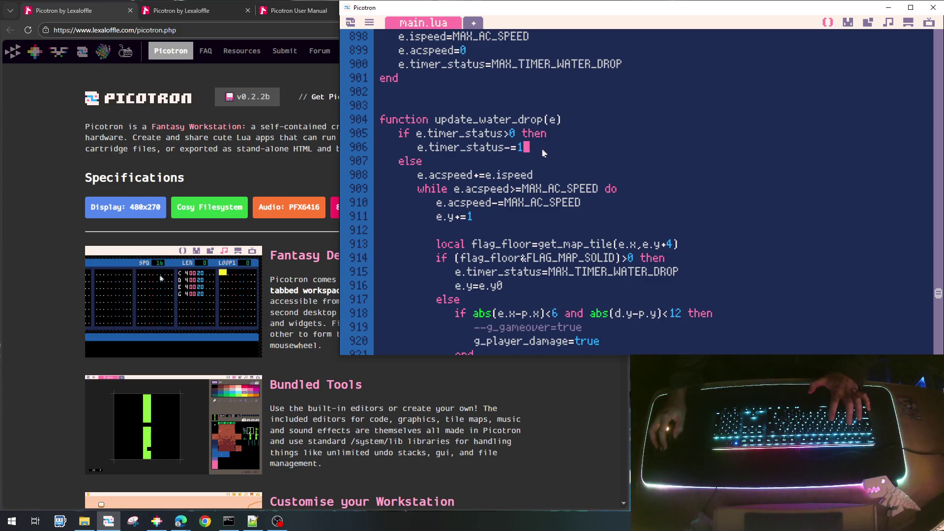
# Step: Add 'e.y=e.y0' below the timer decrement in update_water_drop, then save and run
pyautogui.press('Return')
pyautogui.write('e.y=e.y')
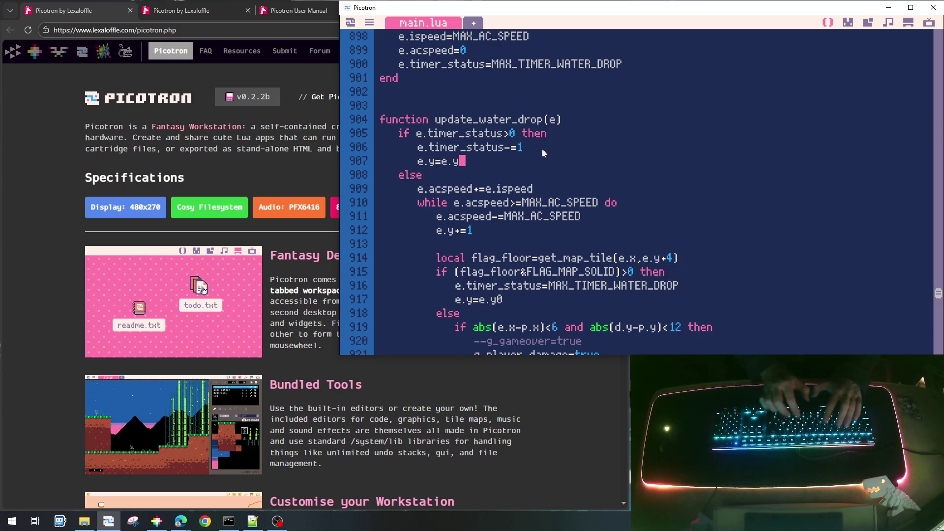
pyautogui.write('0')
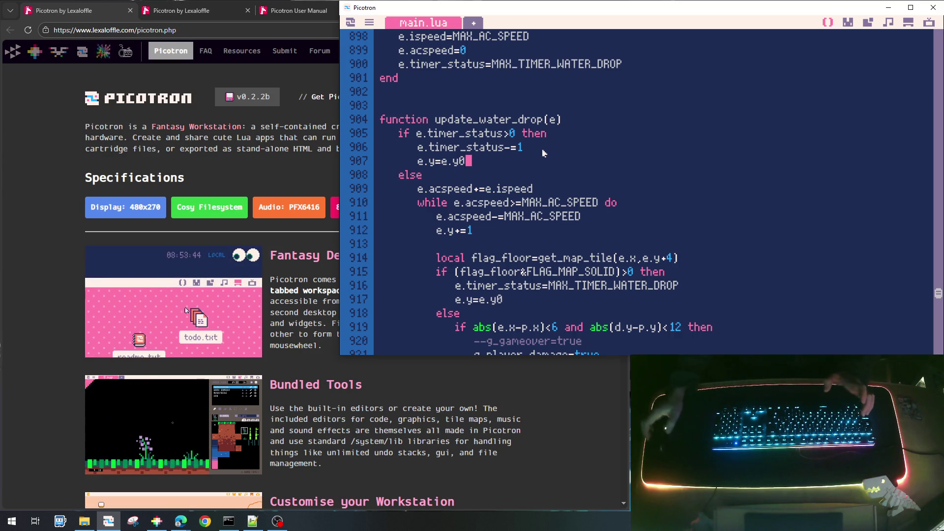
pyautogui.hotkey('ctrl', 's')
pyautogui.hotkey('ctrl', 'r')
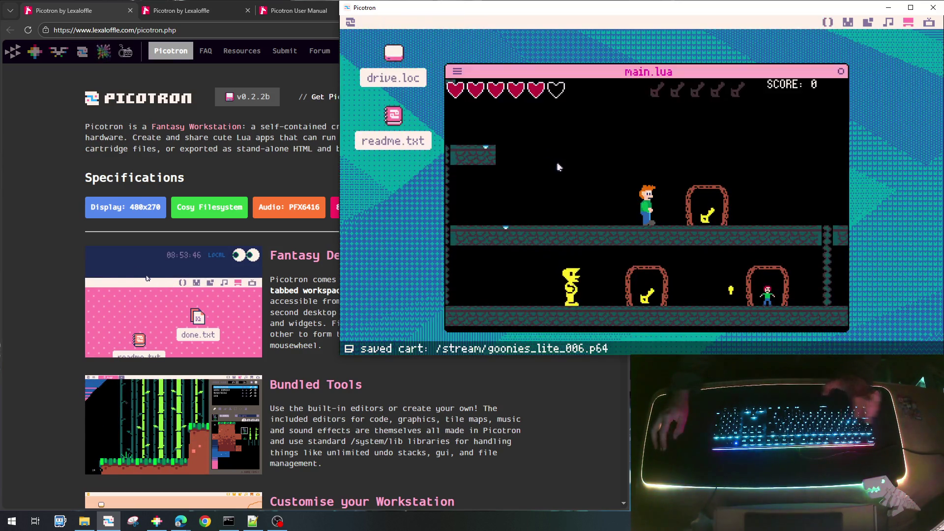
# Step: Walk the player left past the falling water drops, then quit back to main.lua
pyautogui.press('Left')
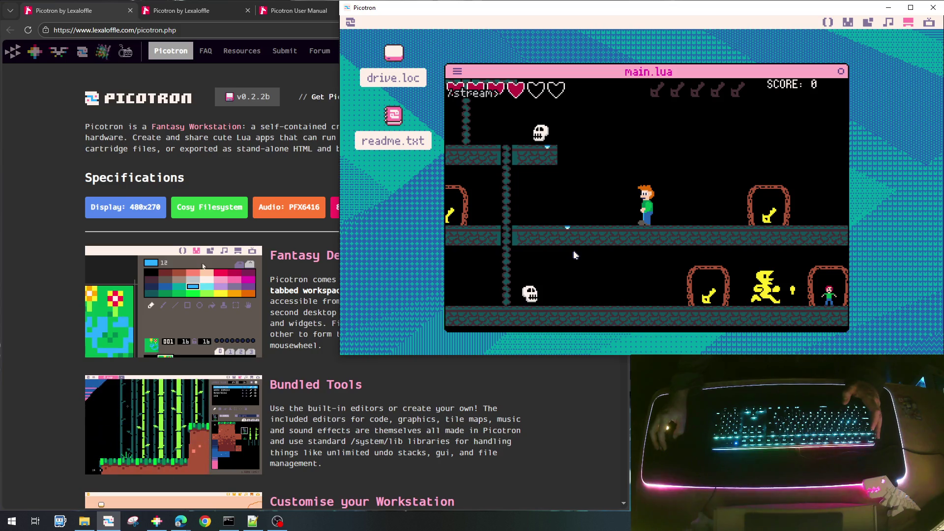
pyautogui.press('Escape')
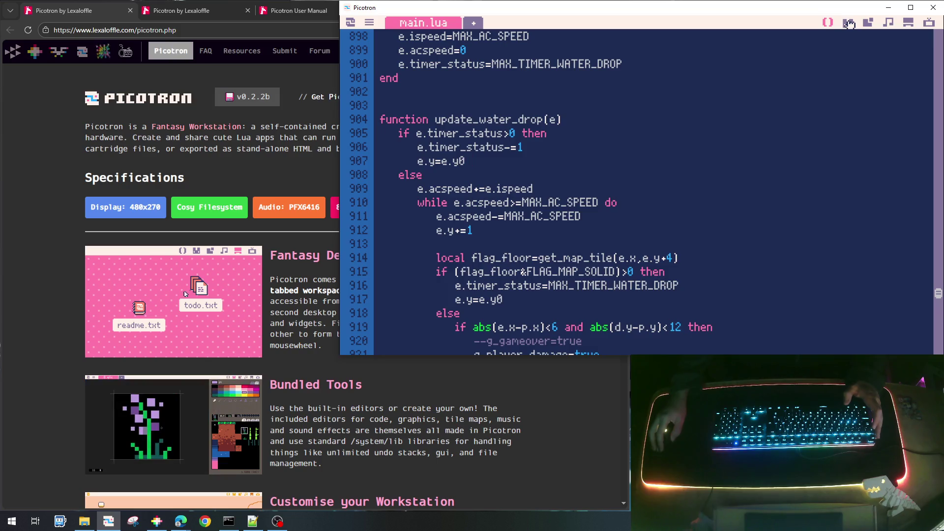
# Step: Check water drop sprite 42, then scroll main.lua to the spawn code on line 196
pyautogui.click(847, 22)
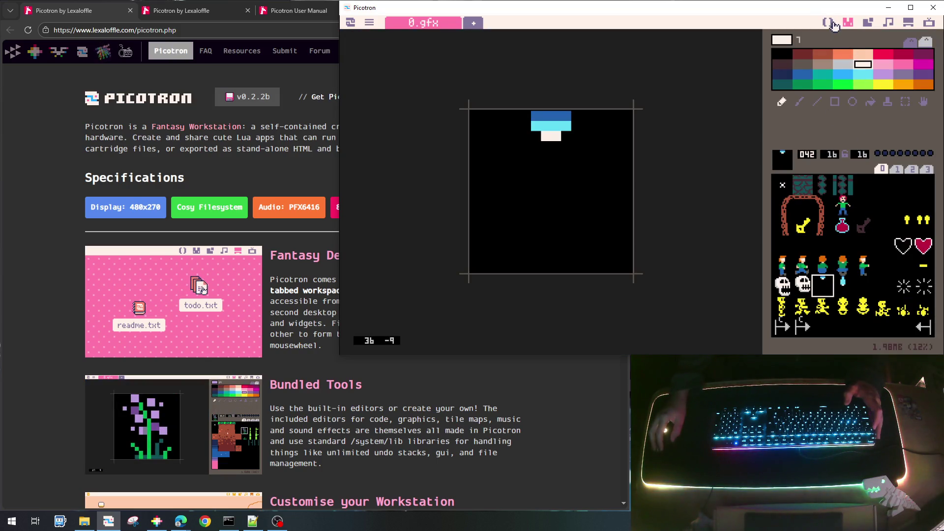
pyautogui.click(830, 22)
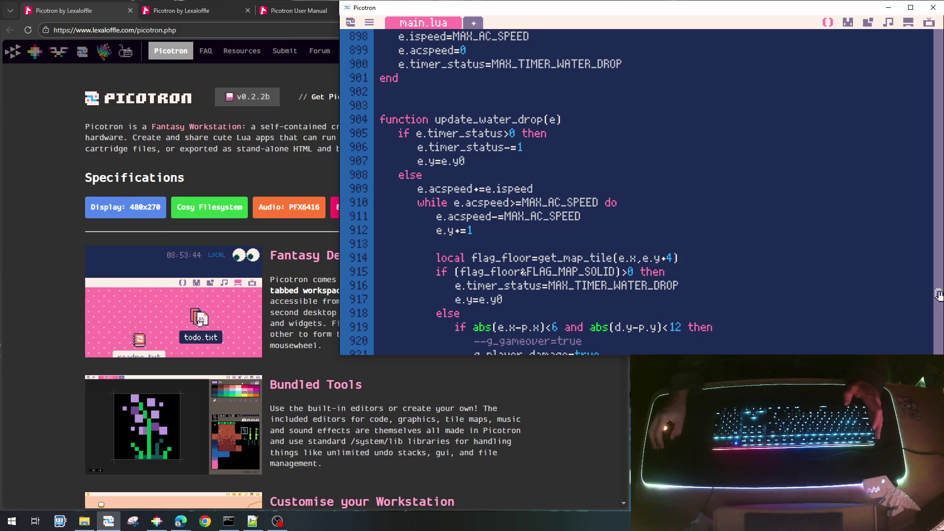
pyautogui.moveTo(938, 294); pyautogui.dragTo(933, 99)
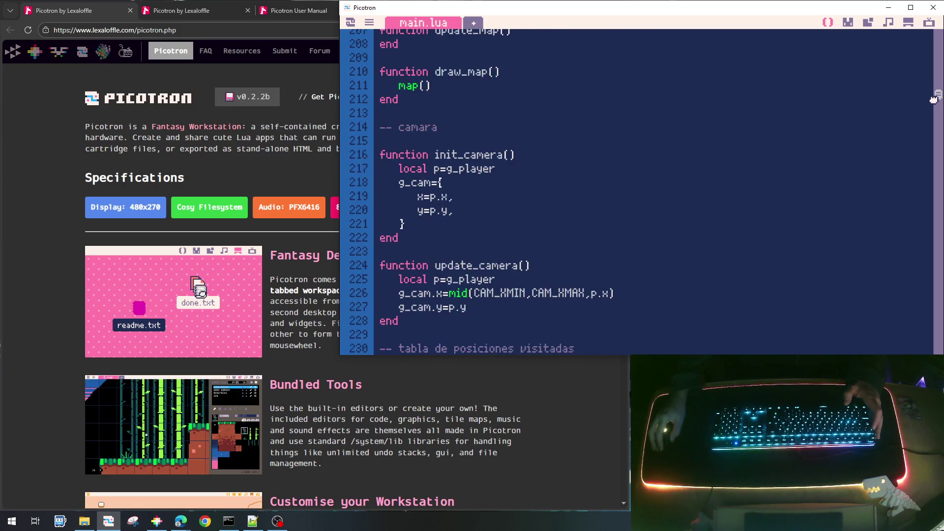
pyautogui.scroll(10, 528, 185)
pyautogui.scroll(6, 527, 185)
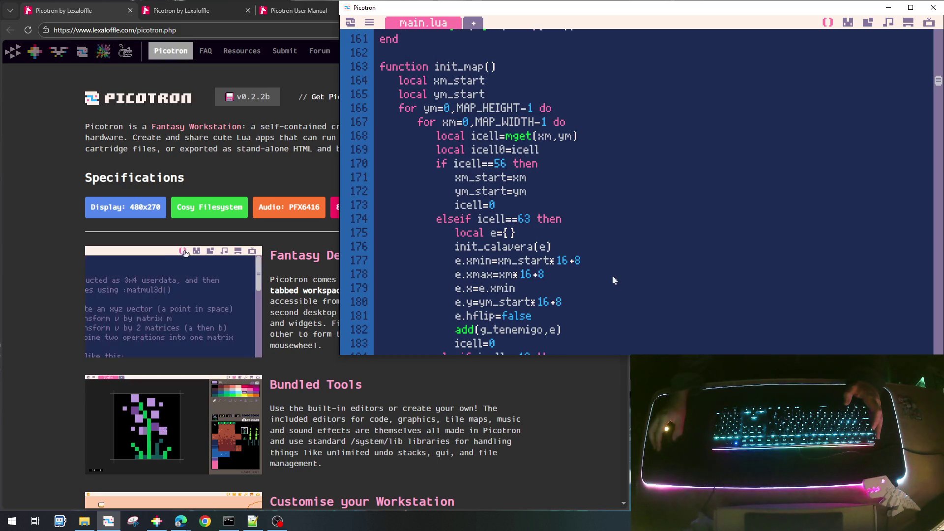
pyautogui.scroll(-1, 555, 240)
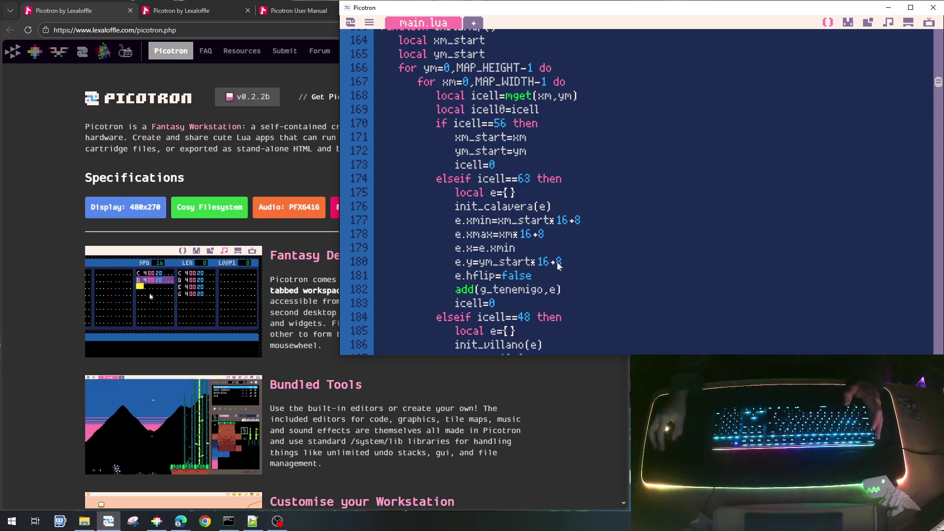
pyautogui.scroll(-7, 536, 245)
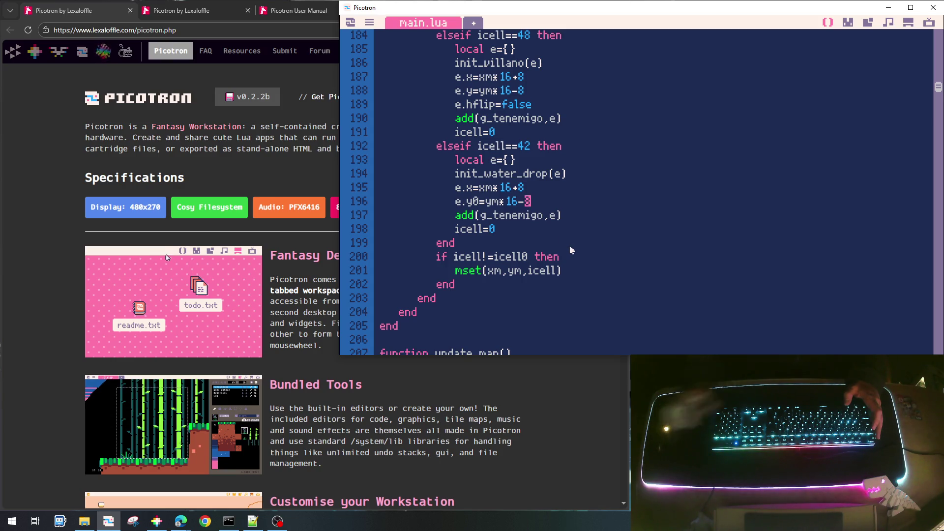
# Step: Change the drop's spawn height from ym*16-8 to ym*16+8, then save and run
pyautogui.press('BackSpace')
pyautogui.write('+')
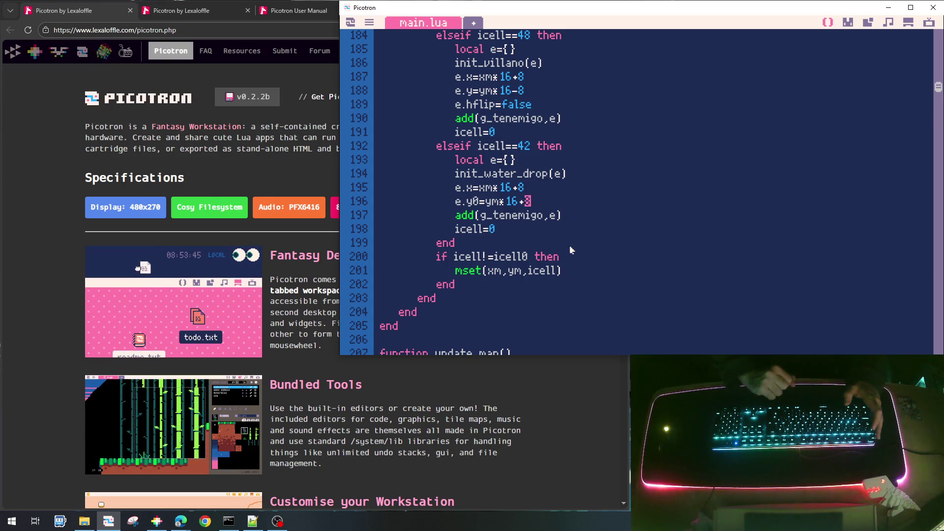
pyautogui.hotkey('ctrl', 's')
pyautogui.hotkey('ctrl', 'r')
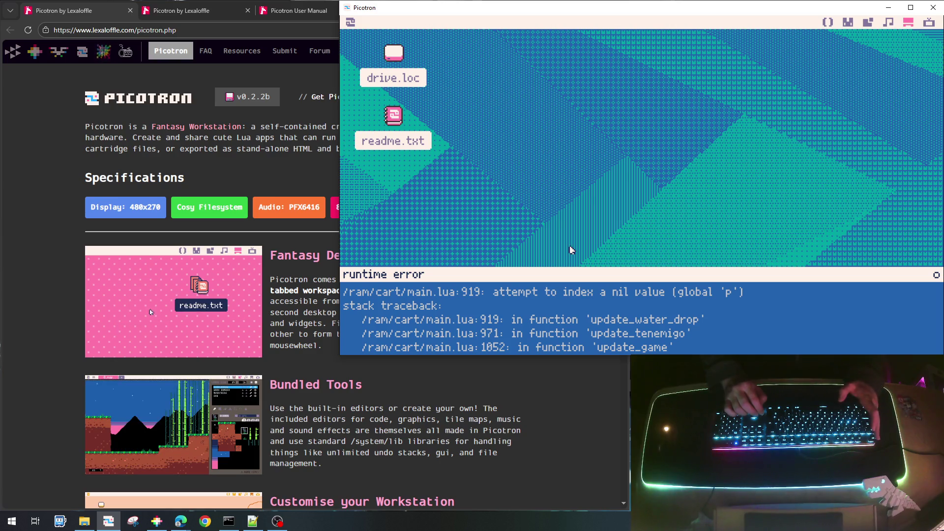
# Step: Dismiss the nil 'p' error and correct the mistyped d to e in the distance check
pyautogui.press('Escape')
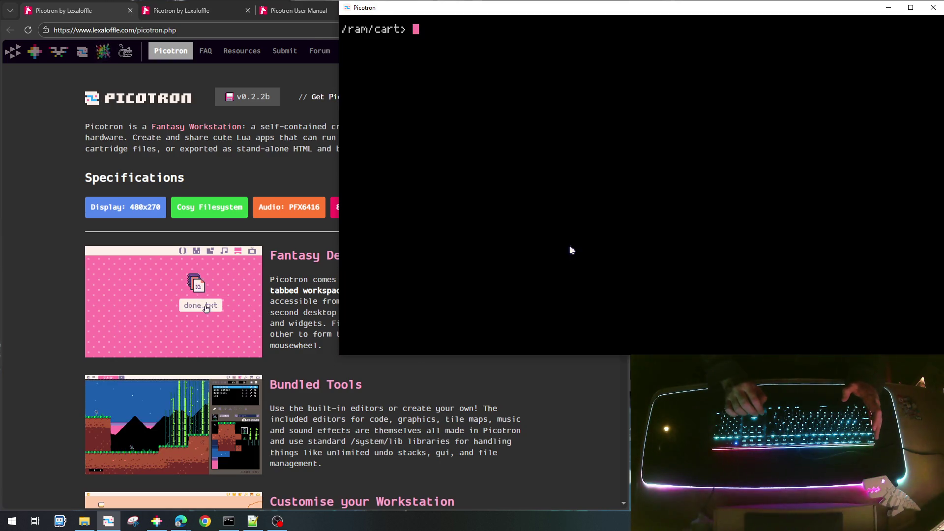
pyautogui.press('Escape')
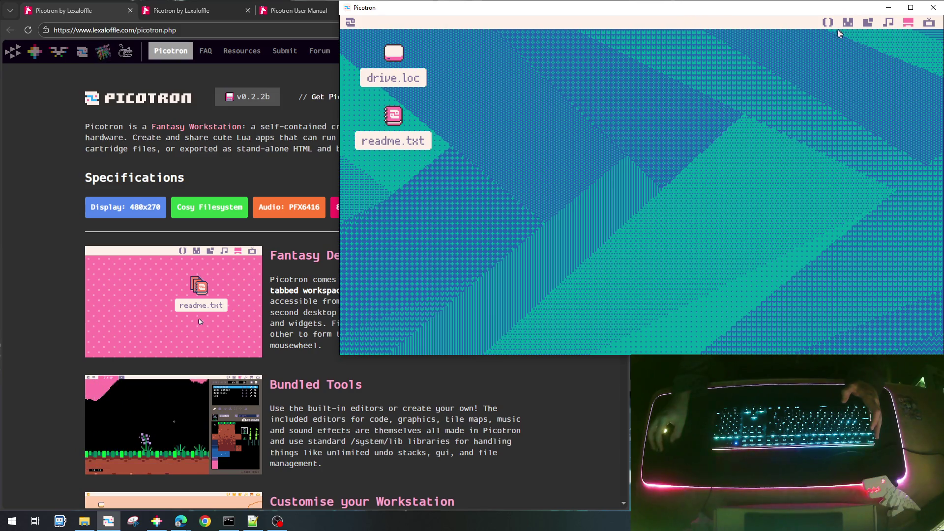
pyautogui.click(827, 23)
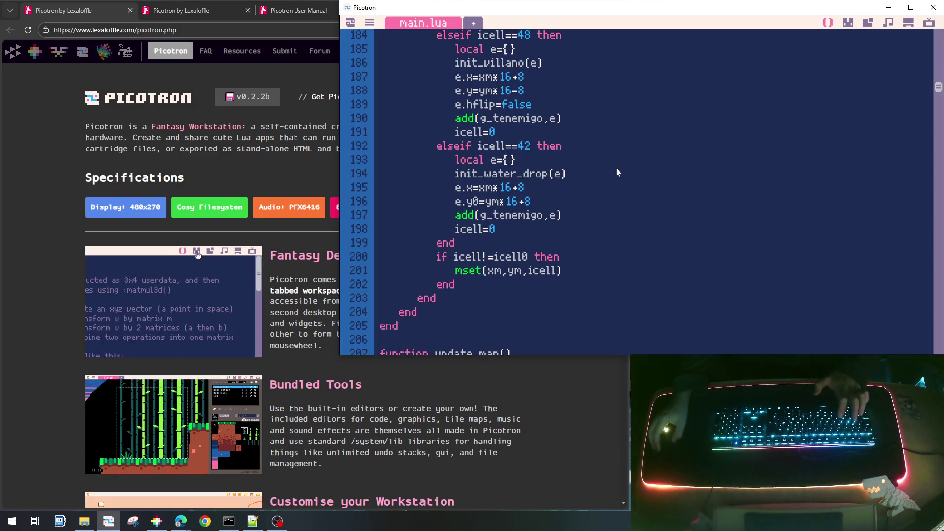
pyautogui.scroll(-15, 609, 193)
pyautogui.moveTo(938, 108)
pyautogui.mouseDown()
pyautogui.moveTo(937, 322)
pyautogui.moveTo(939, 303)
pyautogui.mouseUp()
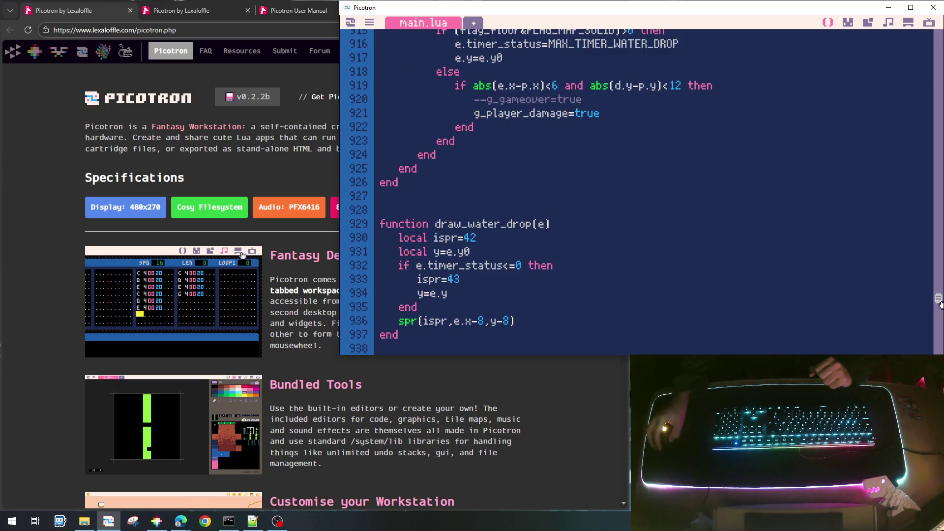
pyautogui.scroll(4, 752, 273)
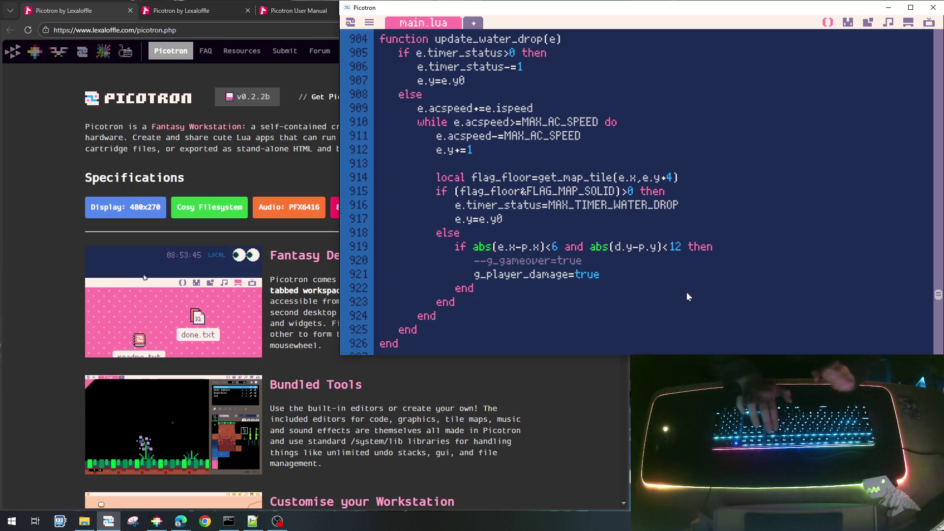
pyautogui.press('BackSpace')
pyautogui.write('e')
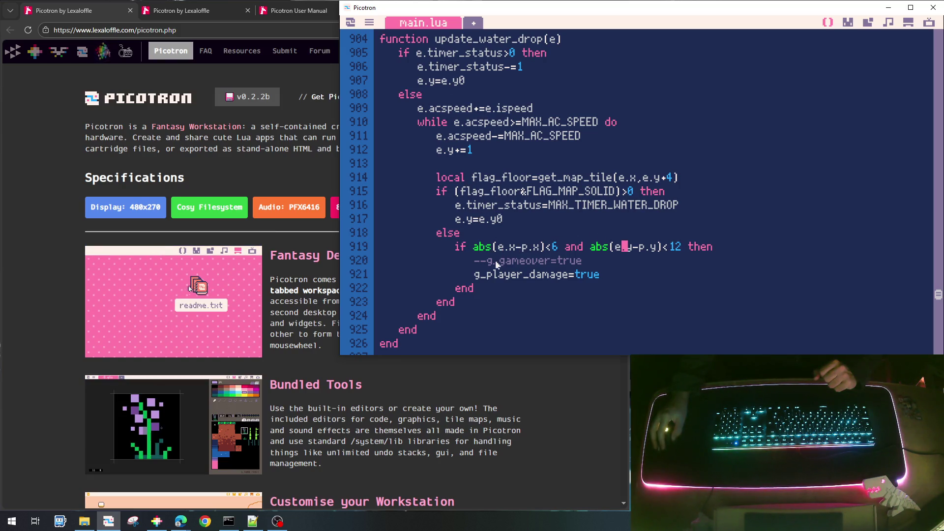
# Step: Add 'local p=g_player' at the top of update_water_drop, then save, run, and walk left
pyautogui.scroll(3, 568, 170)
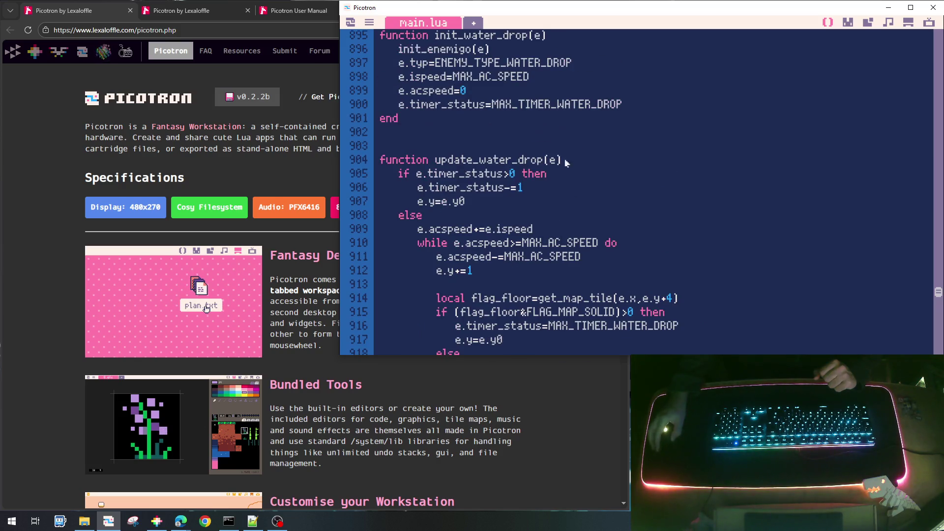
pyautogui.click(583, 159)
pyautogui.press('Return')
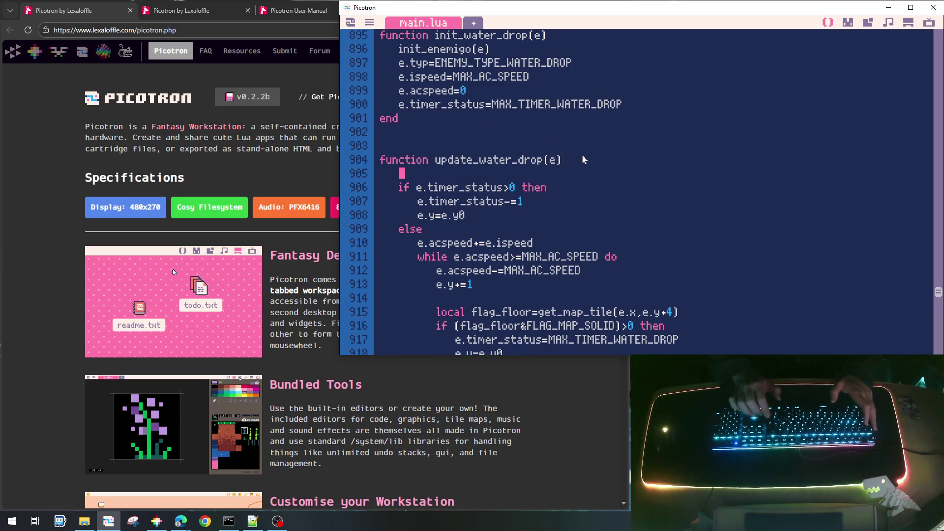
pyautogui.write('local p=g_pla')
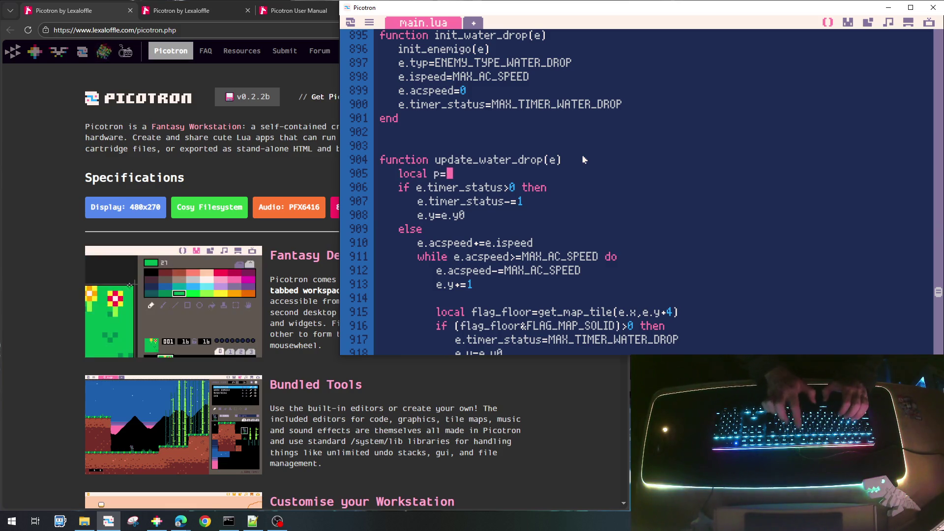
pyautogui.write('yer')
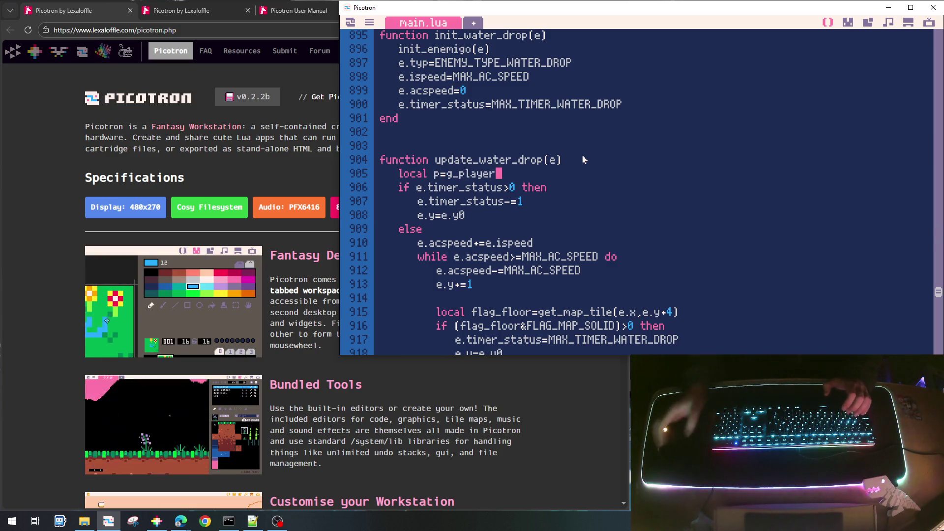
pyautogui.hotkey('ctrl', 's')
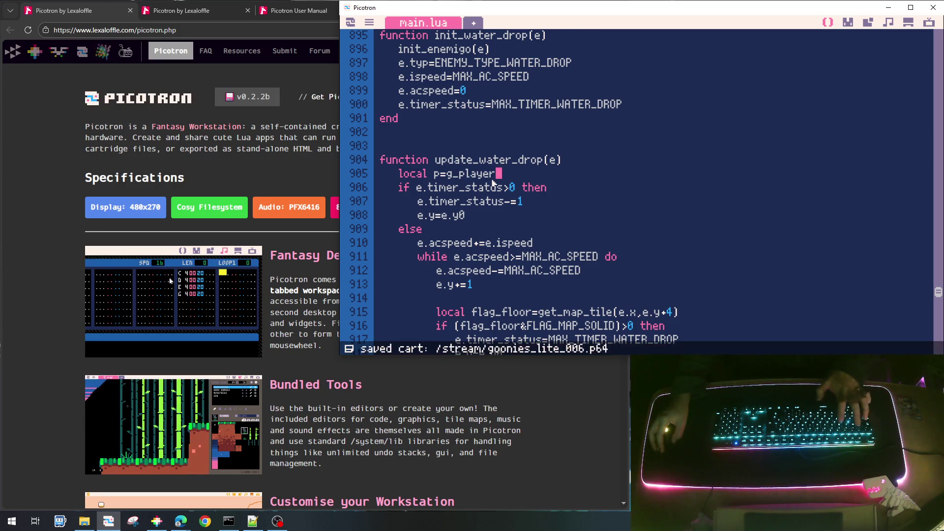
pyautogui.hotkey('ctrl', 'r')
pyautogui.press('Left')
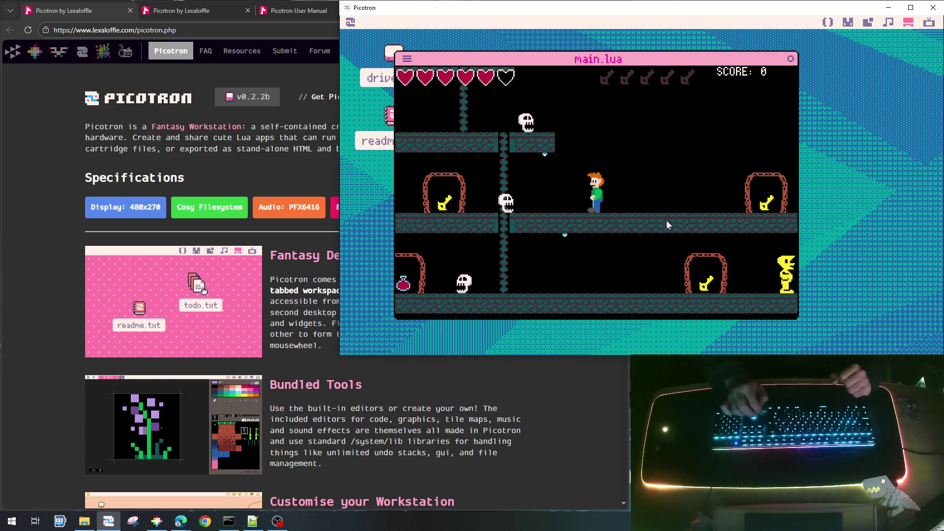
pyautogui.press('Right')
pyautogui.press('Right')
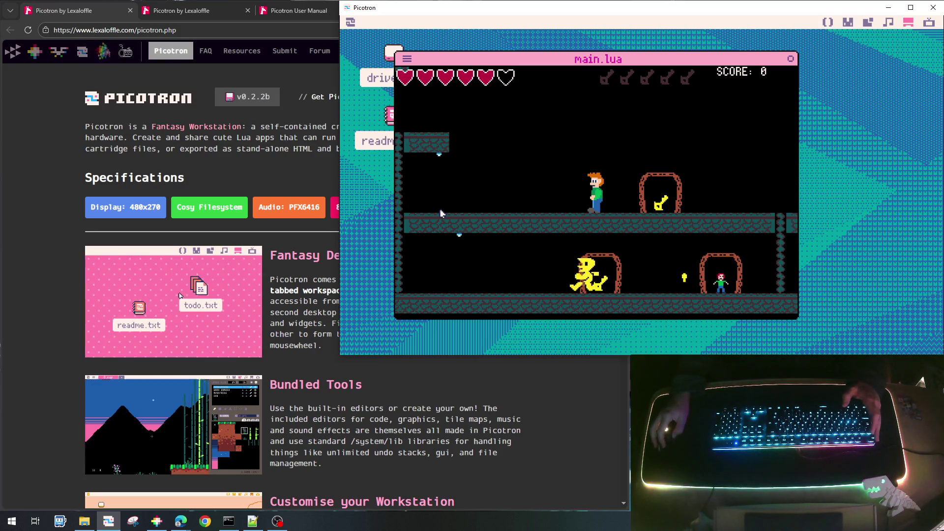
pyautogui.press('Escape')
# Step: Drop the +1 offset so the floor check reads get_map_tile(e.x,e.y)
pyautogui.scroll(-3, 562, 213)
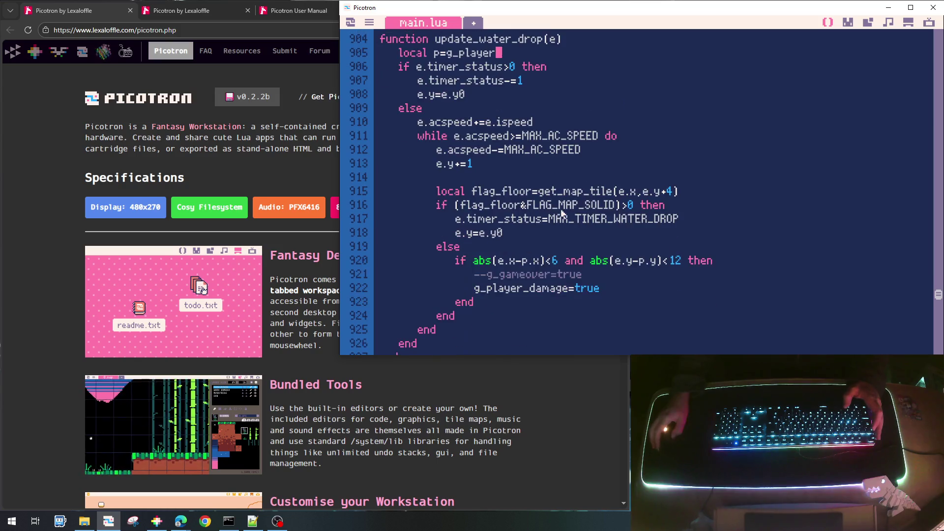
pyautogui.scroll(-1, 561, 212)
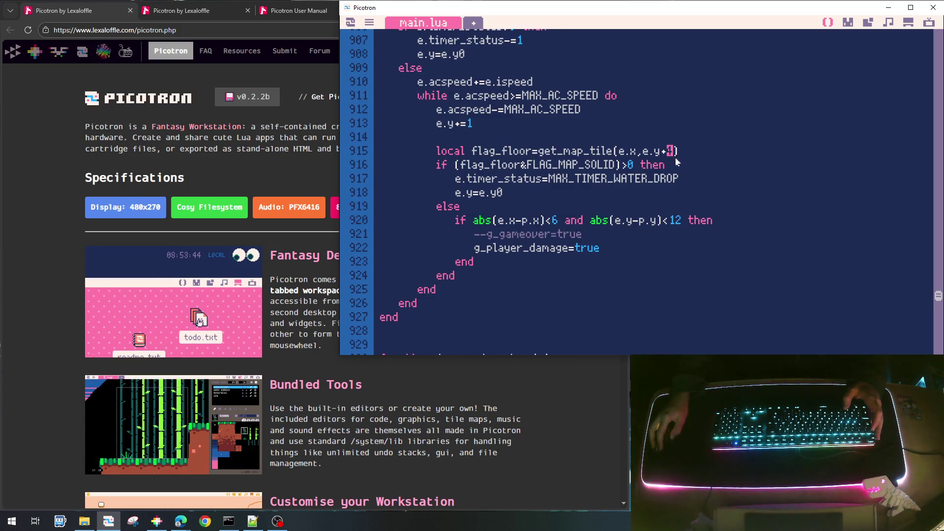
pyautogui.write('4')
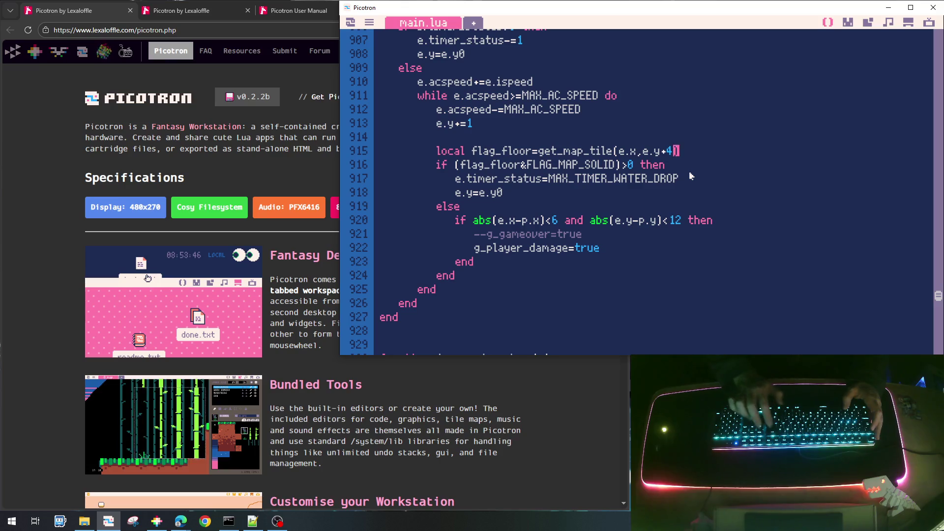
pyautogui.press('BackSpace')
pyautogui.press('BackSpace')
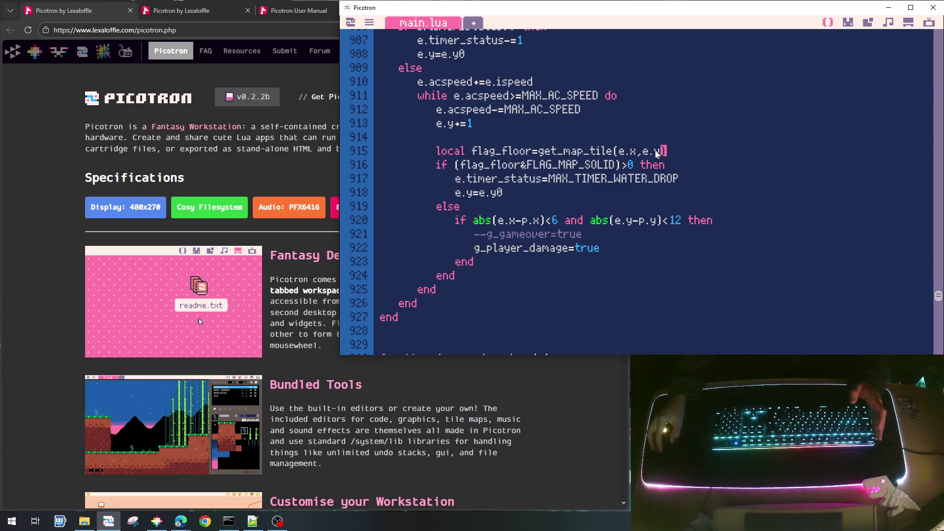
# Step: Append +rnd(MAX_TIMER_WATER_DROP)\1 to the initial drop timer on line 900
pyautogui.scroll(5, 649, 156)
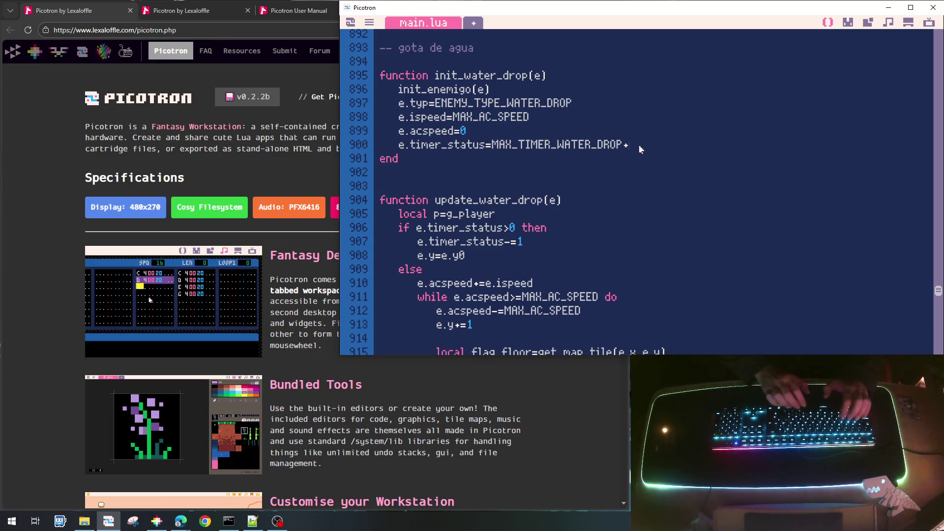
pyautogui.write('rnd(')
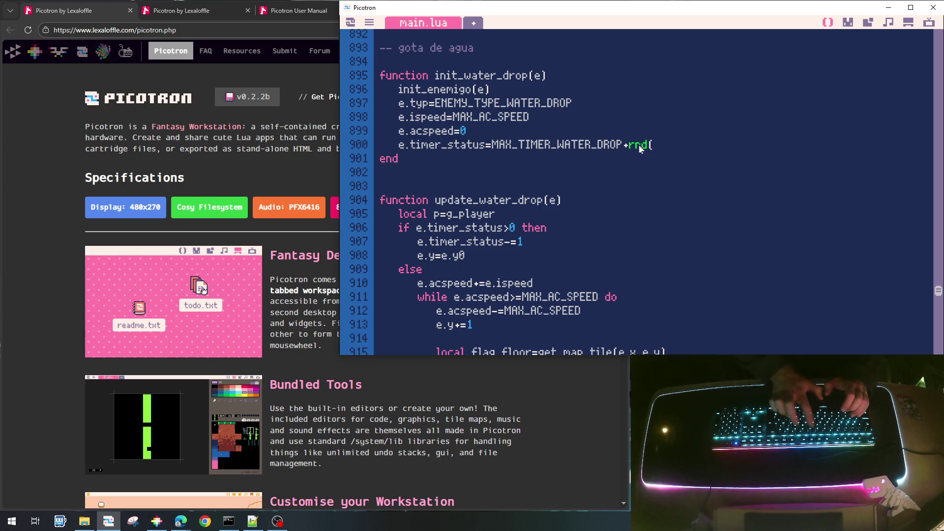
pyautogui.press('Left')
pyautogui.press('Left')
pyautogui.press('Left')
pyautogui.hotkey('shift', 'Left')
pyautogui.hotkey('shift', 'Left')
pyautogui.hotkey('shift', 'Left')
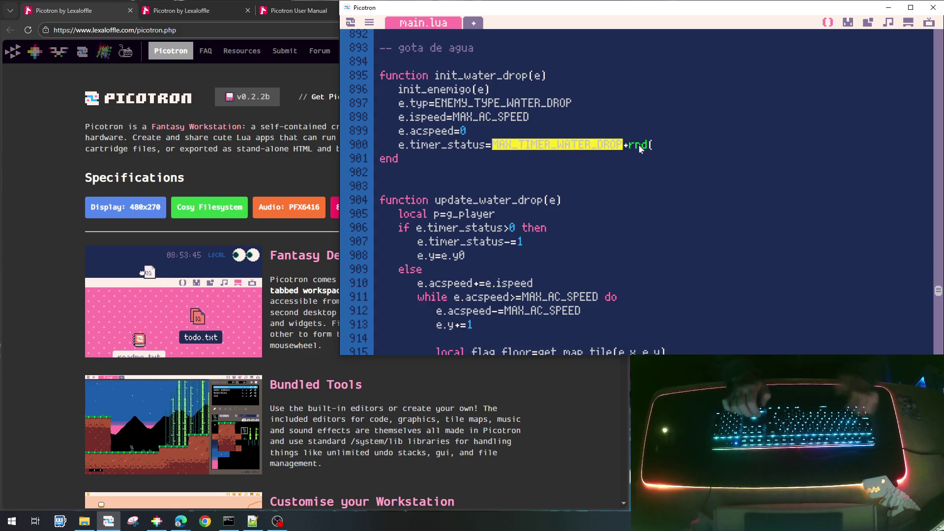
pyautogui.hotkey('ctrl', 'c')
pyautogui.press('End')
pyautogui.hotkey('ctrl', 'v')
pyautogui.write(')')
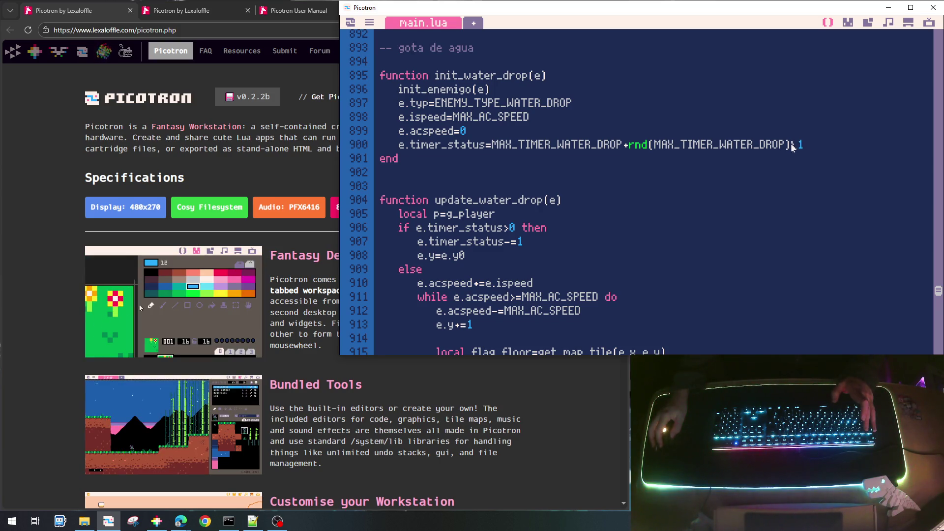
pyautogui.moveTo(807, 146); pyautogui.dragTo(792, 146)
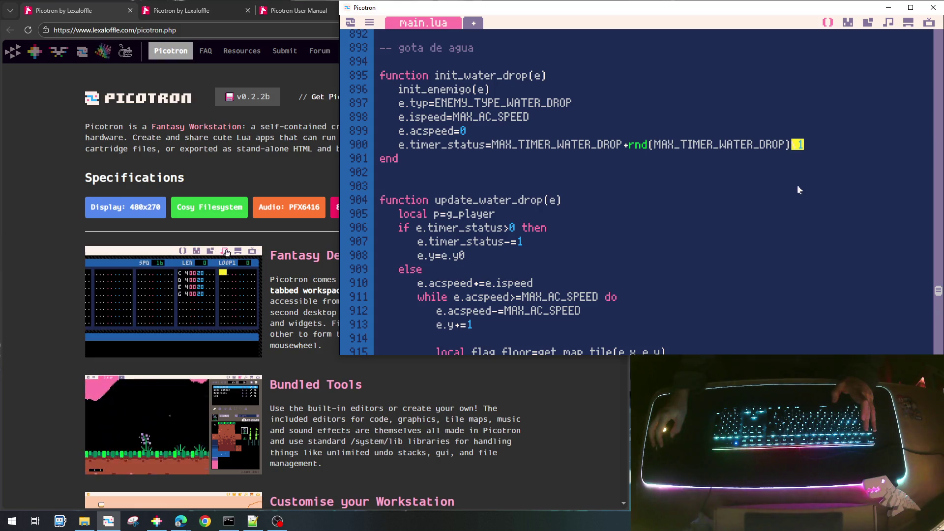
# Step: Save goonies_lite_006.p64, run the game, and walk the player left
pyautogui.hotkey('ctrl', 's')
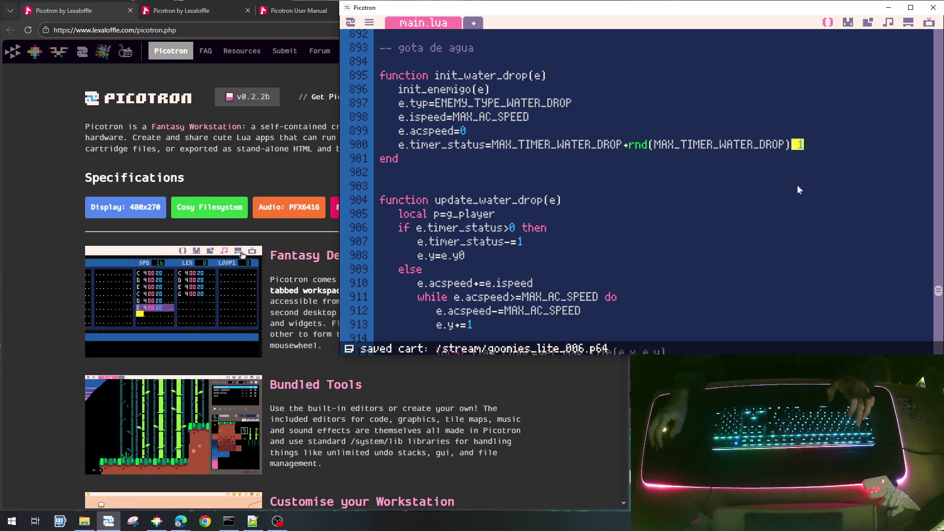
pyautogui.hotkey('ctrl', 'r')
pyautogui.press('Left')
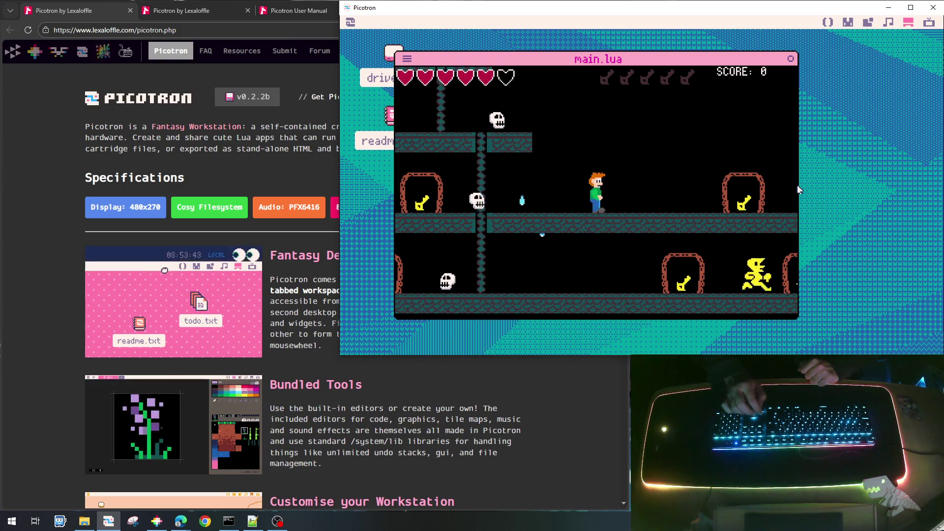
# Step: Run the player right through the level, then stop the game back to main.lua
pyautogui.press('Right')
pyautogui.press('Right')
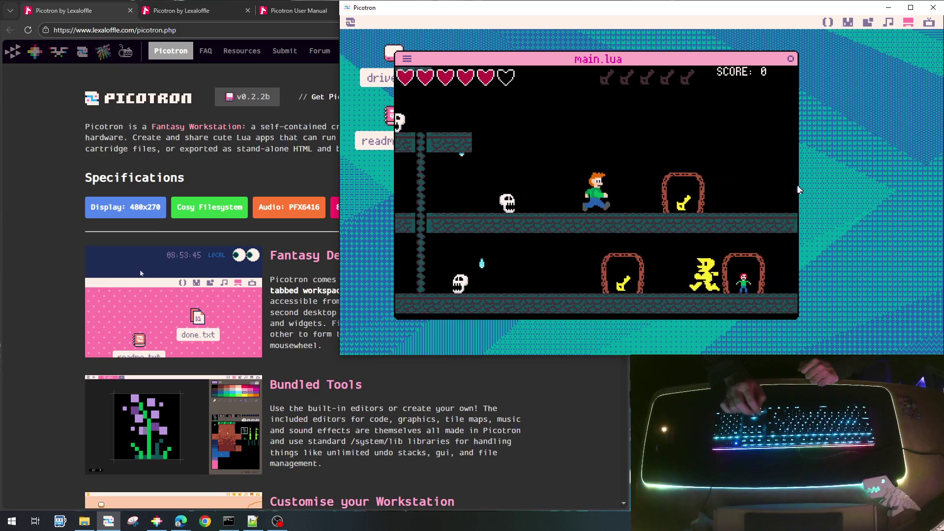
pyautogui.press('Right')
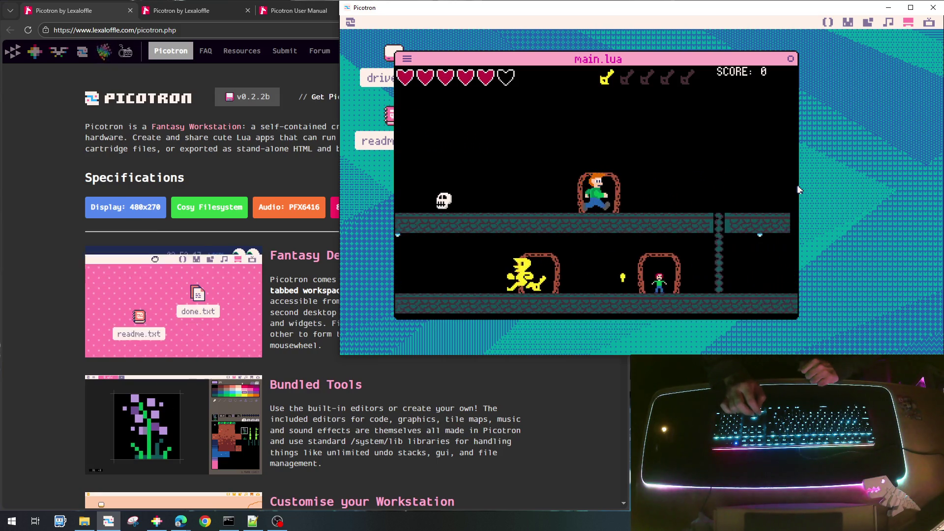
pyautogui.press('Escape')
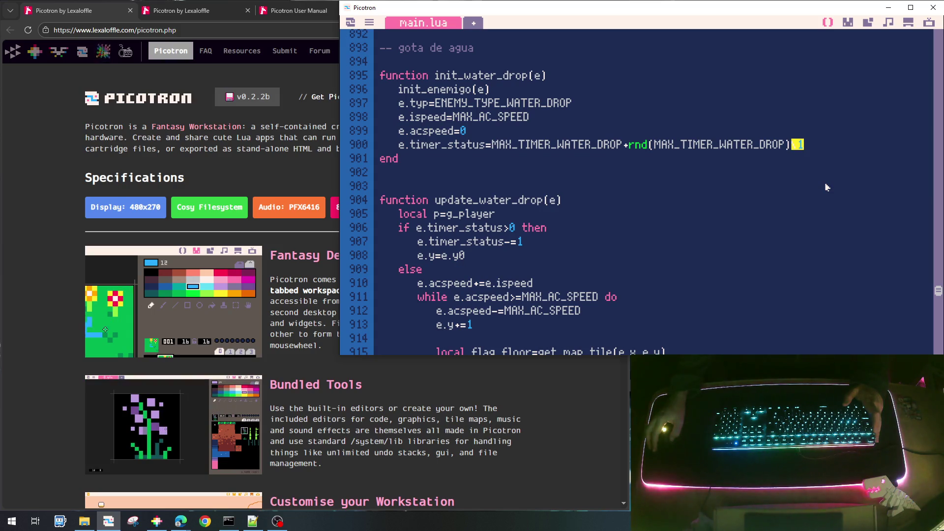
# Step: Open the 0.gfx sprite sheet showing water drop sprite 042
pyautogui.click(847, 22)
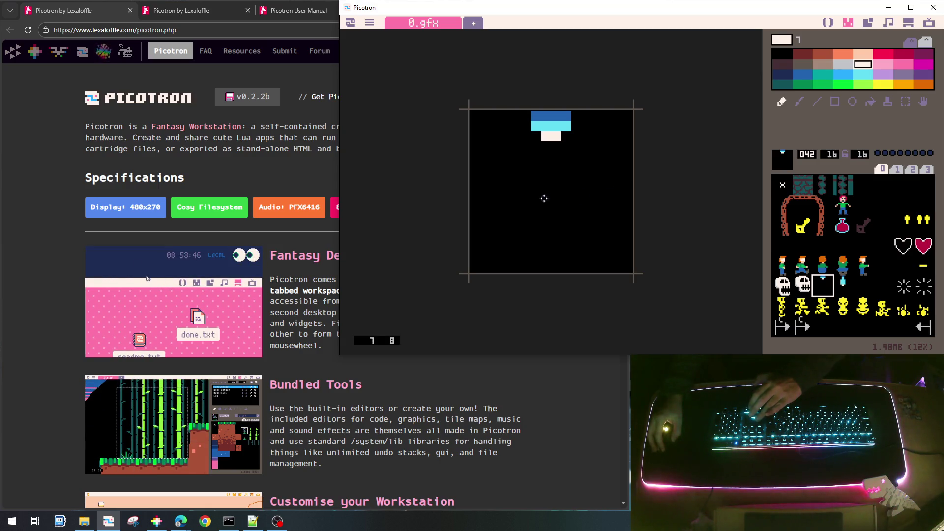
# Step: Shift drop sprite 042 down, then up within its tile, comparing it against bottle sprite 043
pyautogui.press('Down')
pyautogui.press('Down')
pyautogui.press('Down')
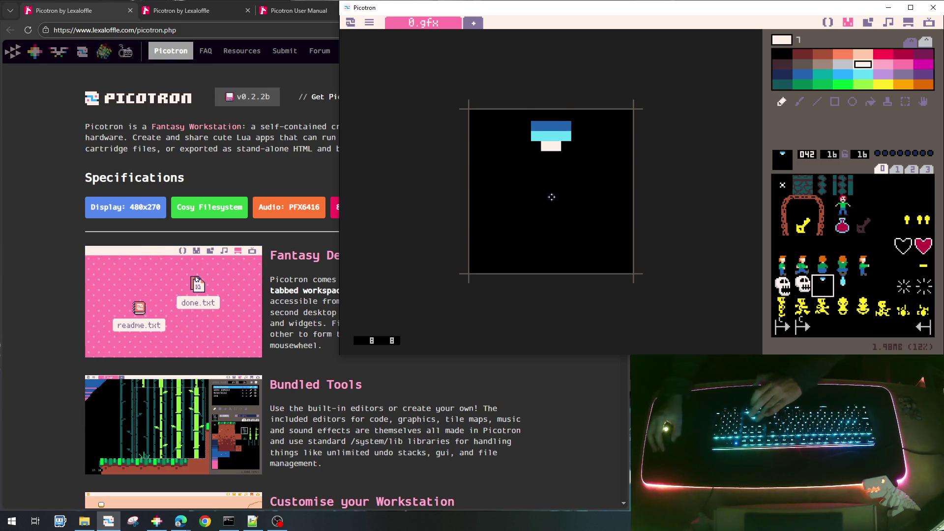
pyautogui.press('Down')
pyautogui.press('Down')
pyautogui.press('Down')
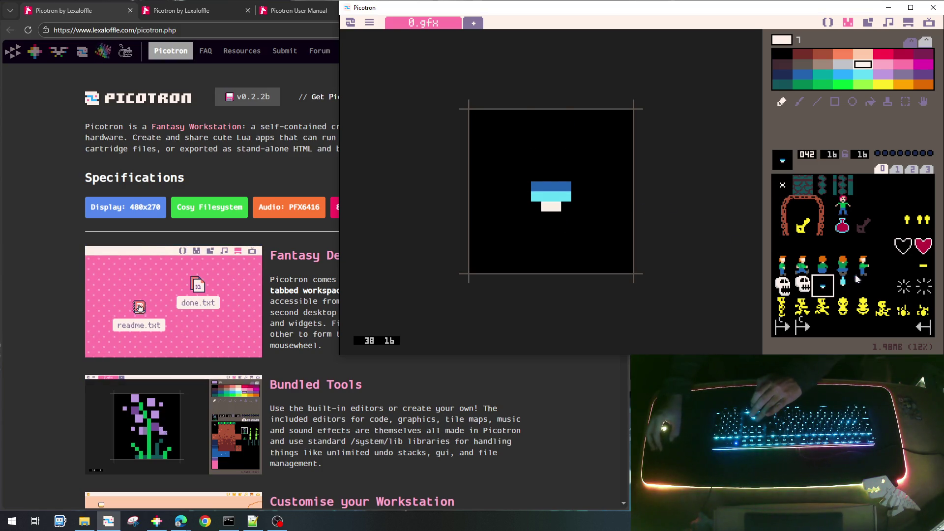
pyautogui.click(853, 280)
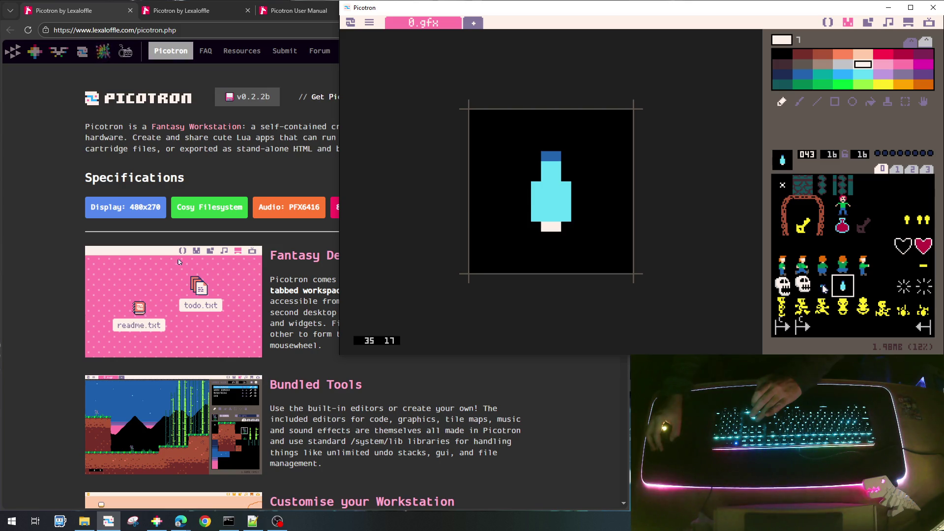
pyautogui.click(823, 286)
pyautogui.press('Up')
pyautogui.press('Up')
pyautogui.press('Up')
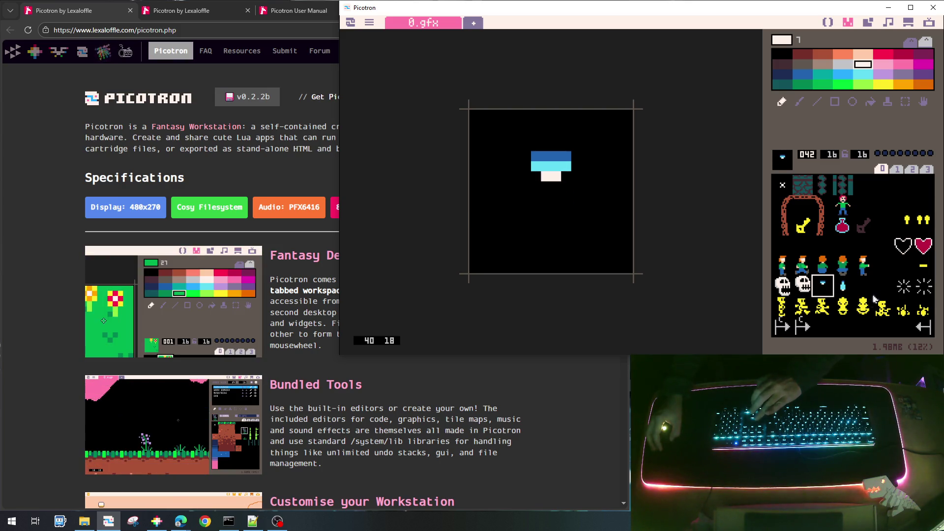
pyautogui.click(844, 290)
pyautogui.click(822, 286)
pyautogui.press('Up')
pyautogui.press('Up')
pyautogui.press('Up')
pyautogui.click(843, 286)
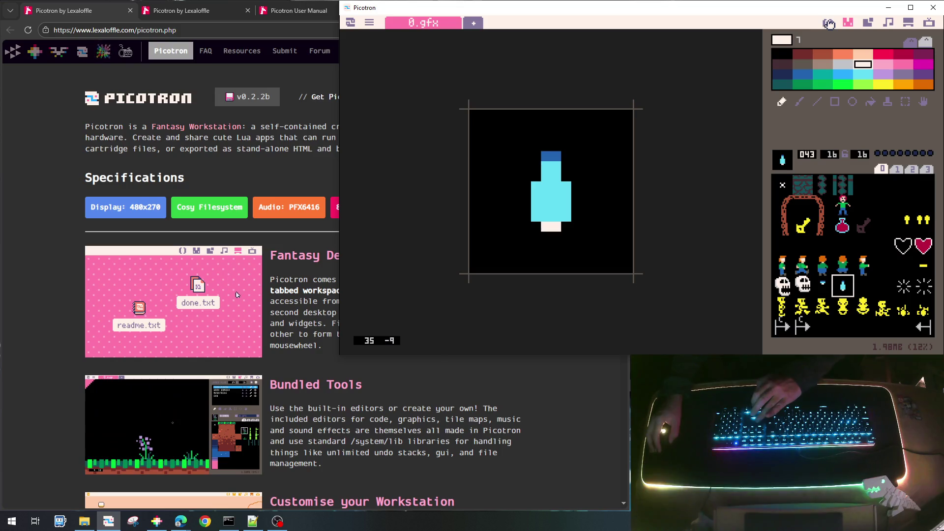
pyautogui.click(828, 24)
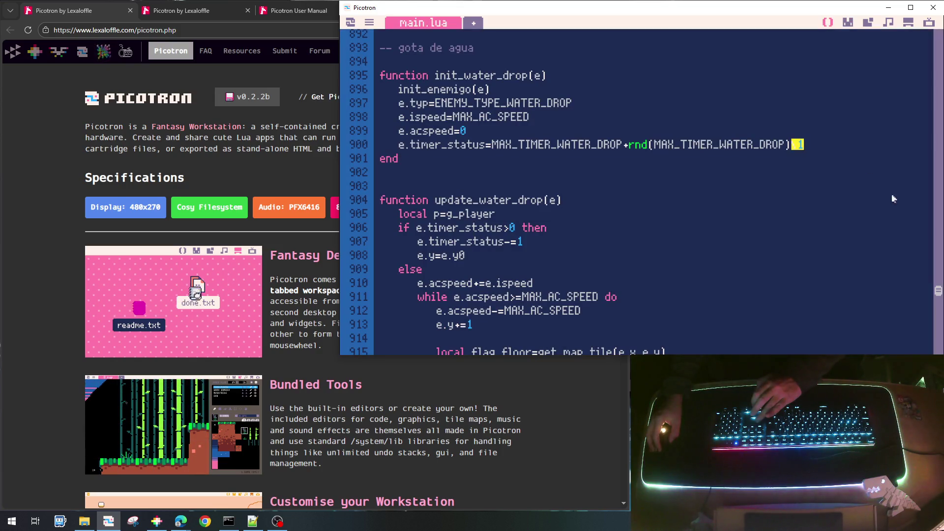
# Step: Change line 196 to e.y0=ym*16+4, then save goonies_lite_006.p64 and run it
pyautogui.moveTo(939, 293)
pyautogui.mouseDown()
pyautogui.moveTo(939, 141)
pyautogui.moveTo(908, 128)
pyautogui.moveTo(910, 86)
pyautogui.mouseUp()
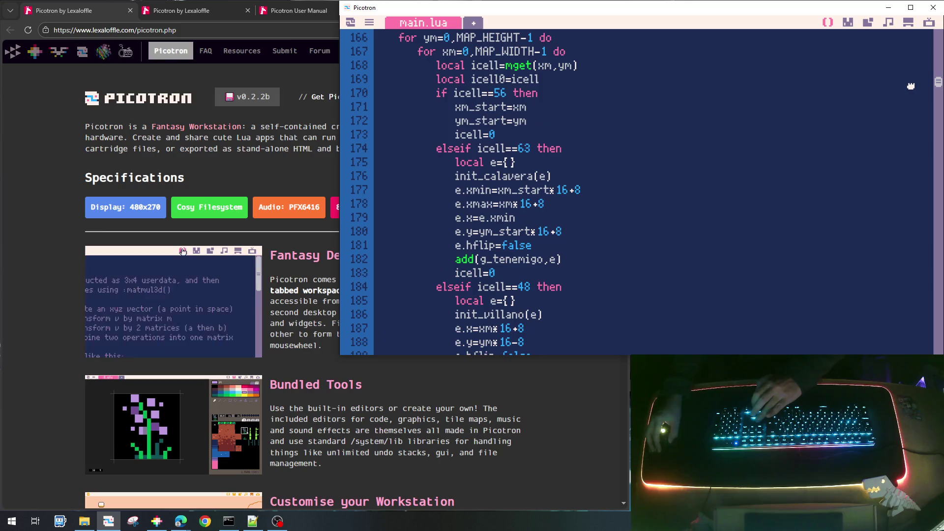
pyautogui.scroll(-6, 821, 159)
pyautogui.scroll(2, 571, 226)
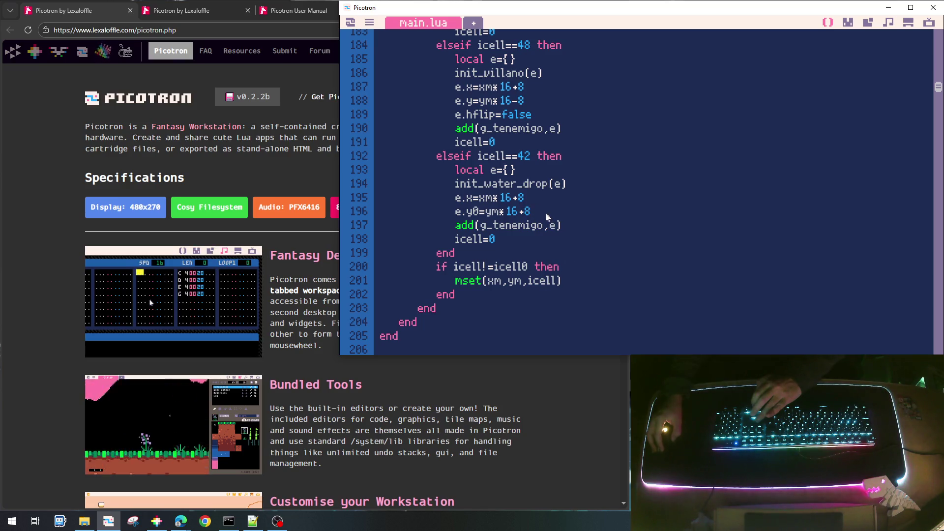
pyautogui.press('BackSpace')
pyautogui.write('4')
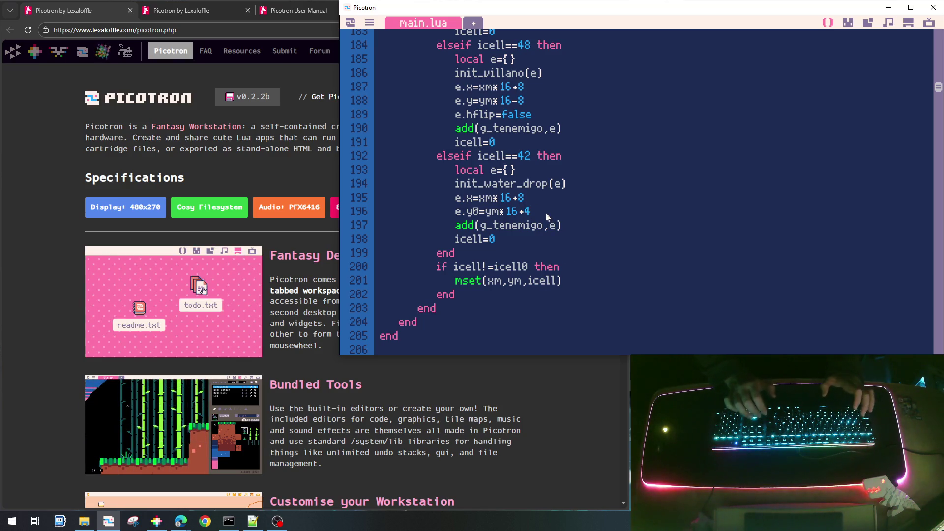
pyautogui.hotkey('ctrl', 's')
pyautogui.hotkey('ctrl', 'r')
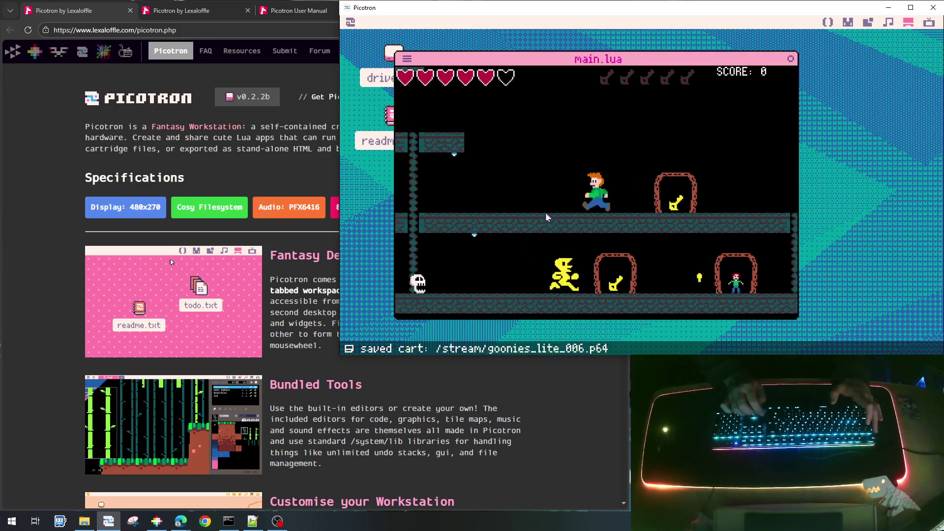
# Step: Walk the character left and right among the water drops, then quit back to the spawn code
pyautogui.press('Left')
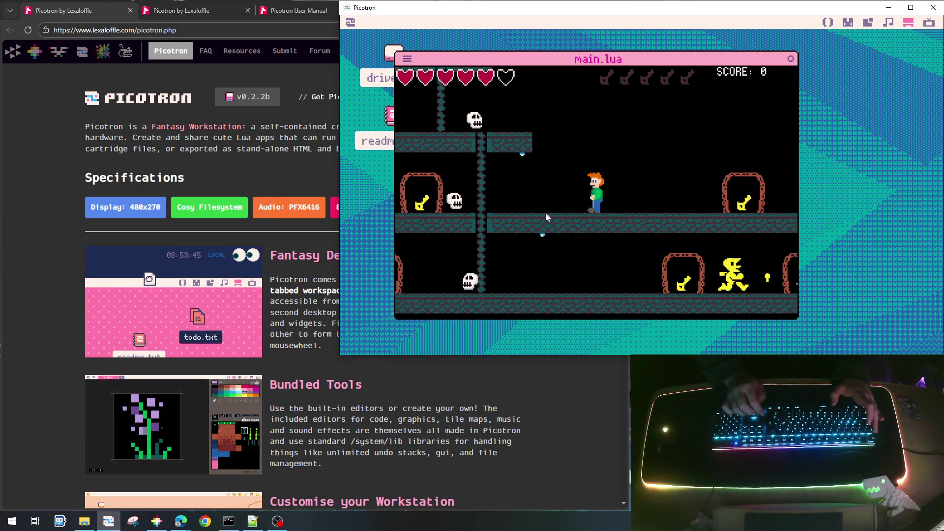
pyautogui.press('Right')
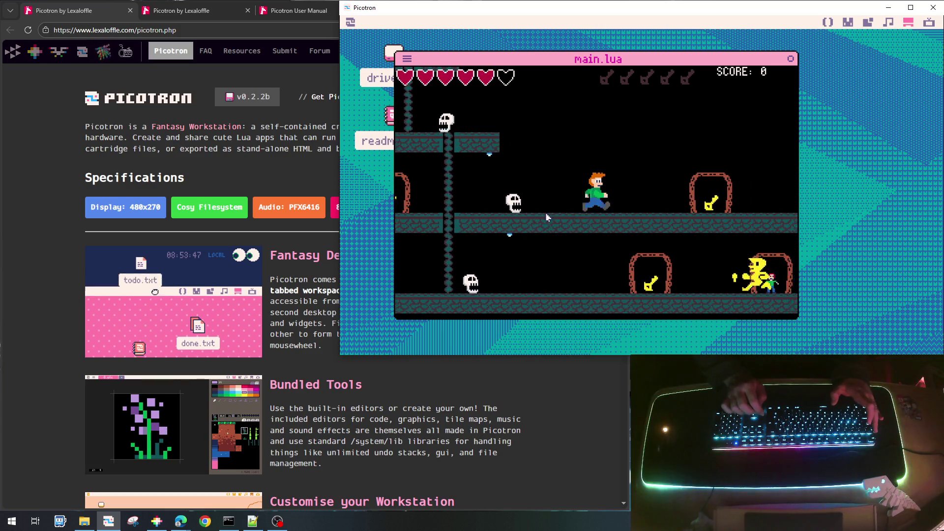
pyautogui.press('Right')
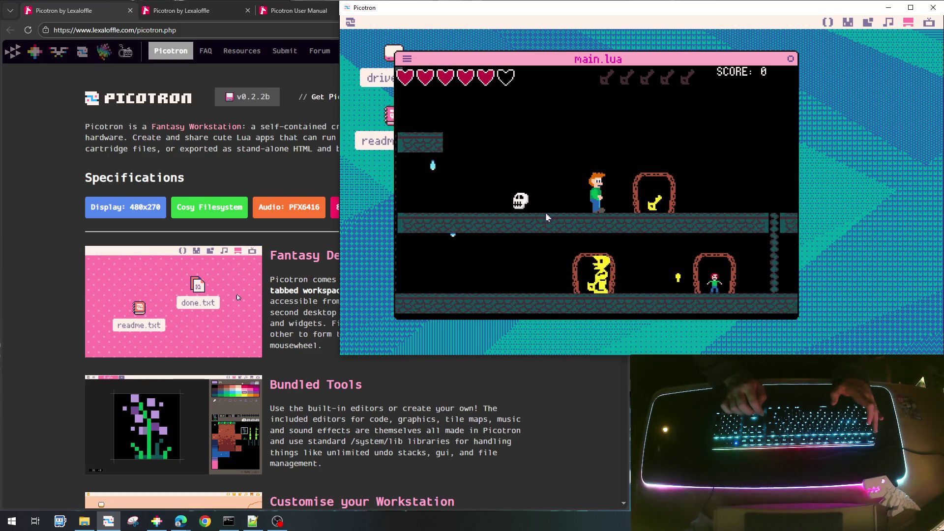
pyautogui.press('Left')
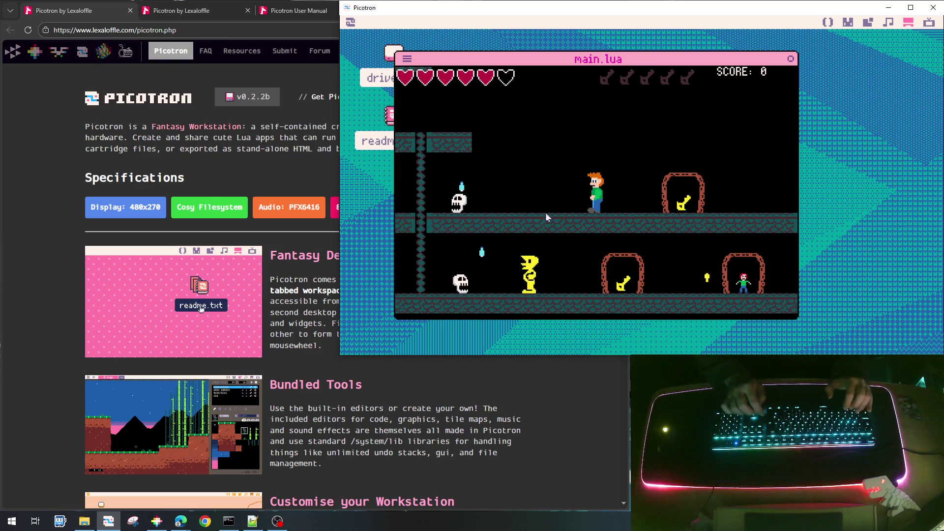
pyautogui.press('Left')
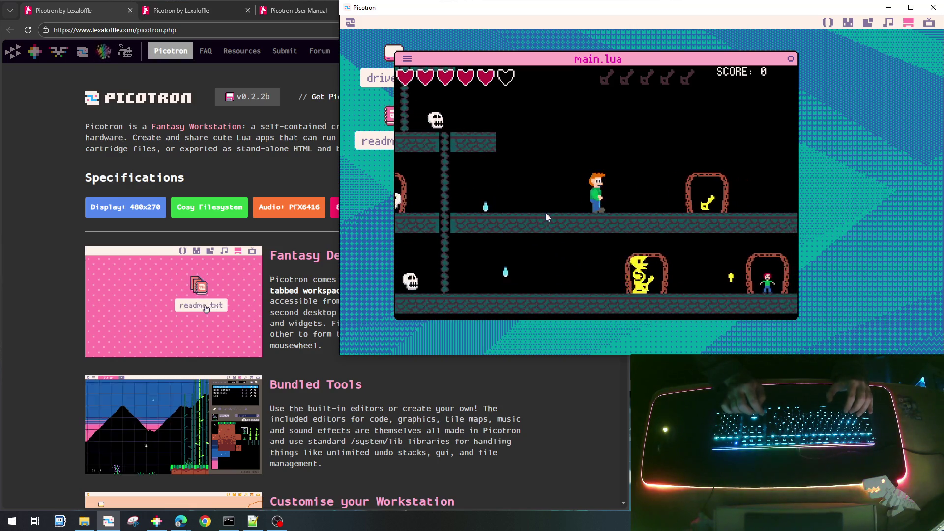
pyautogui.press('Right')
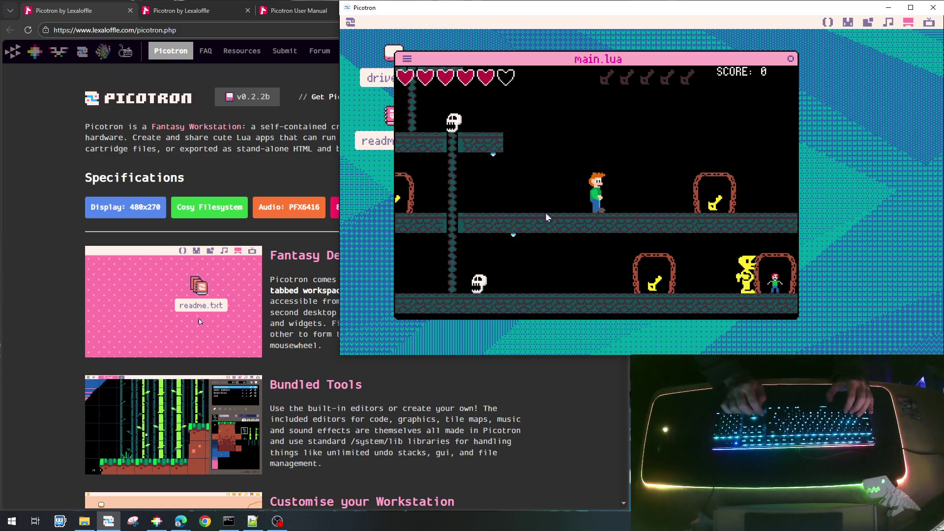
pyautogui.press('Left')
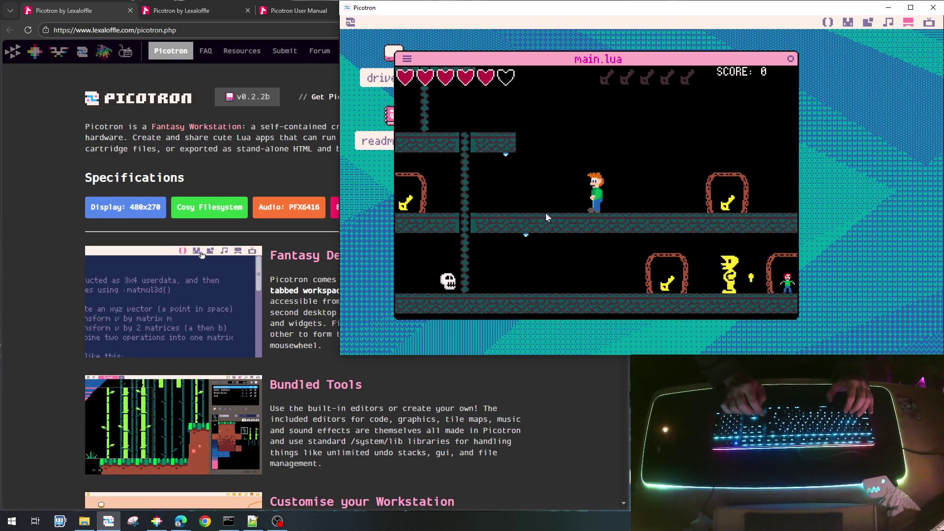
pyautogui.press('Escape')
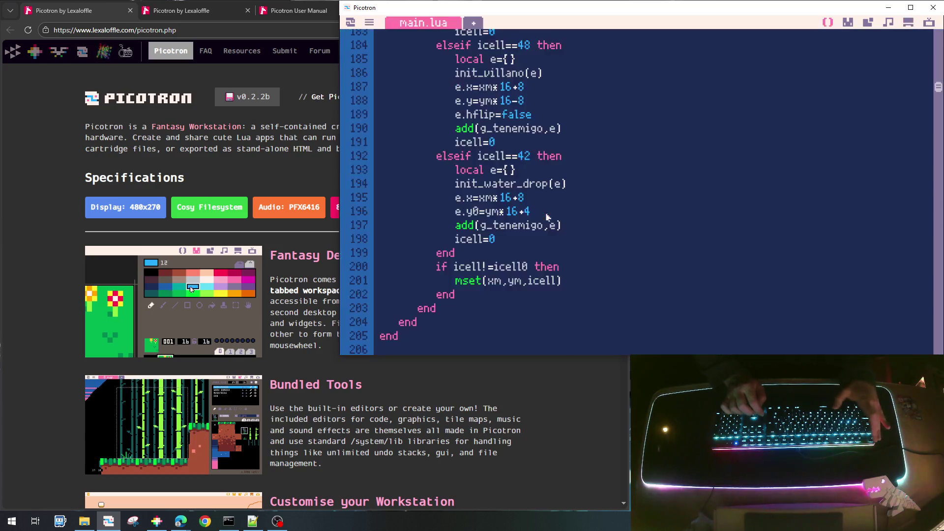
# Step: Change the water drop's floor check to get_map_tile(e.x,e.y+2), then save and rerun the cart
pyautogui.scroll(-15, 547, 217)
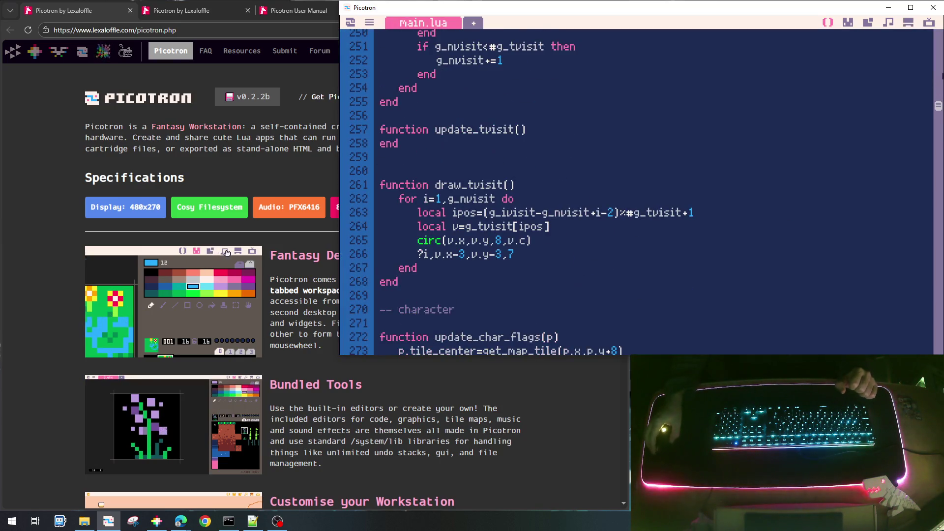
pyautogui.moveTo(938, 110); pyautogui.dragTo(938, 278)
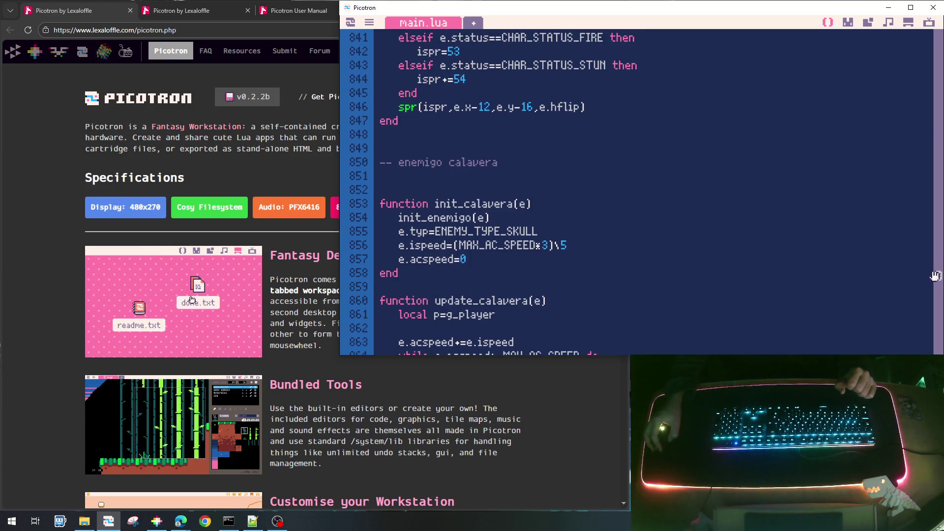
pyautogui.scroll(-15, 708, 182)
pyautogui.scroll(-8, 706, 190)
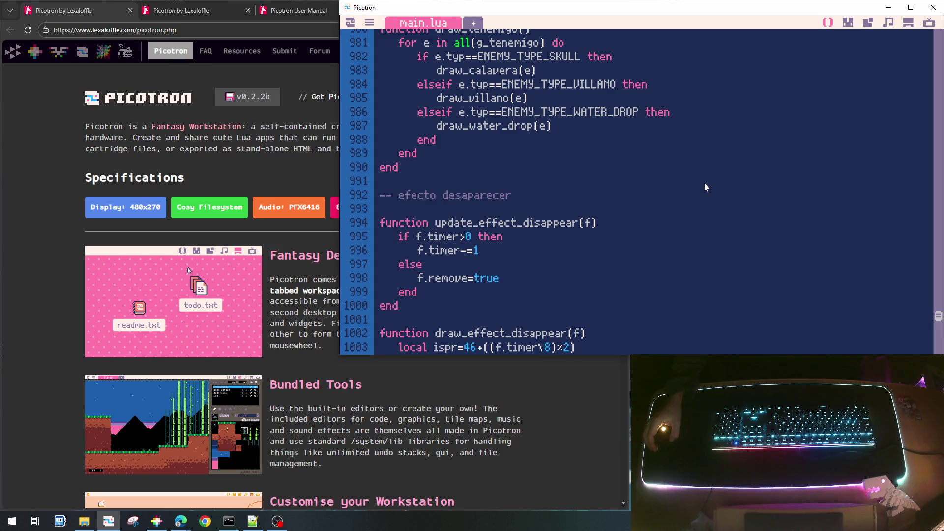
pyautogui.scroll(-2, 706, 187)
pyautogui.scroll(-5, 707, 187)
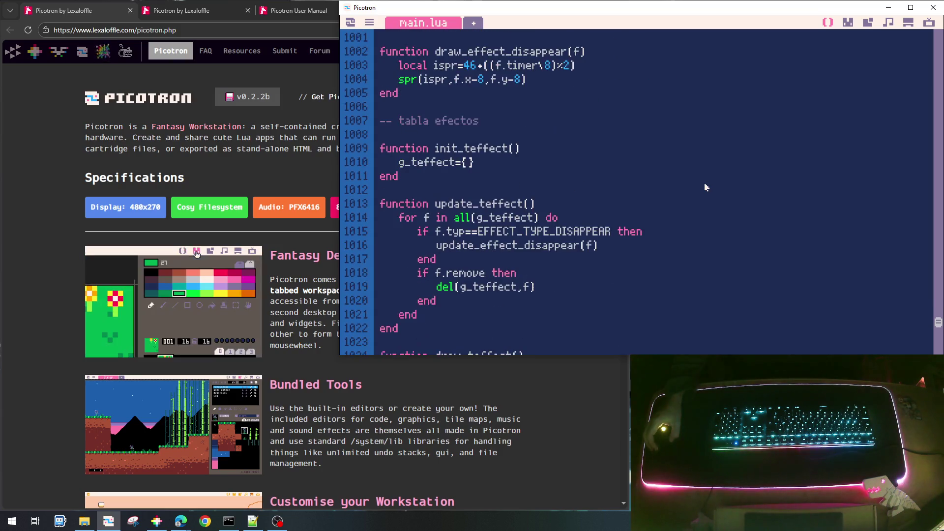
pyautogui.scroll(1, 706, 187)
pyautogui.scroll(-2, 706, 187)
pyautogui.scroll(10, 704, 187)
pyautogui.scroll(10, 703, 188)
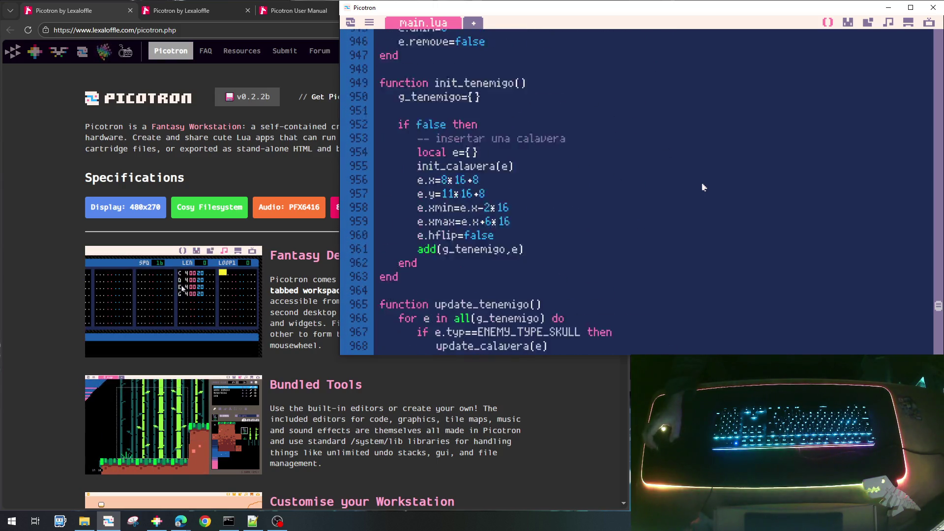
pyautogui.scroll(-3, 703, 187)
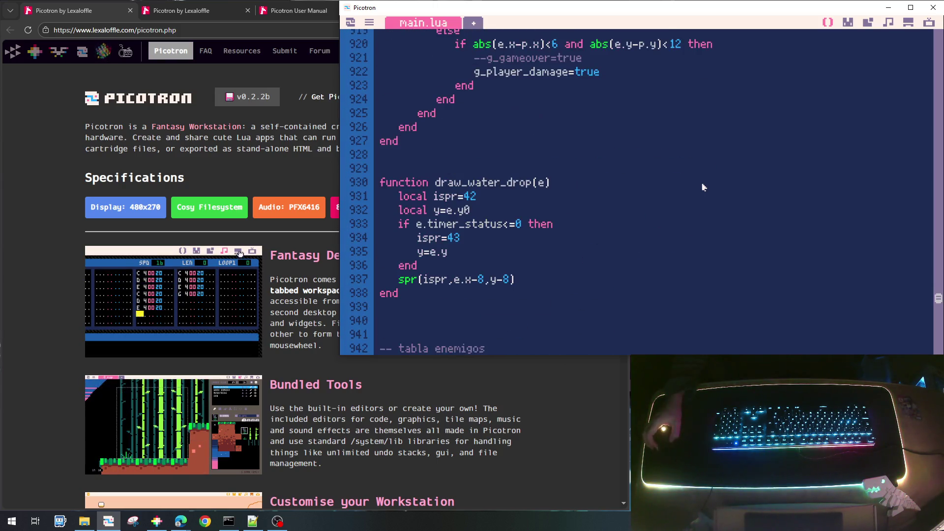
pyautogui.scroll(3, 444, 270)
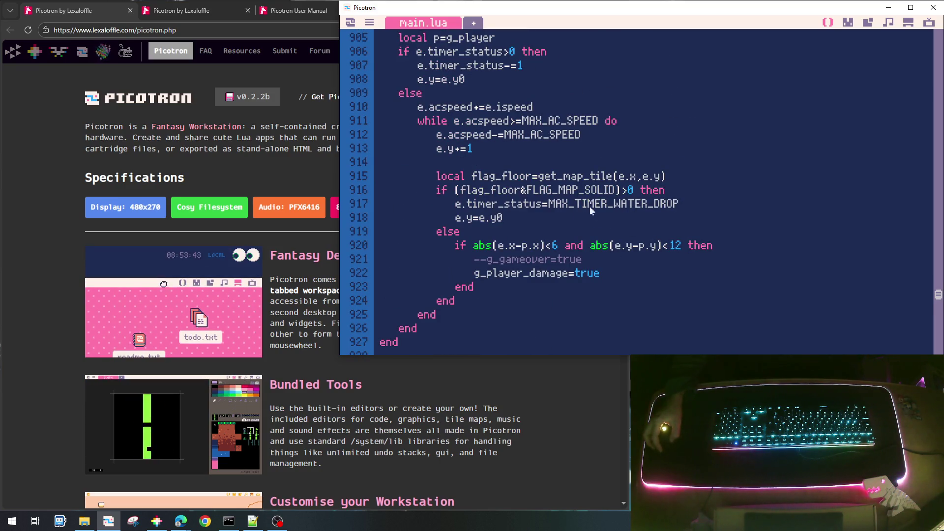
pyautogui.scroll(1, 531, 169)
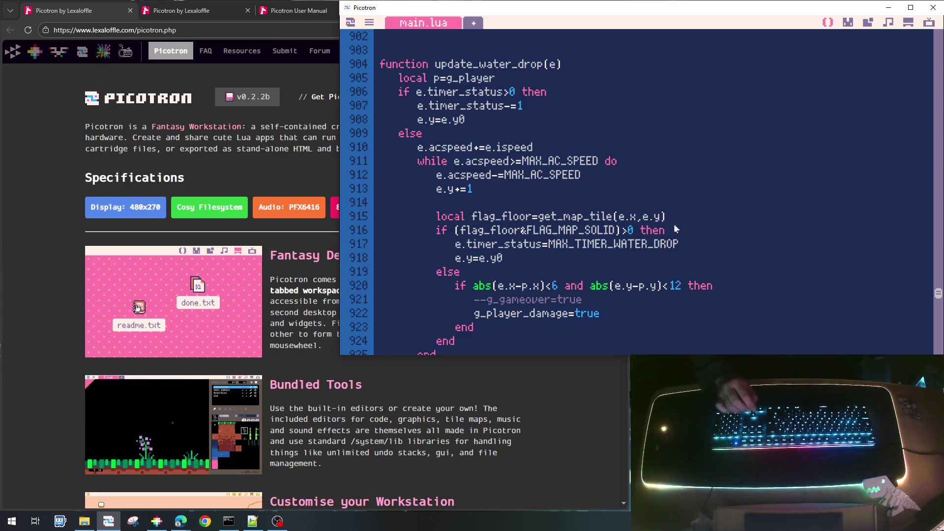
pyautogui.write('+2')
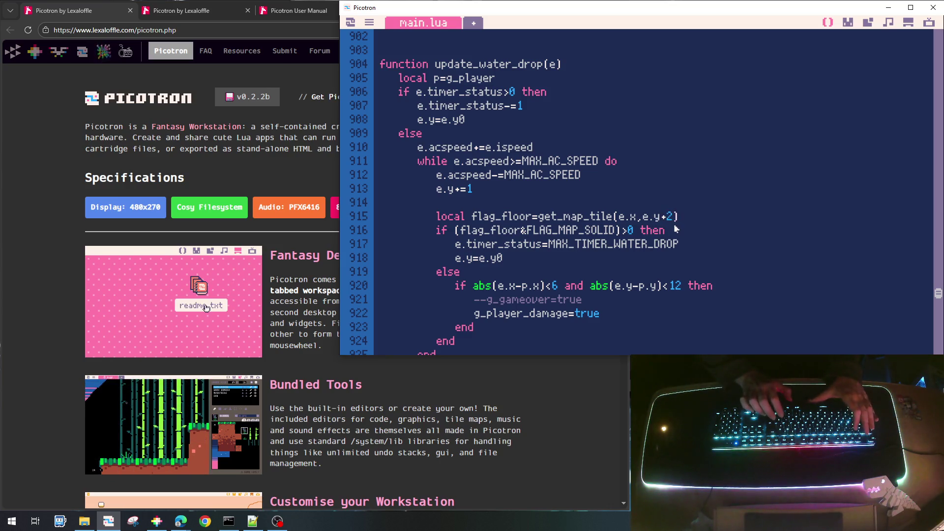
pyautogui.hotkey('ctrl', 's')
pyautogui.hotkey('ctrl', 'r')
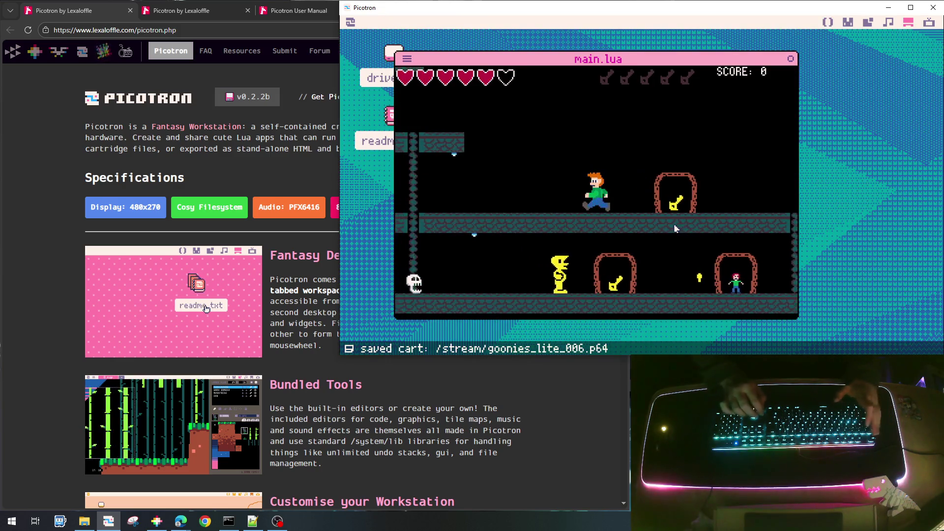
# Step: Playtest by running the player left and right through rooms under the water drops
pyautogui.press('Left')
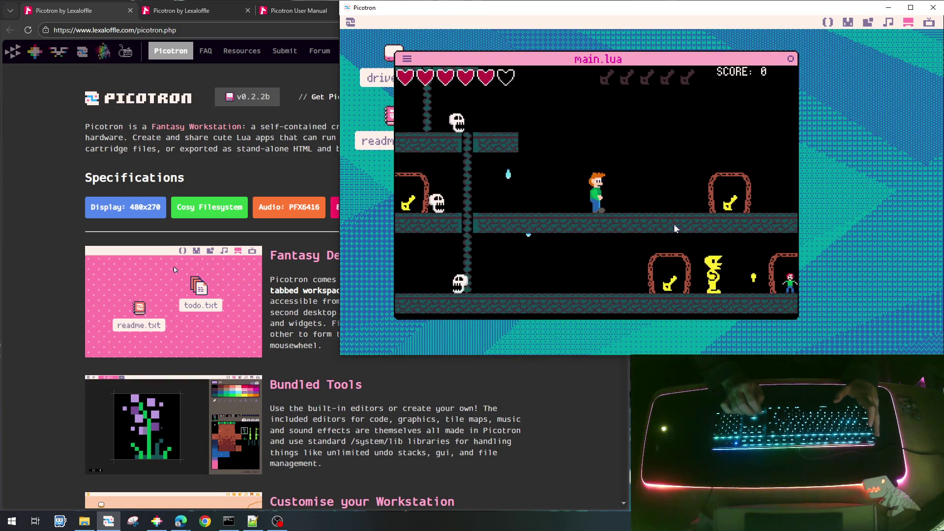
pyautogui.press('Right')
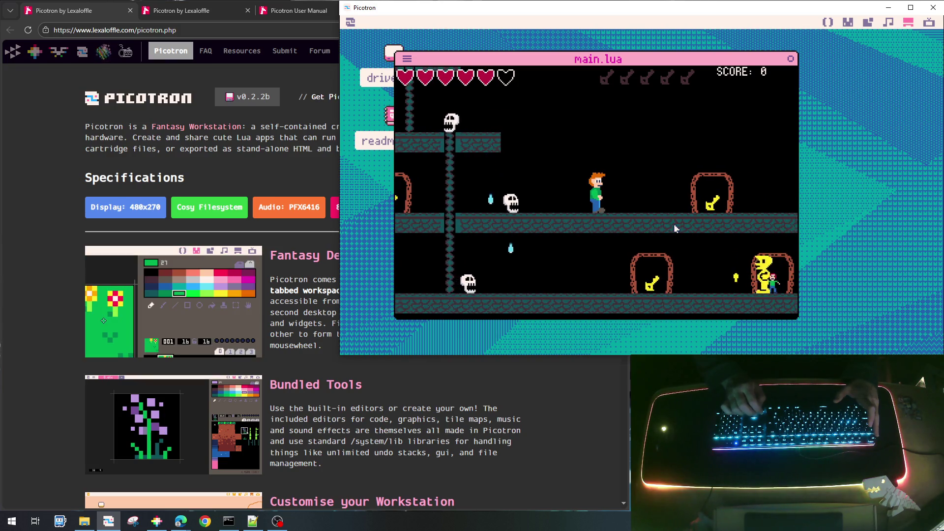
pyautogui.press('Right')
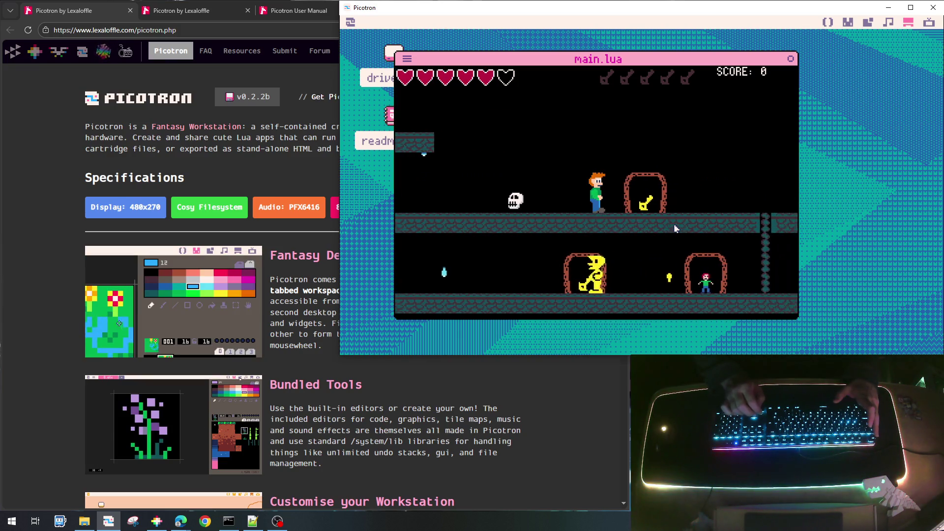
pyautogui.press('Left')
pyautogui.press('Left')
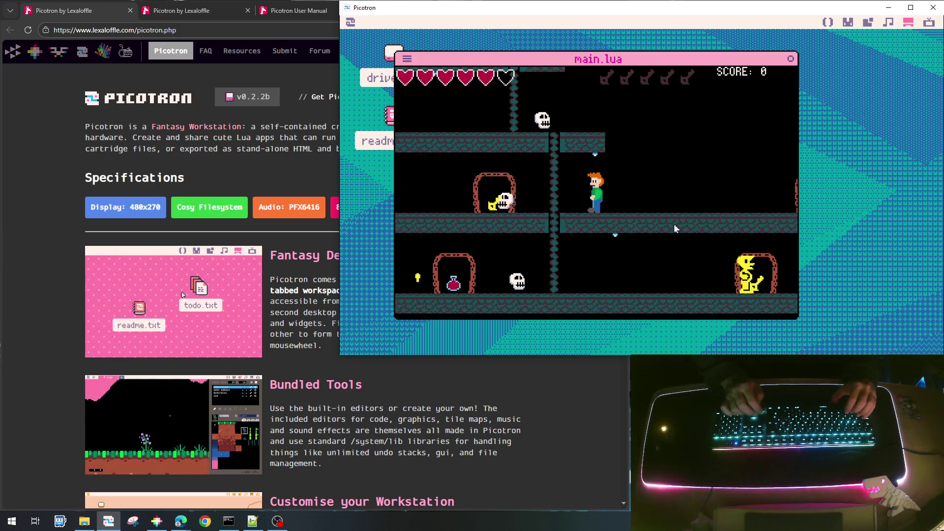
pyautogui.press('Right')
pyautogui.press('Right')
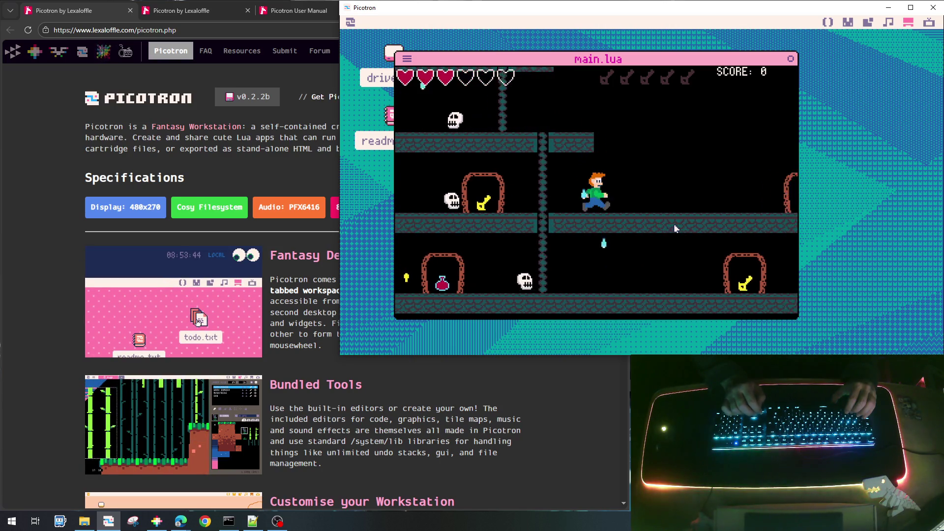
pyautogui.press('Right')
pyautogui.press('Right')
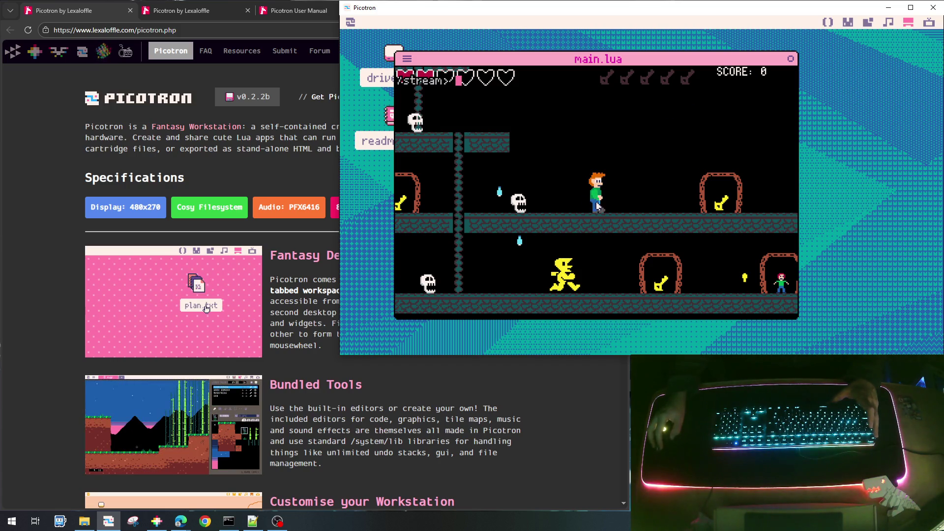
# Step: Raise the drop's vertical hit range from abs(e.y-p.y)<12 to <16, then save and rerun
pyautogui.press('Escape')
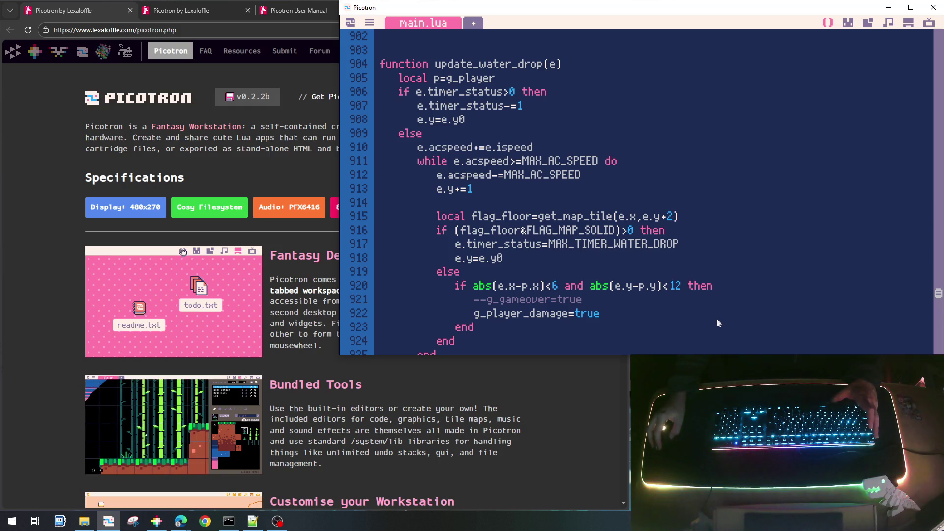
pyautogui.press('BackSpace')
pyautogui.write('6')
pyautogui.hotkey('ctrl', 's')
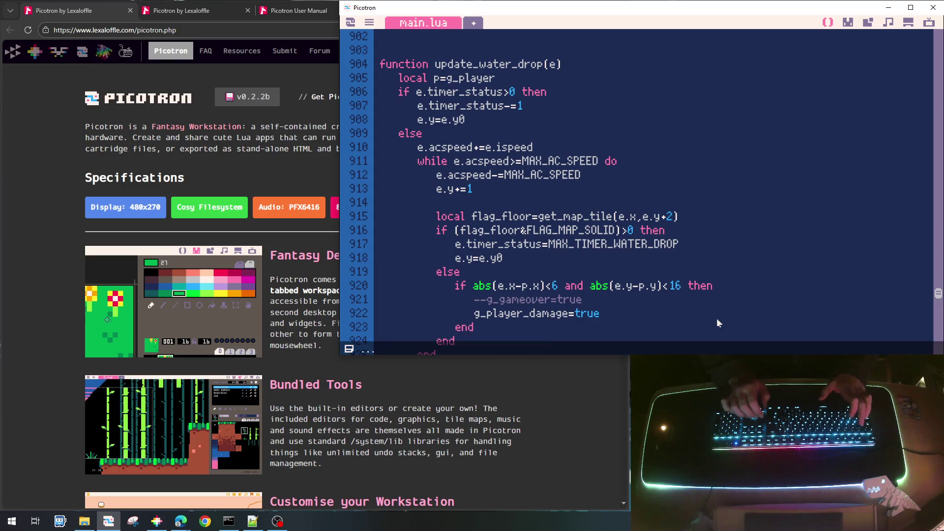
pyautogui.hotkey('ctrl', 'r')
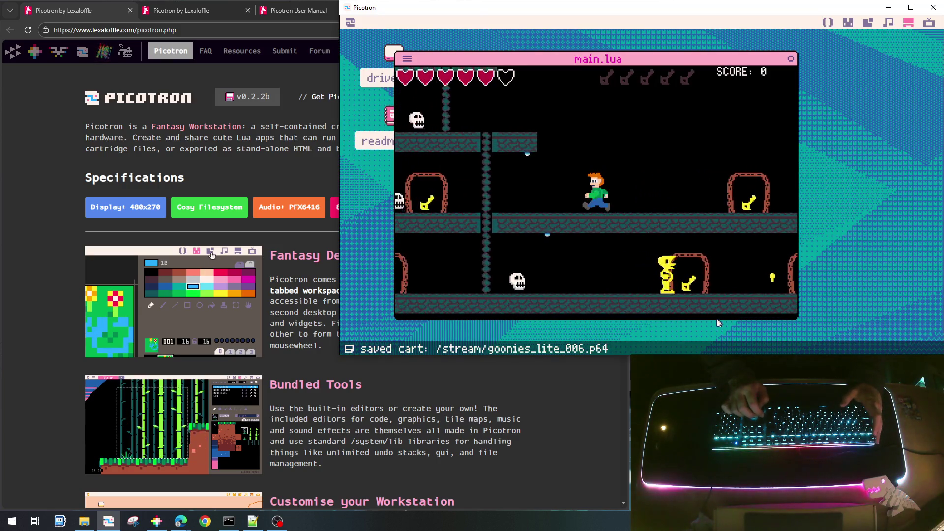
# Step: Run the player left, stop the game, then save and relaunch the cart
pyautogui.press('Left')
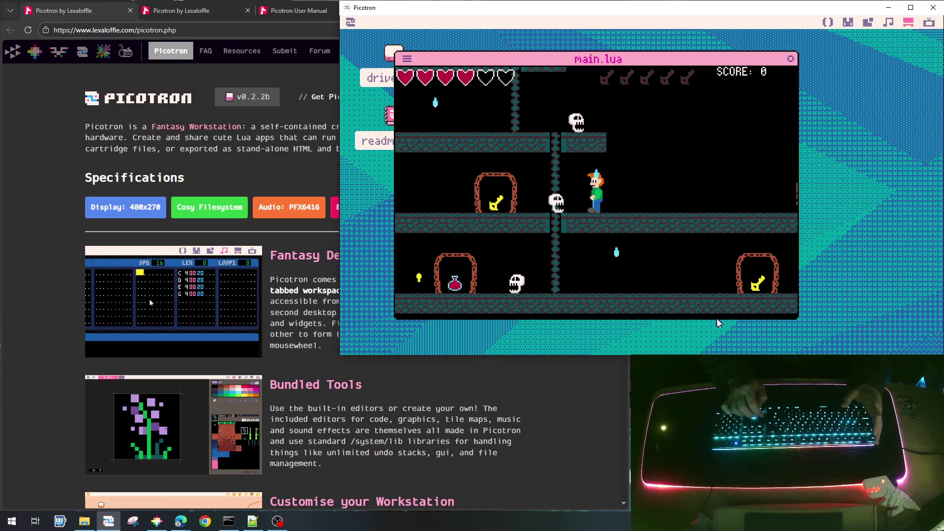
pyautogui.press('Escape')
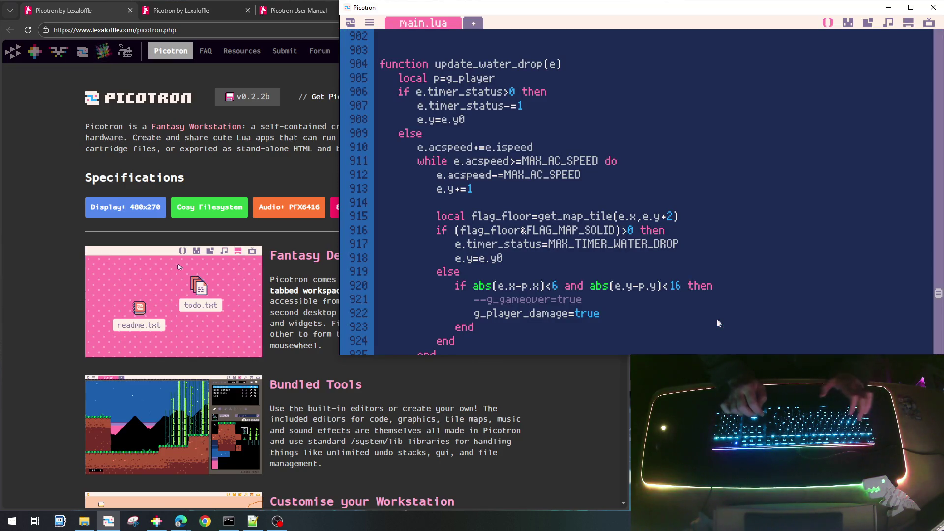
pyautogui.hotkey('ctrl', 's')
pyautogui.hotkey('ctrl', 'r')
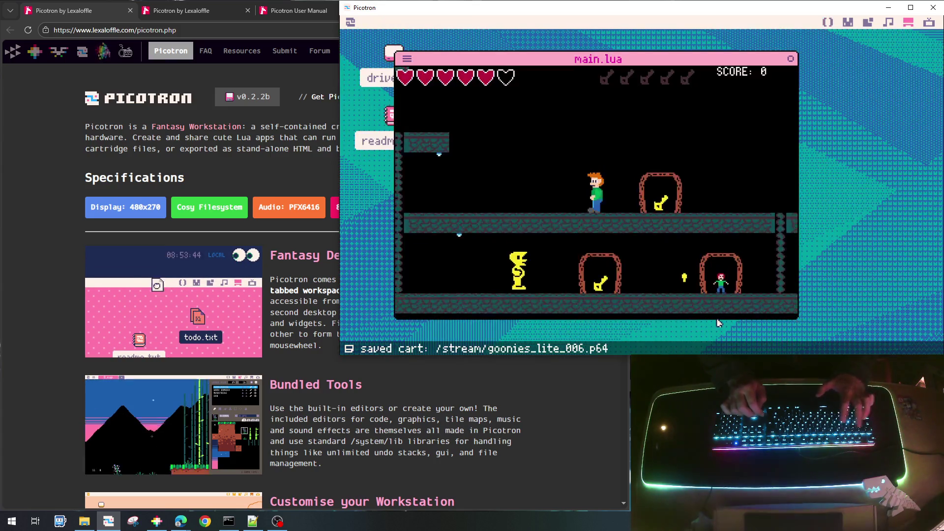
# Step: Walk the player right under the drops into new rooms, then return to the main.lua code
pyautogui.press('Right')
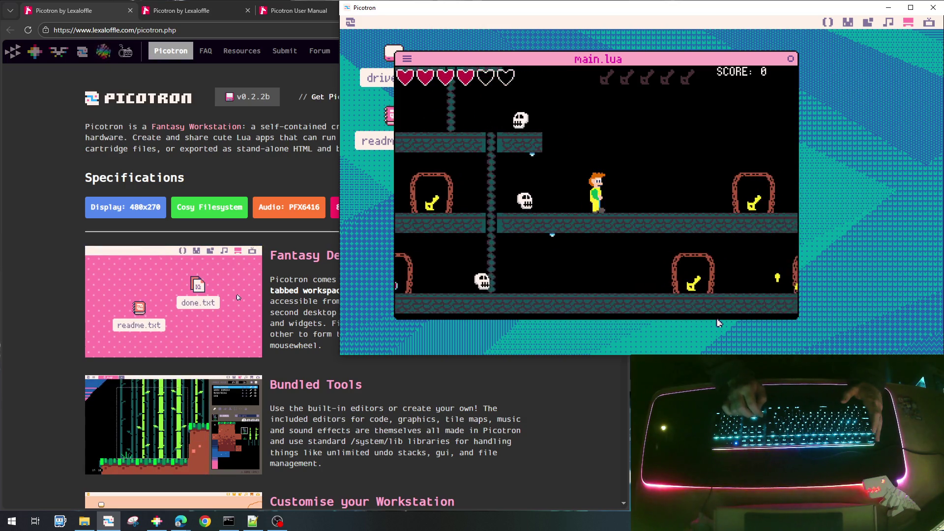
pyautogui.press('Right')
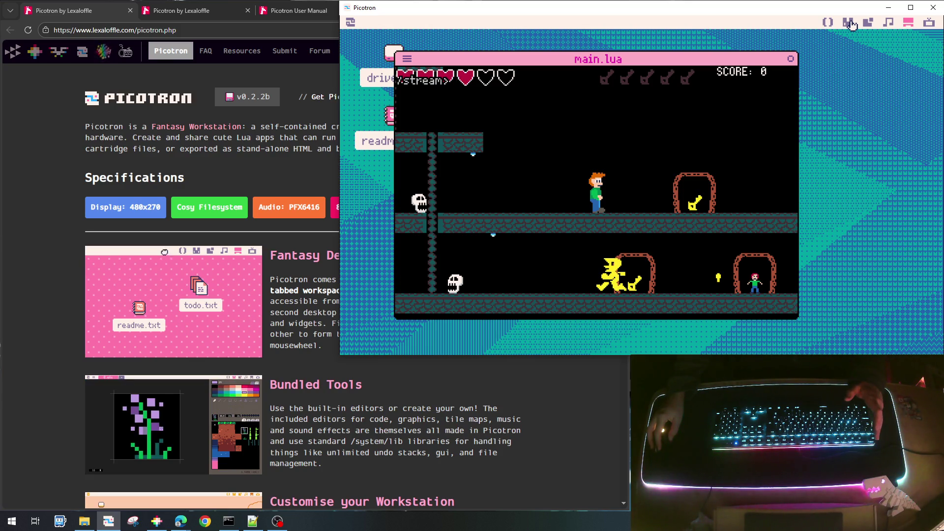
pyautogui.click(850, 23)
pyautogui.click(827, 22)
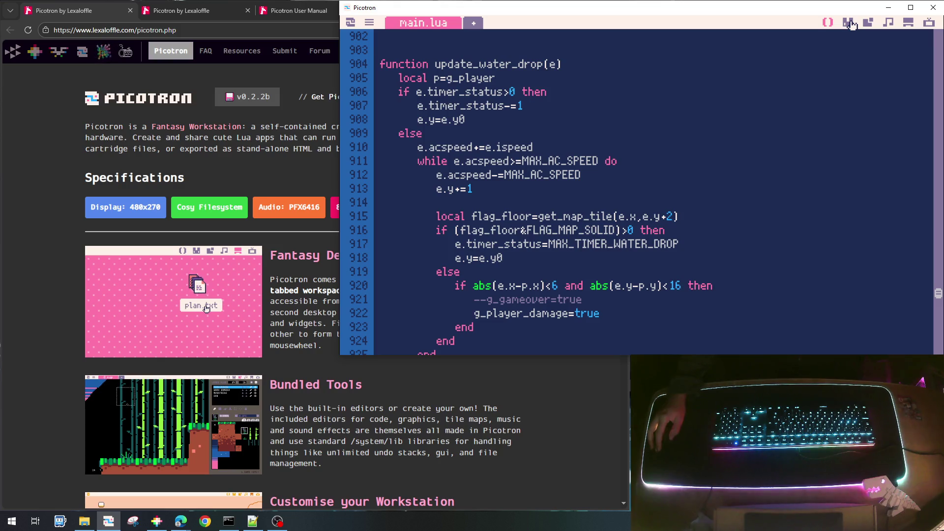
pyautogui.scroll(15, 741, 113)
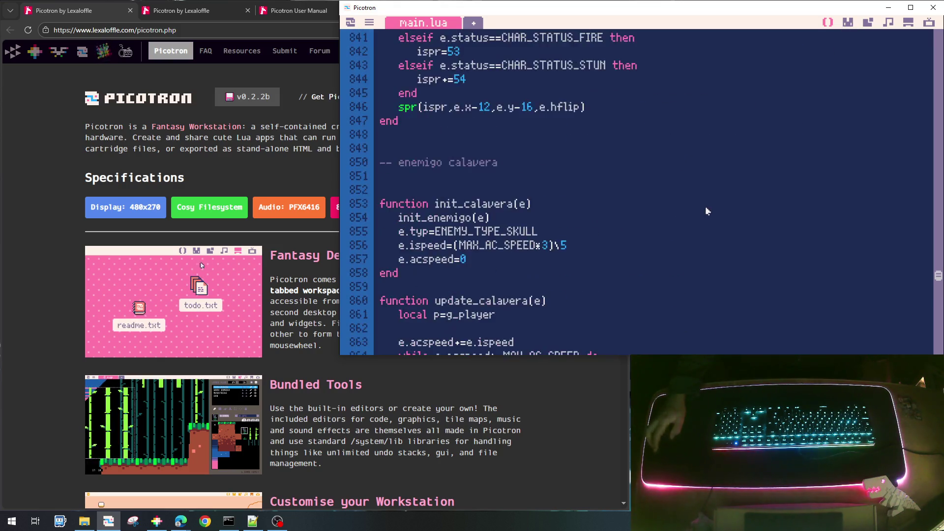
# Step: Find the player's timer_inv blink condition on line 612, then open the sprite editor
pyautogui.scroll(18, 710, 221)
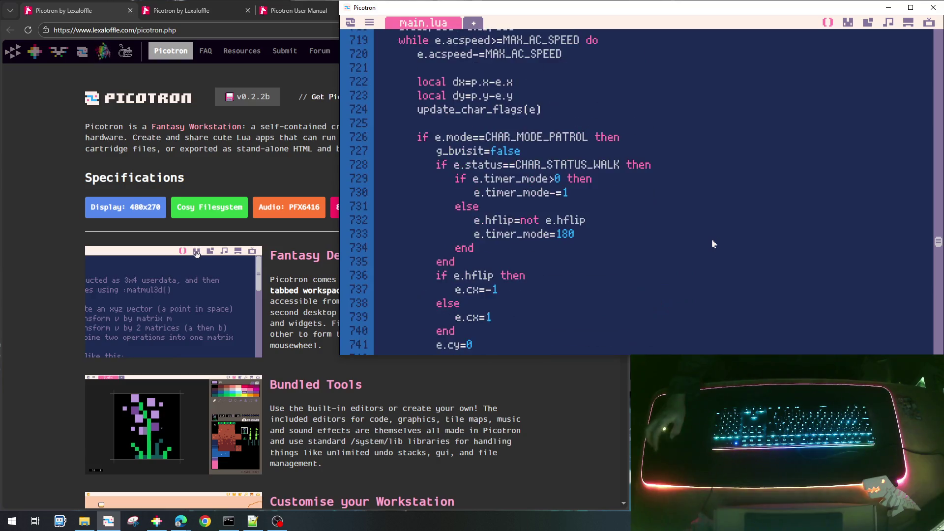
pyautogui.scroll(6, 714, 244)
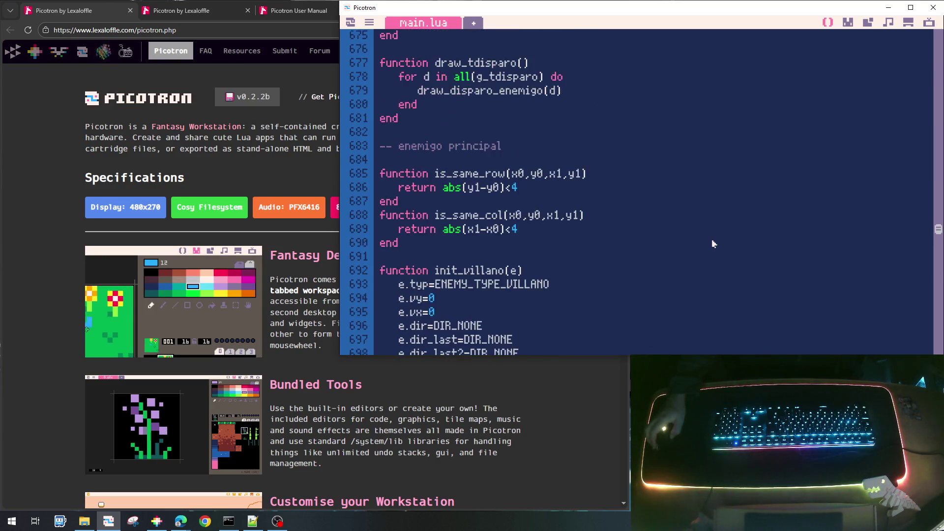
pyautogui.scroll(8, 713, 244)
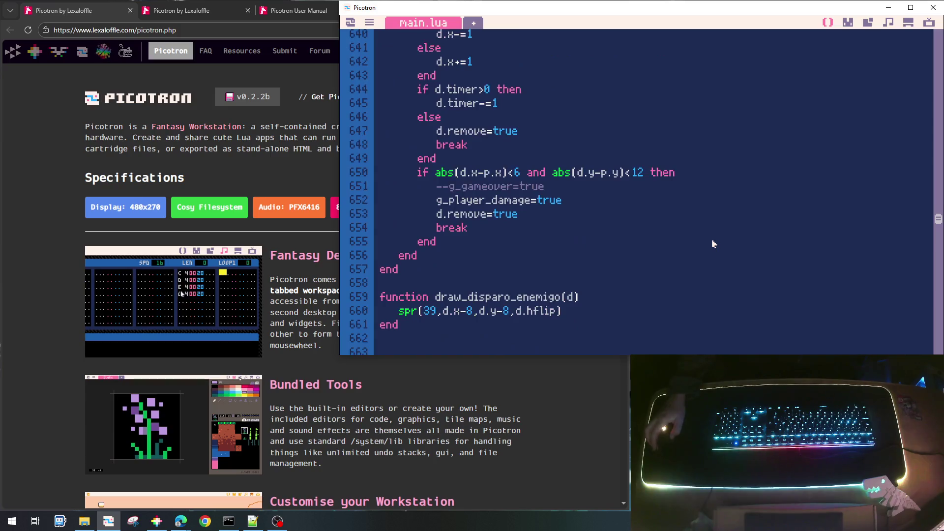
pyautogui.scroll(3, 713, 244)
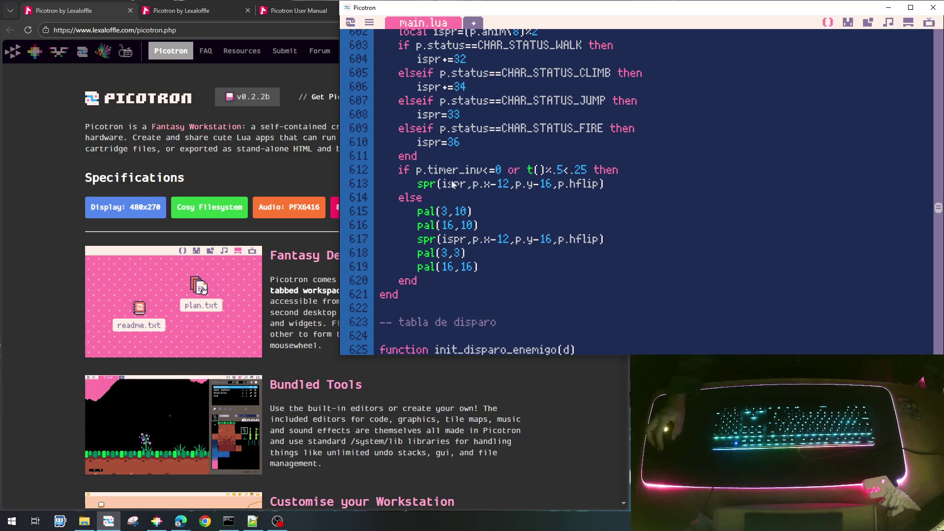
pyautogui.moveTo(429, 170); pyautogui.dragTo(594, 170)
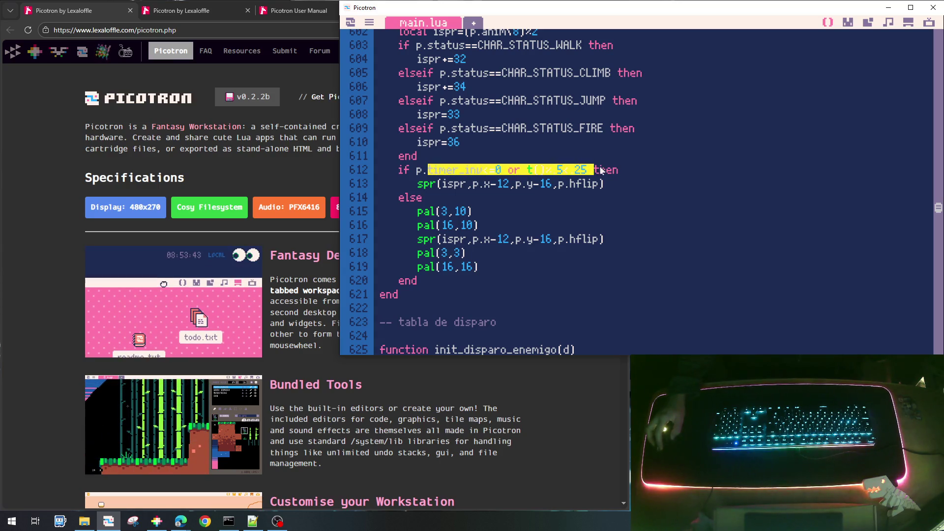
pyautogui.click(466, 228)
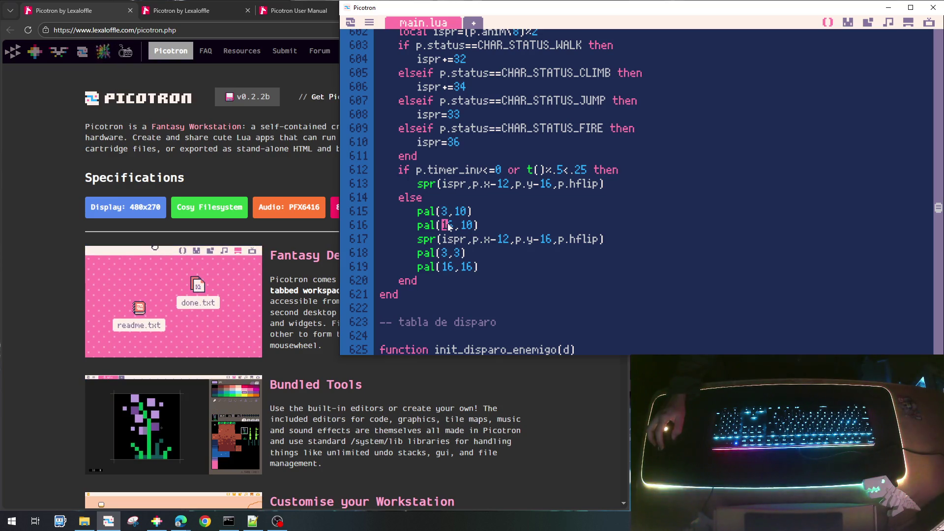
pyautogui.click(844, 24)
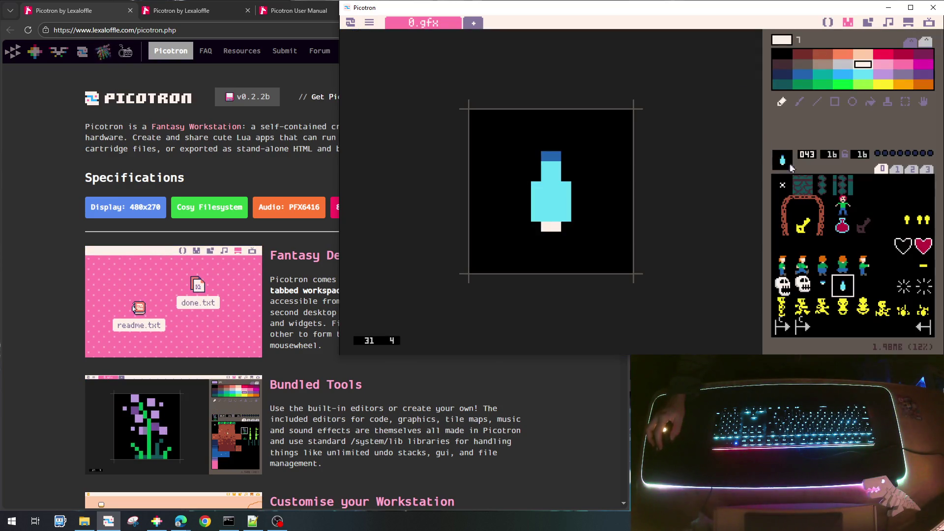
# Step: Sample colour 25 from the green-shirt player sprite's orange hair, then return to main.lua
pyautogui.click(783, 270)
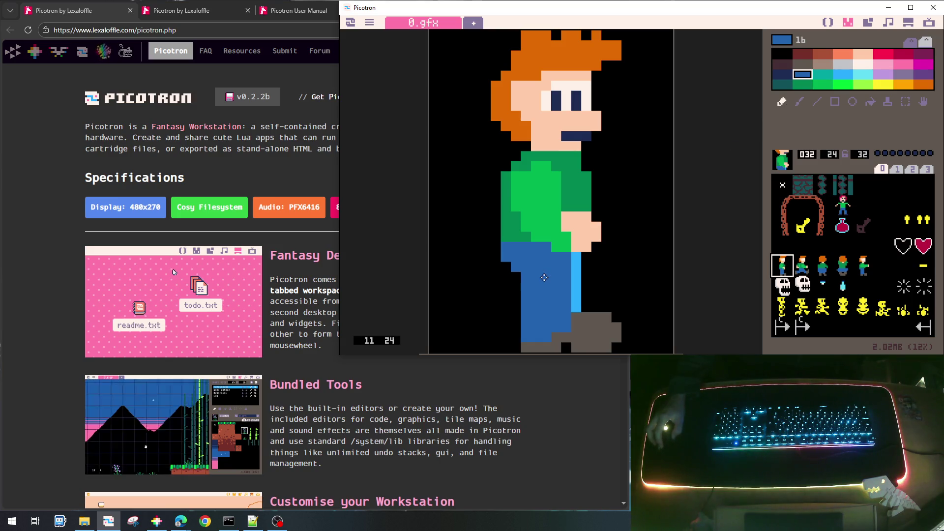
pyautogui.rightClick(551, 57)
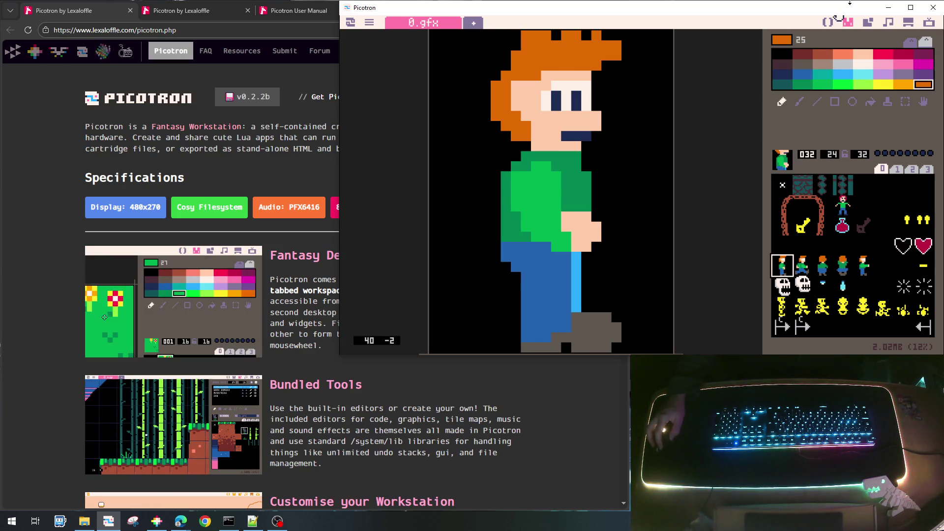
pyautogui.click(830, 23)
# Step: Add pal(25,10) after pal(16,10) and pal(25,25) after pal(16,16), then save and run
pyautogui.click(525, 223)
pyautogui.press('Return')
pyautogui.write('pal')
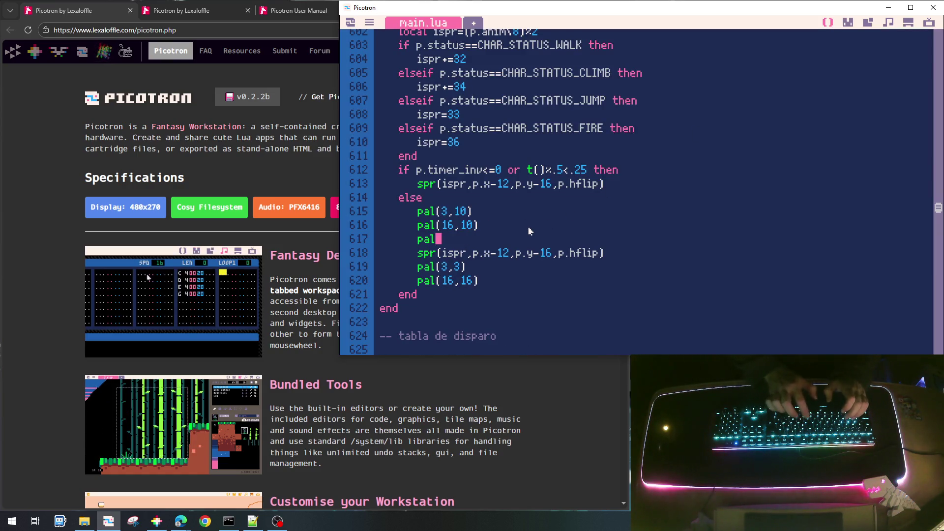
pyautogui.write('(25,1')
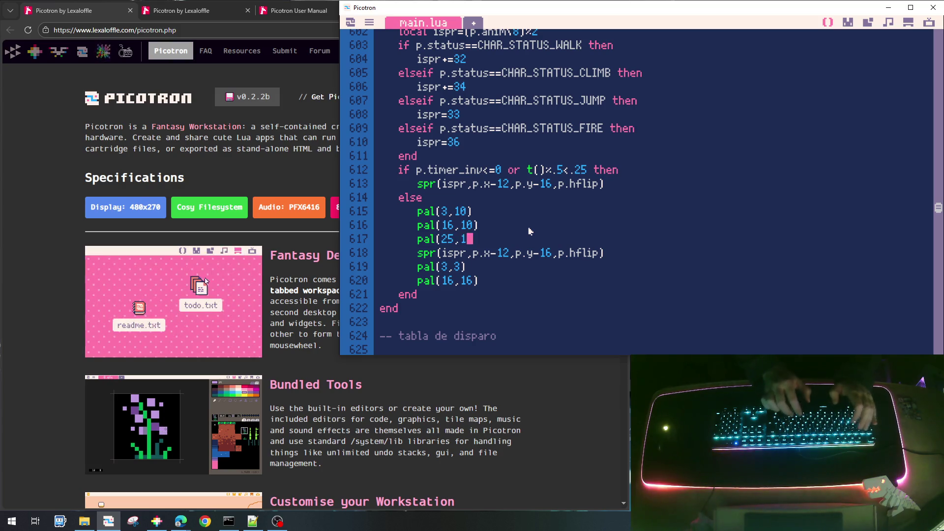
pyautogui.press('Down')
pyautogui.press('Down')
pyautogui.press('Down')
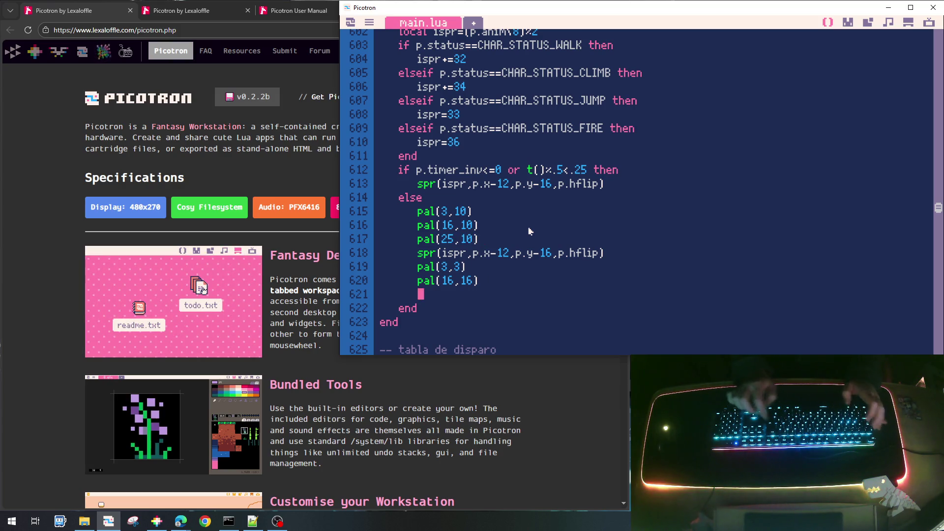
pyautogui.write('pal(')
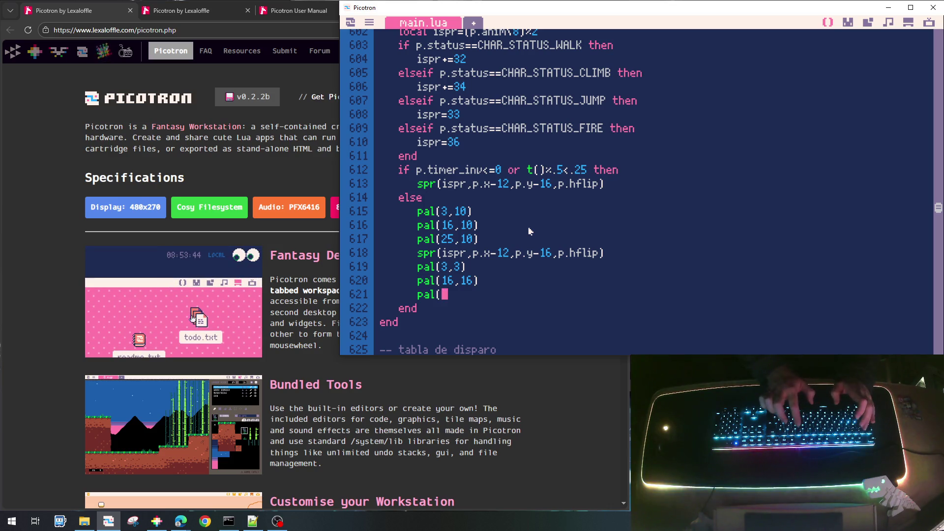
pyautogui.write('25,1')
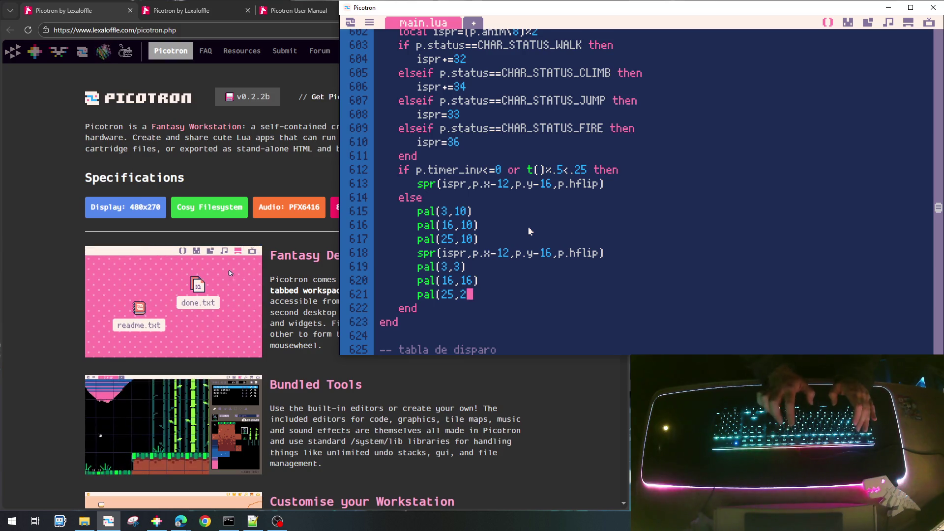
pyautogui.press('BackSpace')
pyautogui.write('2')
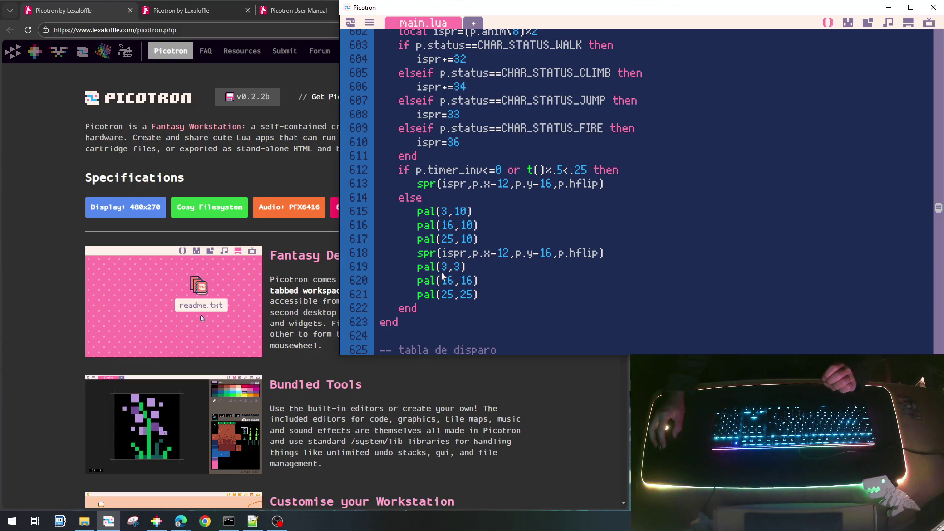
pyautogui.hotkey('ctrl', 's')
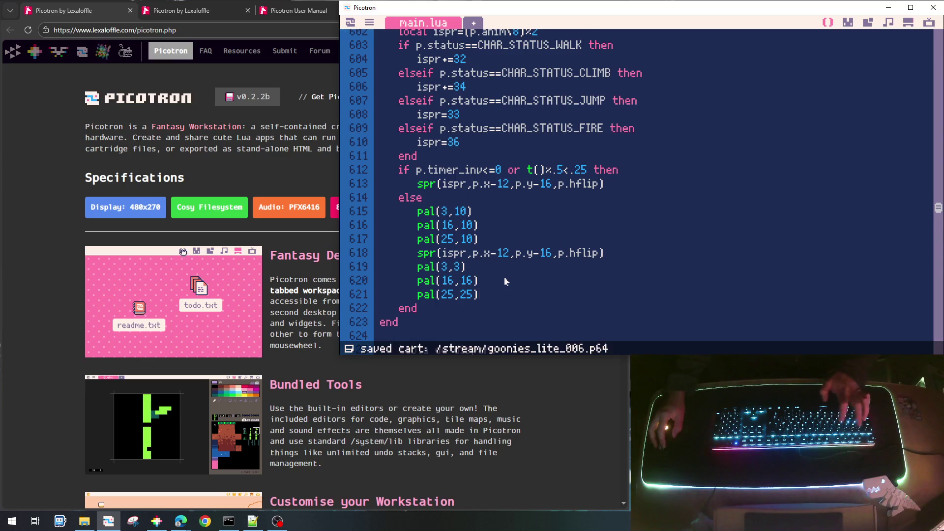
pyautogui.hotkey('ctrl', 'r')
# Step: Walk the player right through the level, collecting two keys and passing the door
pyautogui.press('Left')
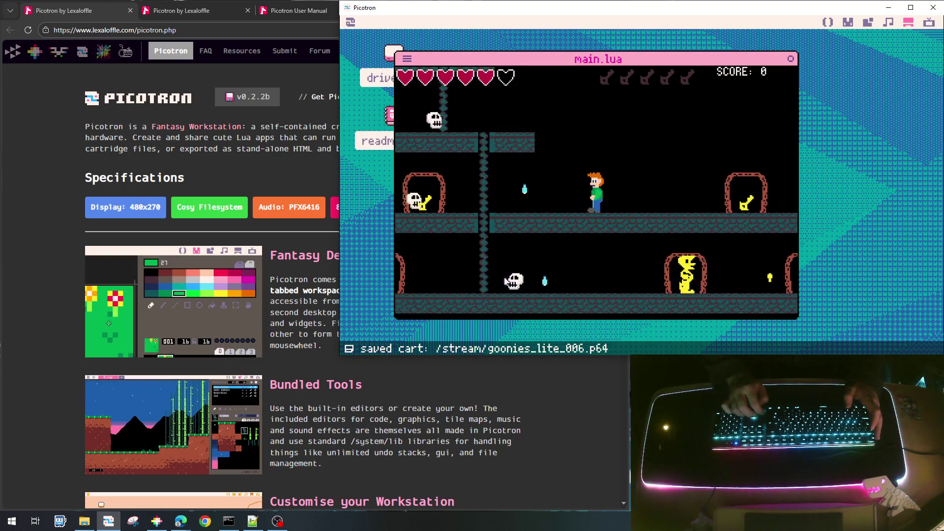
pyautogui.press('Right')
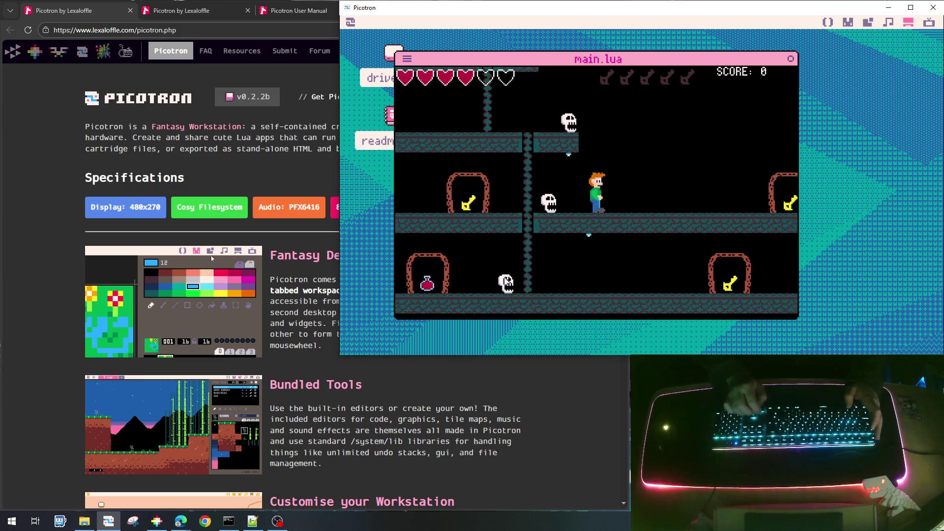
pyautogui.press('Right')
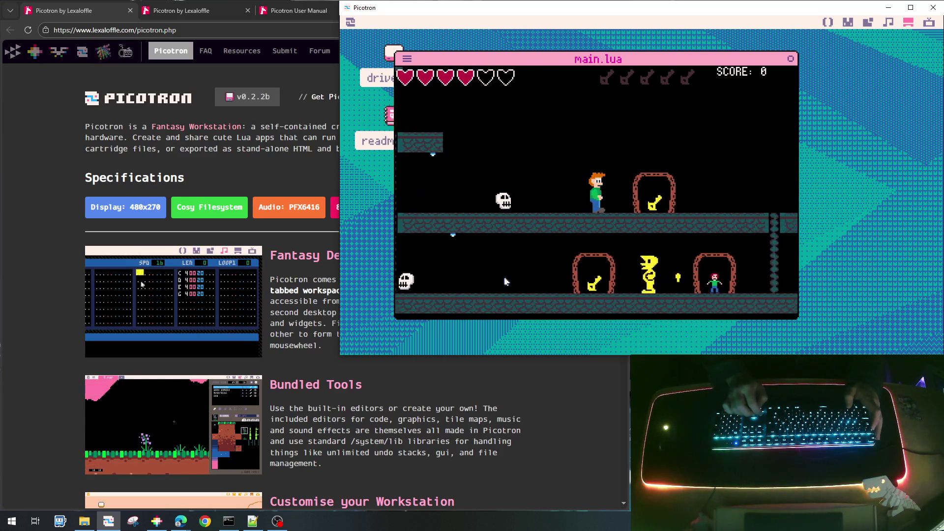
pyautogui.press('Right')
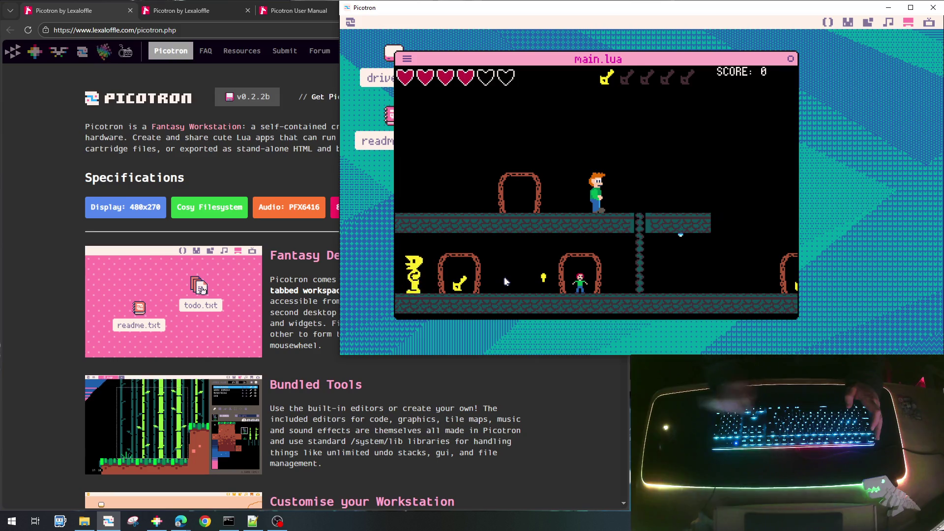
pyautogui.press('Right')
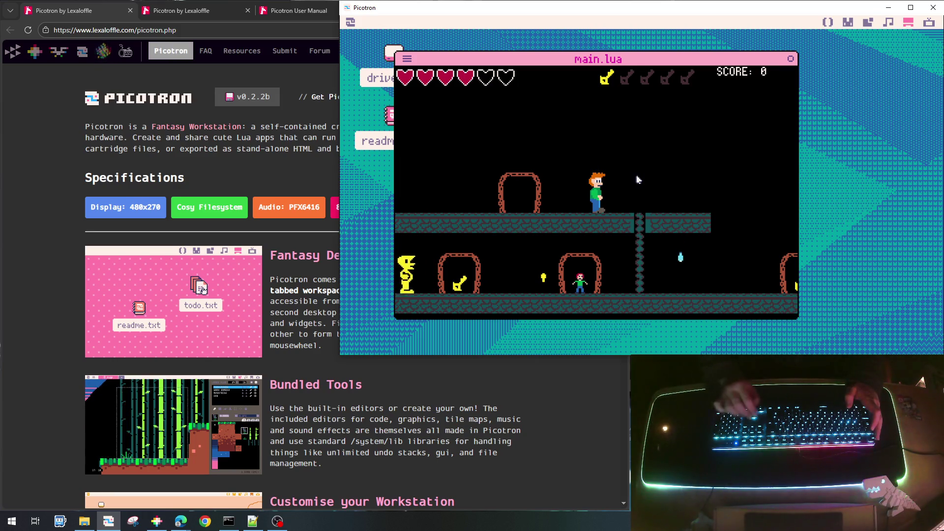
pyautogui.press('Right')
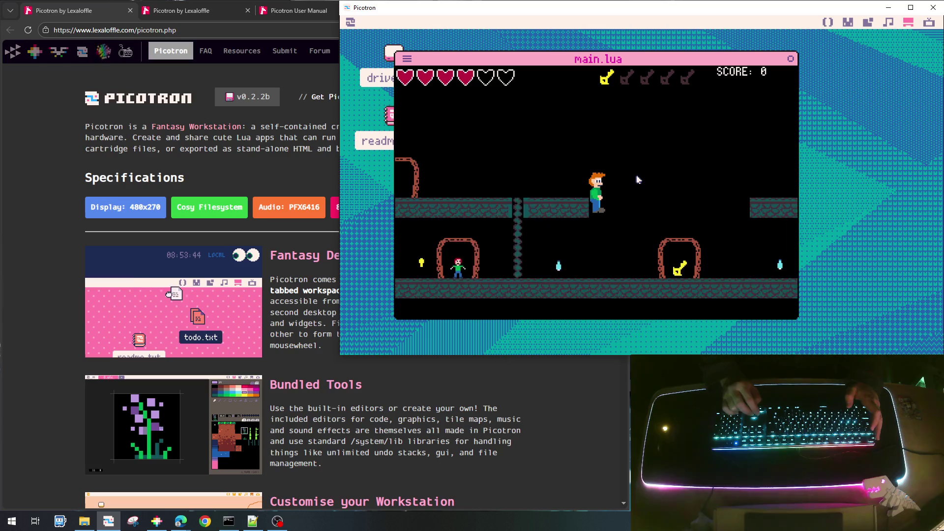
pyautogui.press('Right')
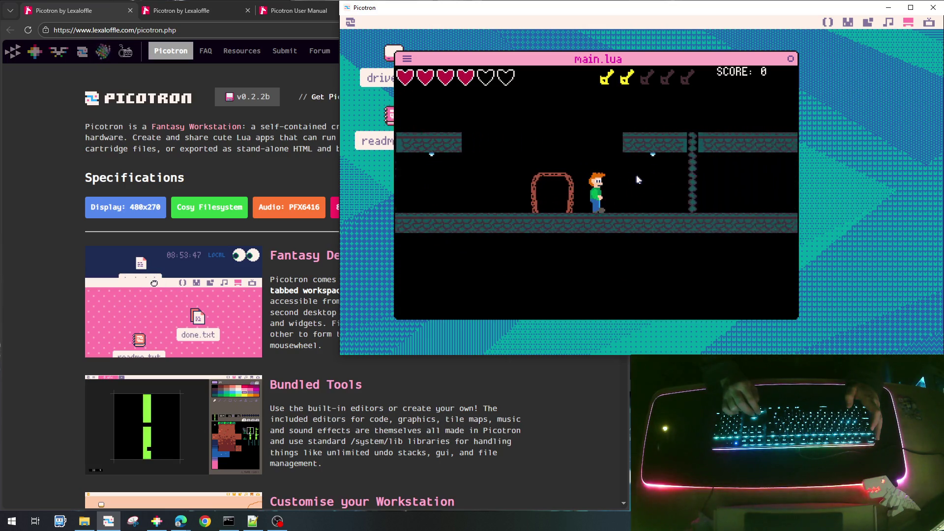
pyautogui.press('Right')
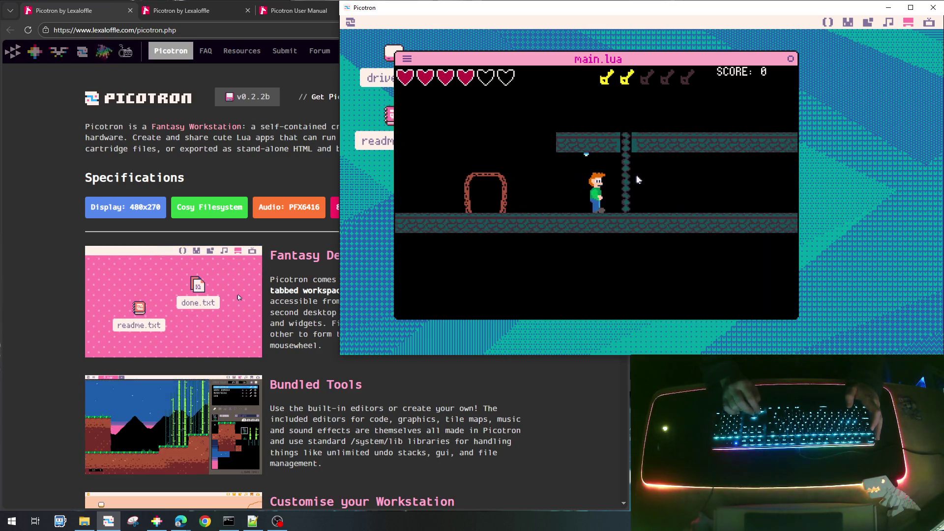
# Step: Climb the chain, cross the upper platform, drop down and run right past the yellow creature
pyautogui.press('Up')
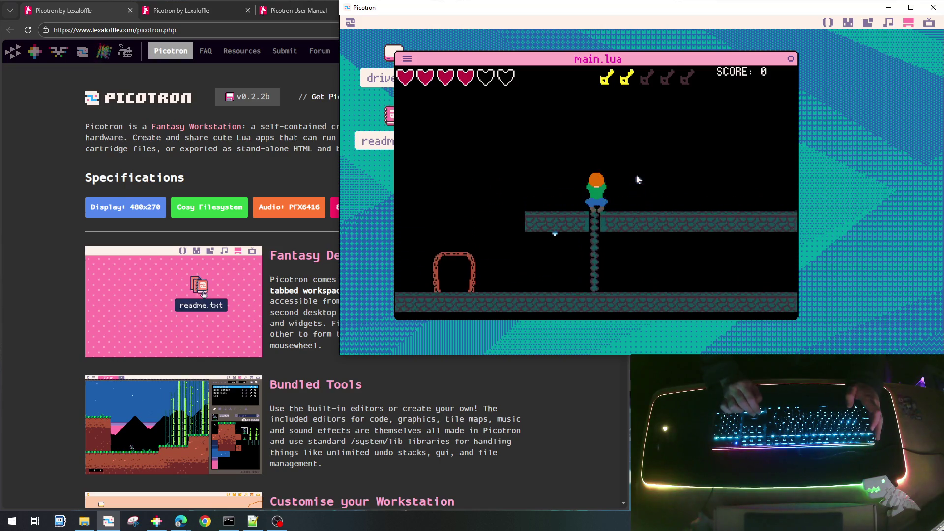
pyautogui.press('Right')
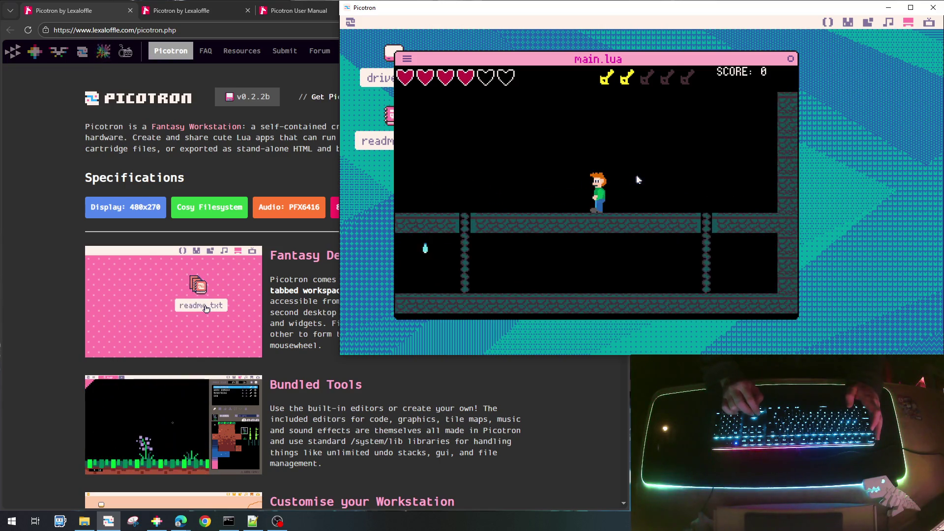
pyautogui.press('Right')
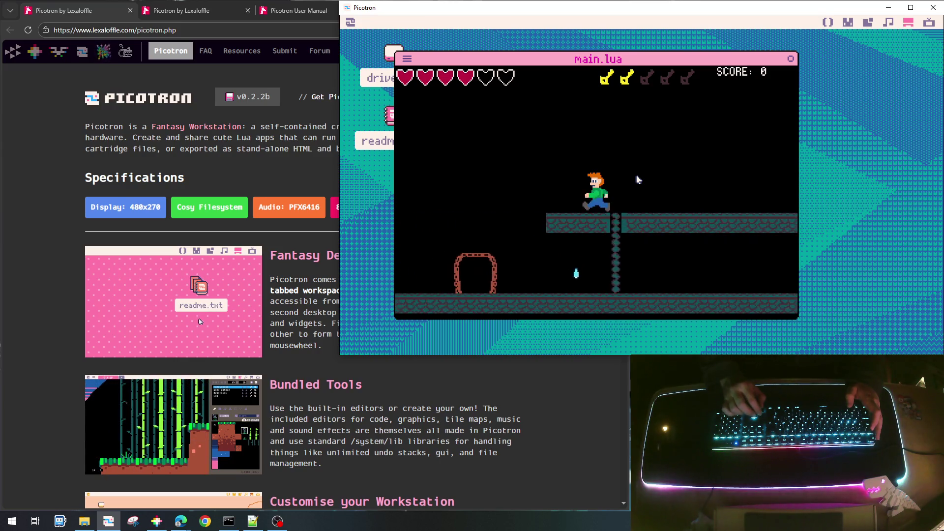
pyautogui.press('Left')
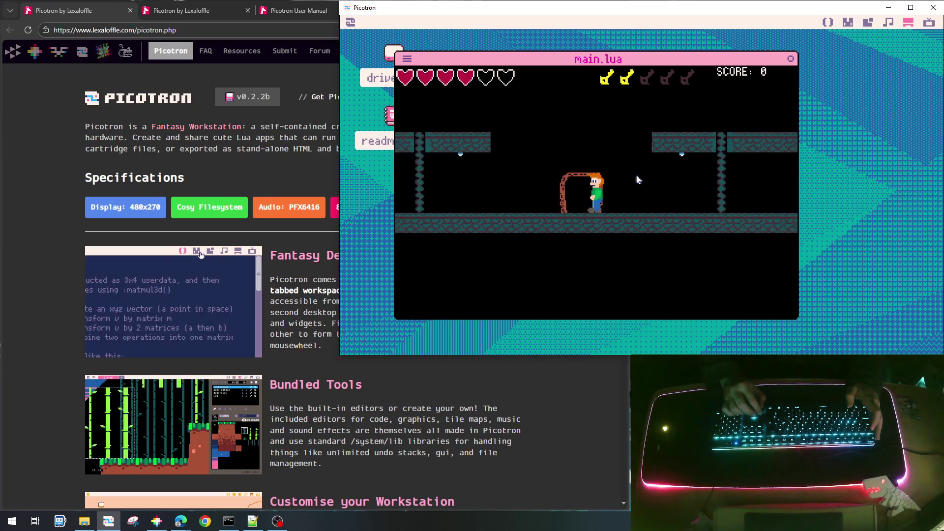
pyautogui.press('Right')
pyautogui.press('Left')
pyautogui.press('Left')
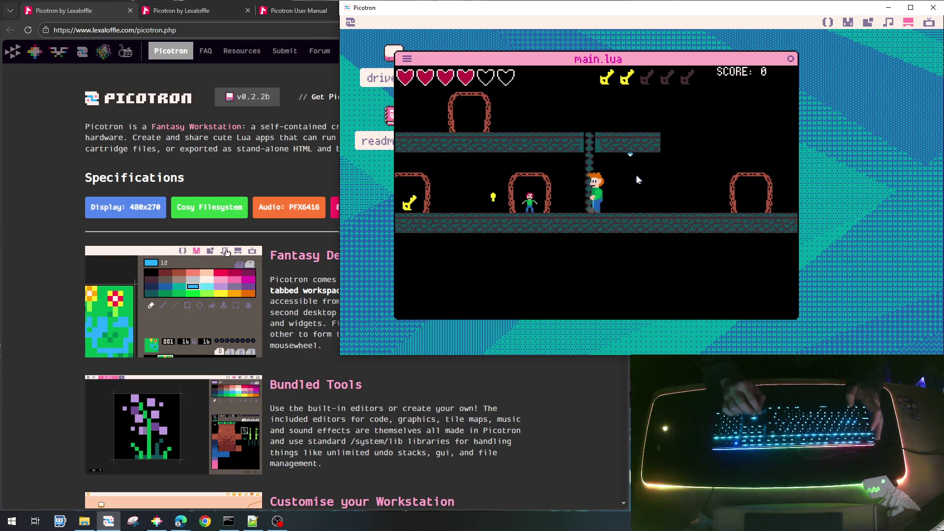
pyautogui.press('Right')
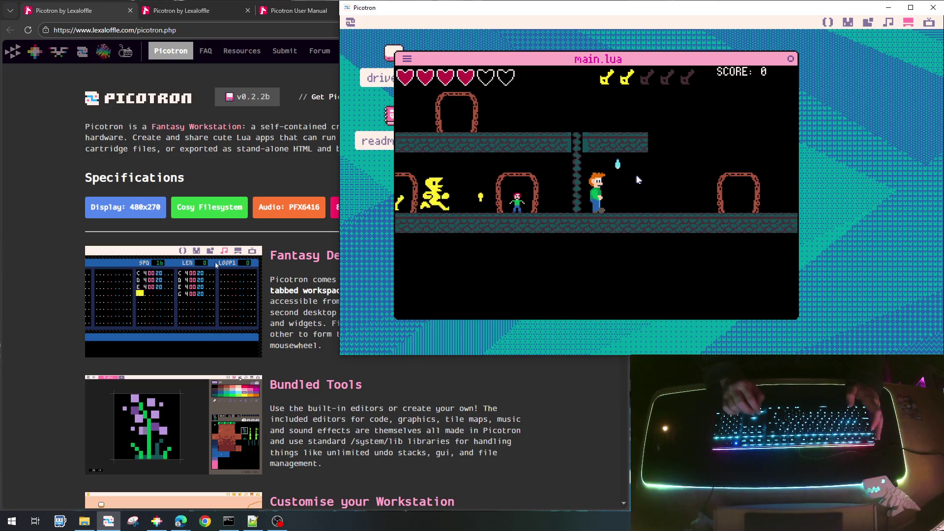
pyautogui.press('Right')
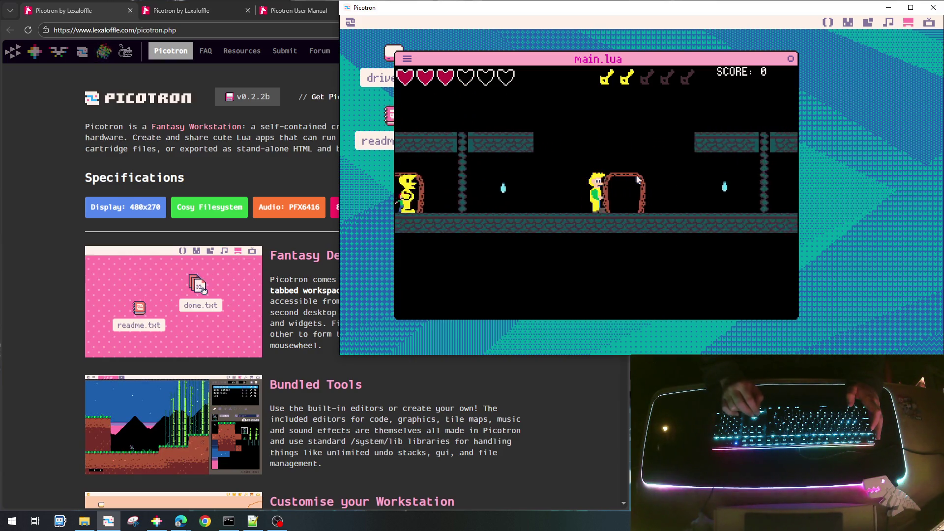
pyautogui.press('Right')
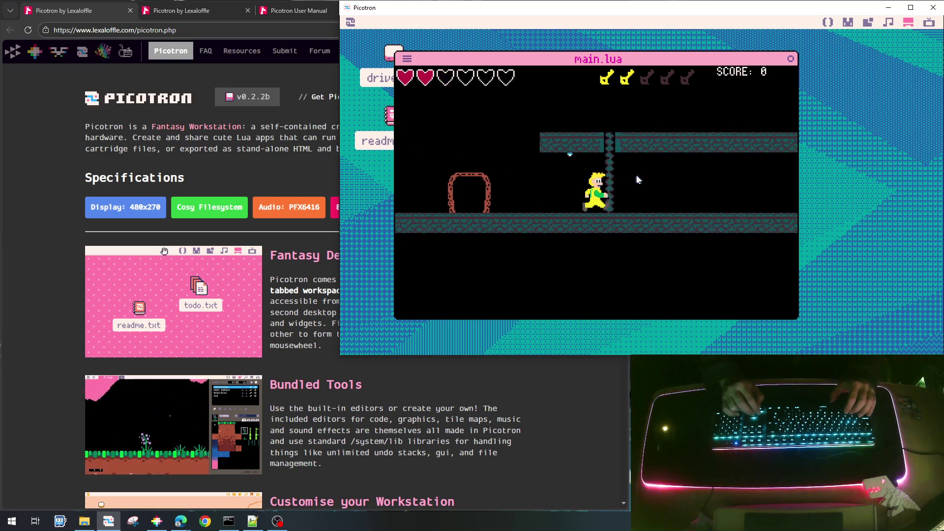
# Step: Climb up, head left back to the lower floor, and jump into the arch to grab a key
pyautogui.press('Up')
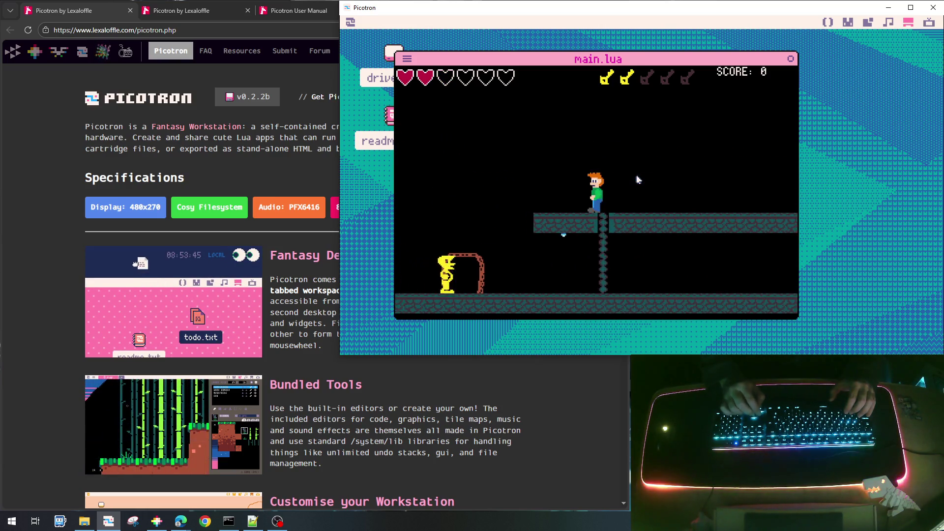
pyautogui.press('Left')
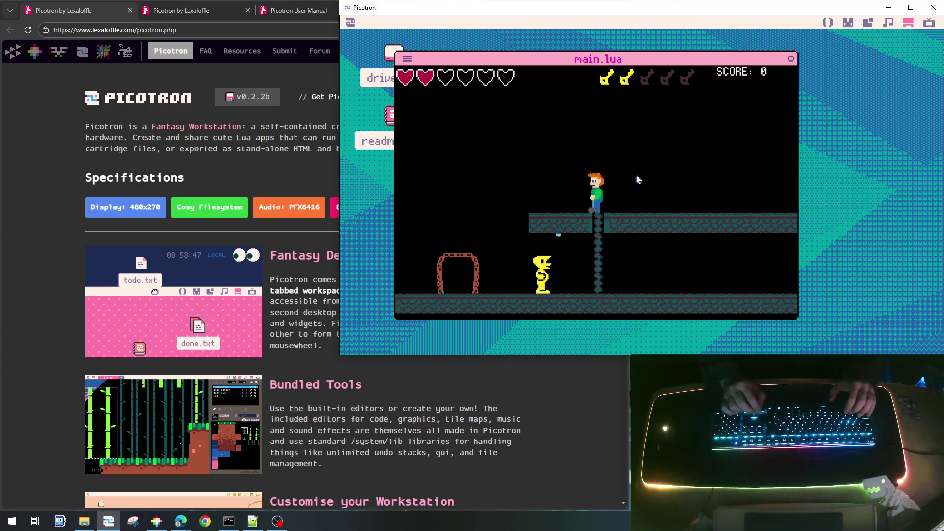
pyautogui.press('Left')
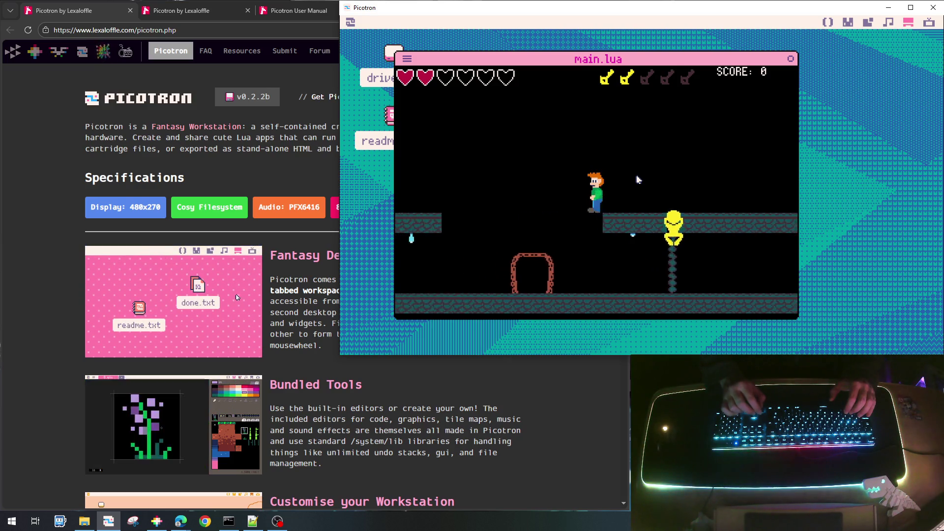
pyautogui.press('Left')
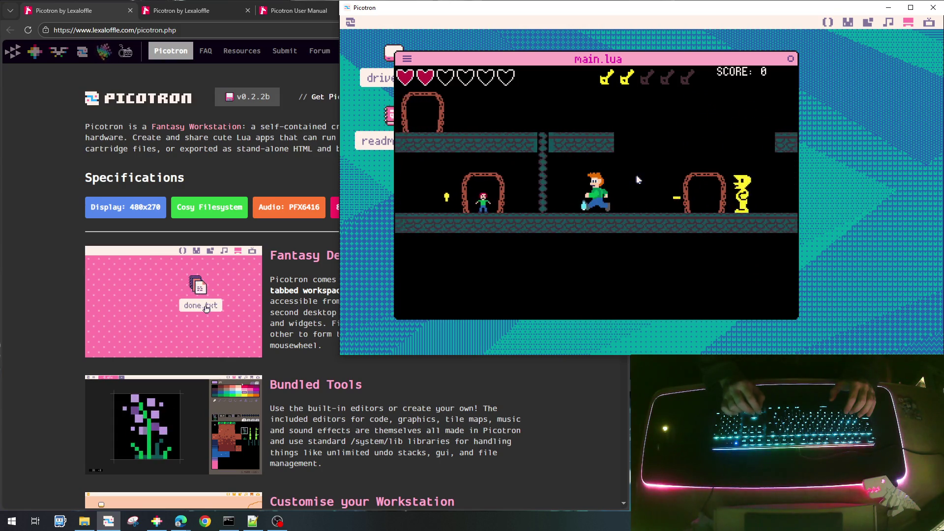
pyautogui.press('Left')
pyautogui.press('z')
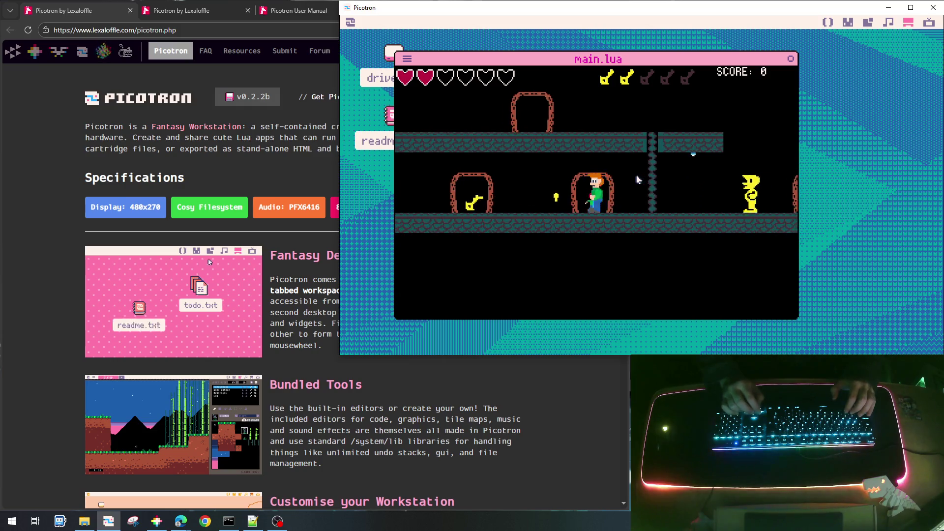
pyautogui.press('Left')
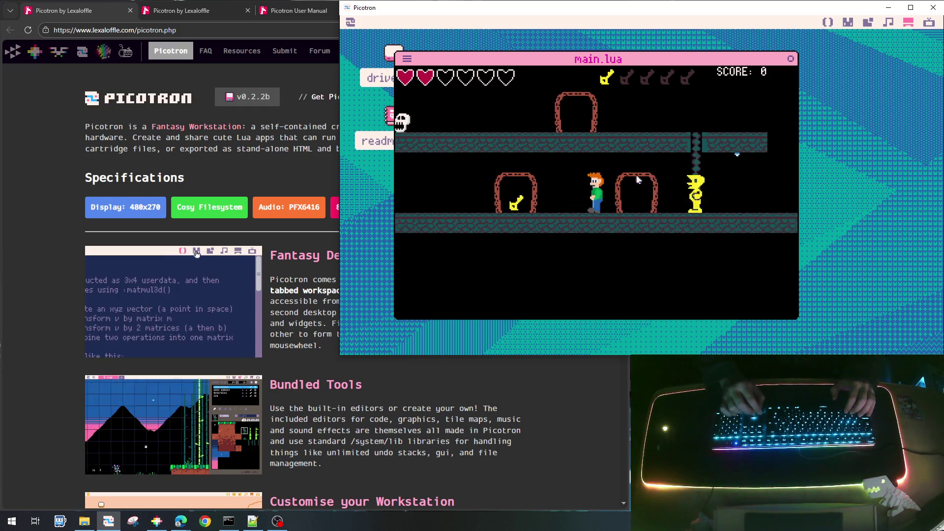
pyautogui.press('Right')
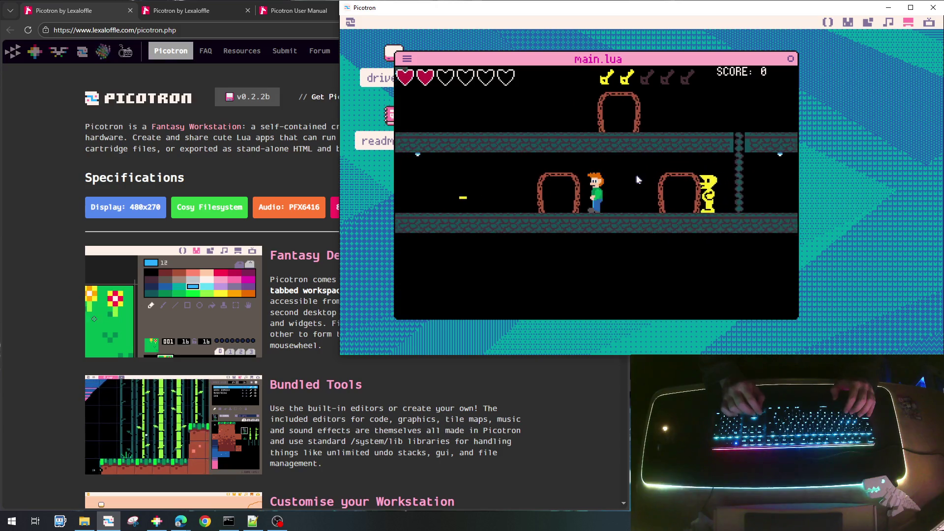
pyautogui.press('Left')
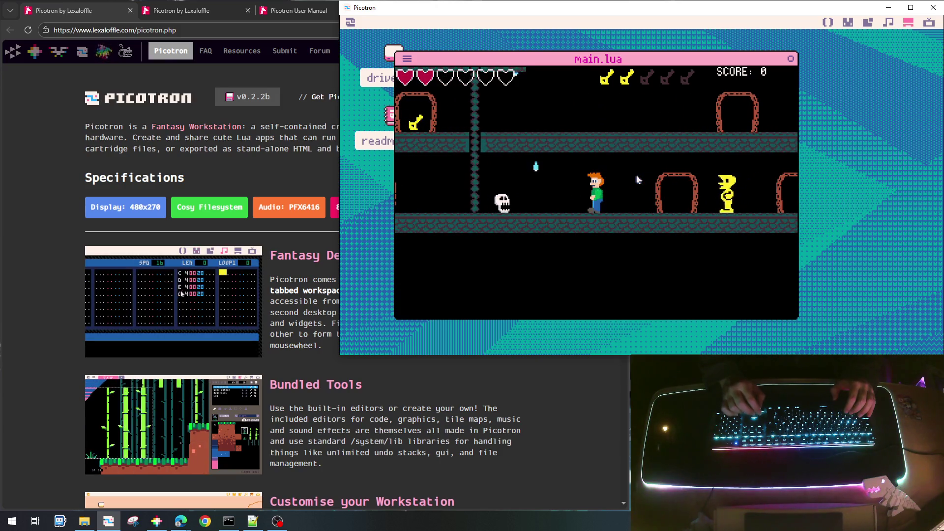
pyautogui.press('Left')
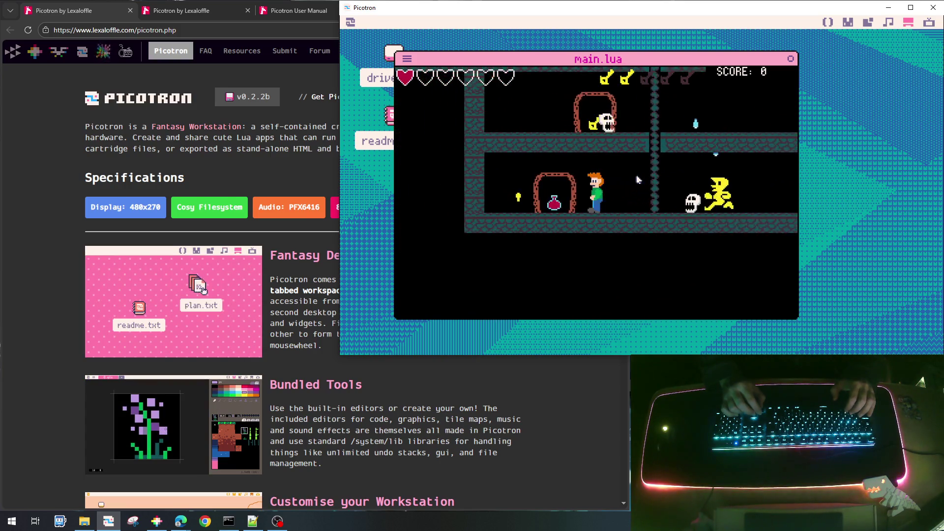
# Step: Jump the doorway, climb the chain to the next floor, grab the potion, then open the sprite editor
pyautogui.press('Right')
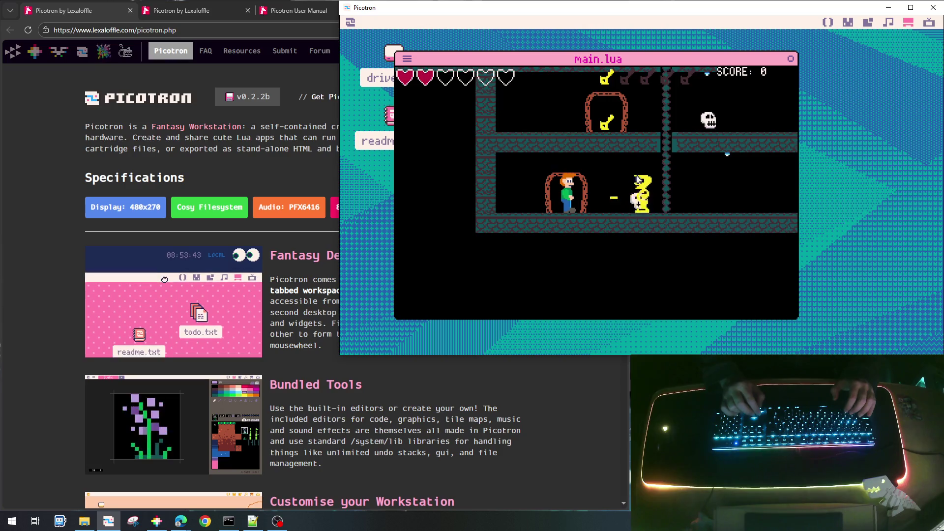
pyautogui.press('z')
pyautogui.press('Right')
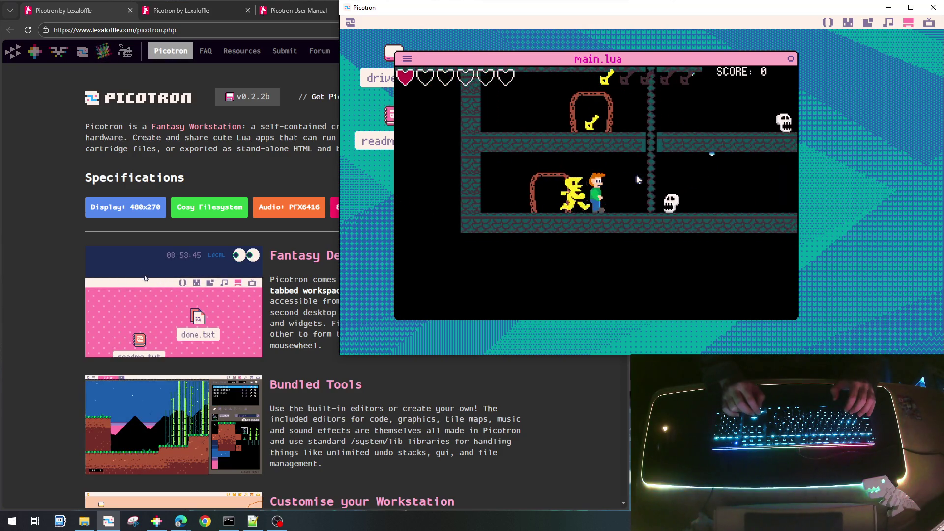
pyautogui.press('Up')
pyautogui.press('Up')
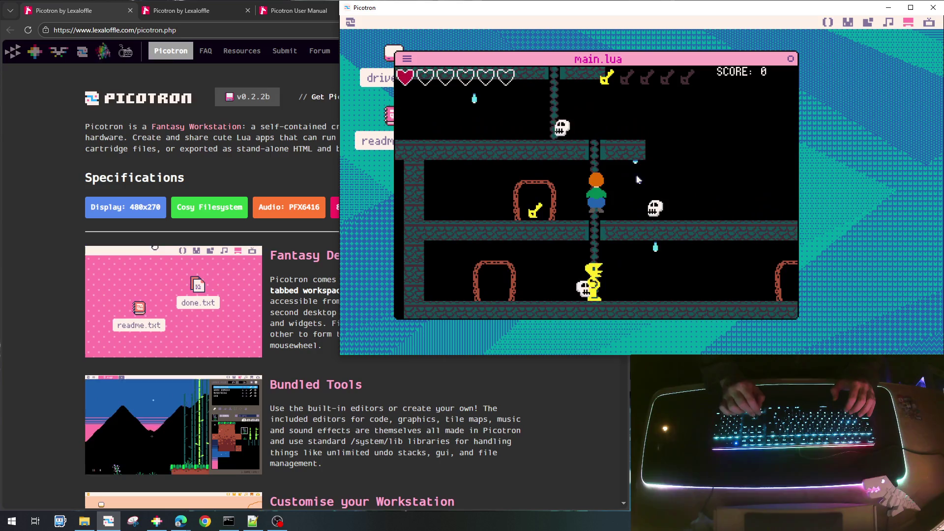
pyautogui.press('Up')
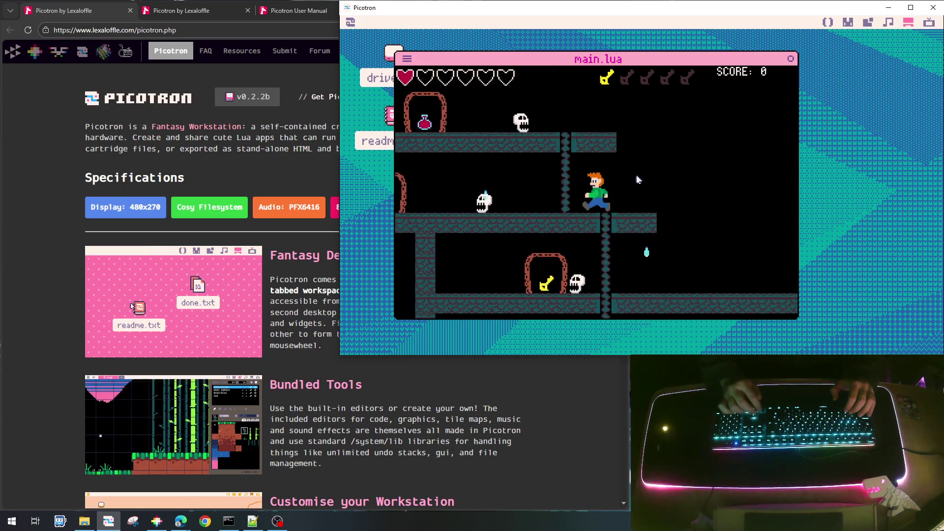
pyautogui.press('Up')
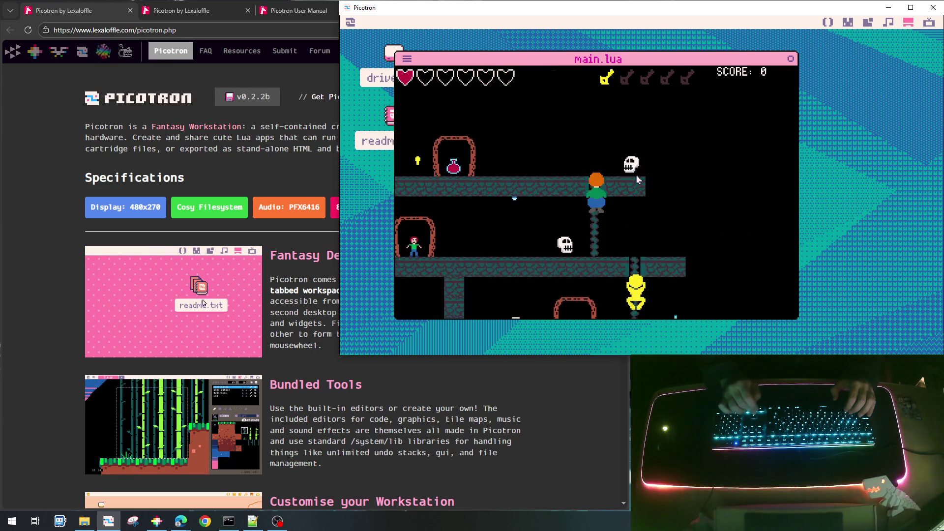
pyautogui.press('Left')
pyautogui.press('Left')
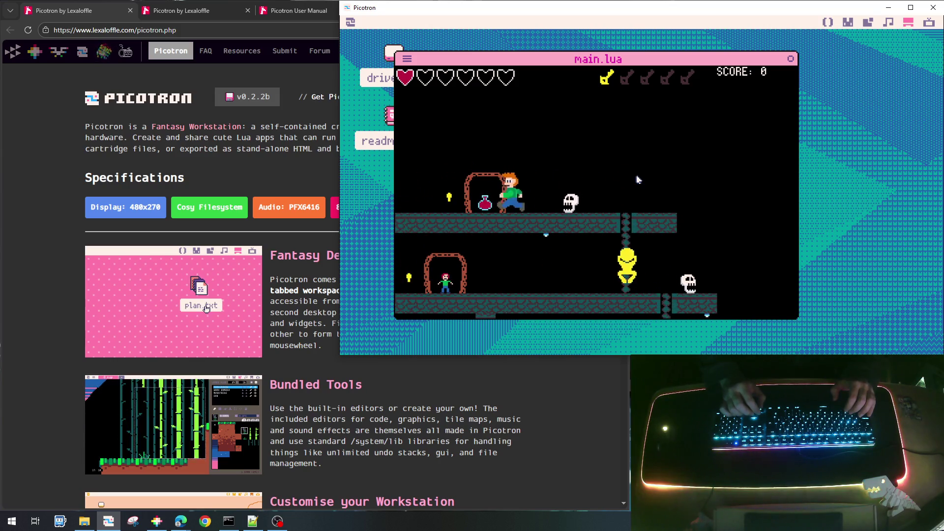
pyautogui.press('Right')
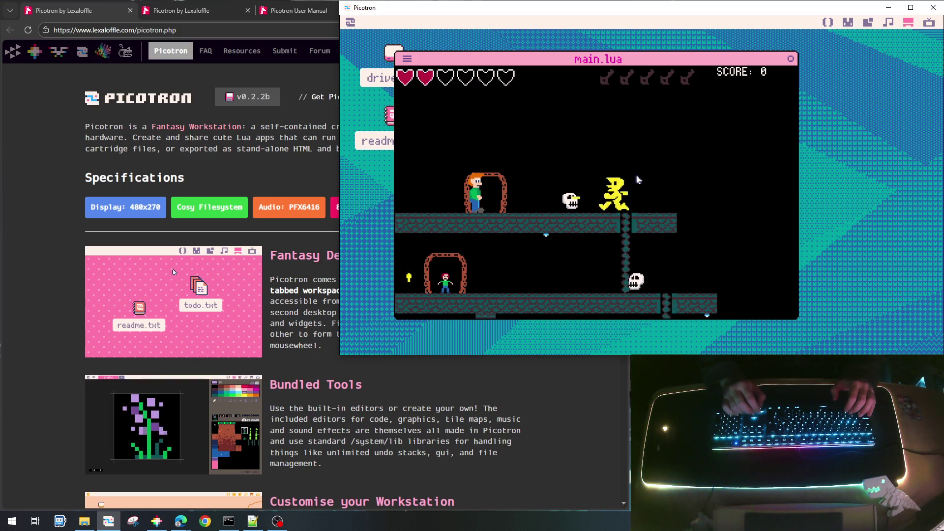
pyautogui.press('Right')
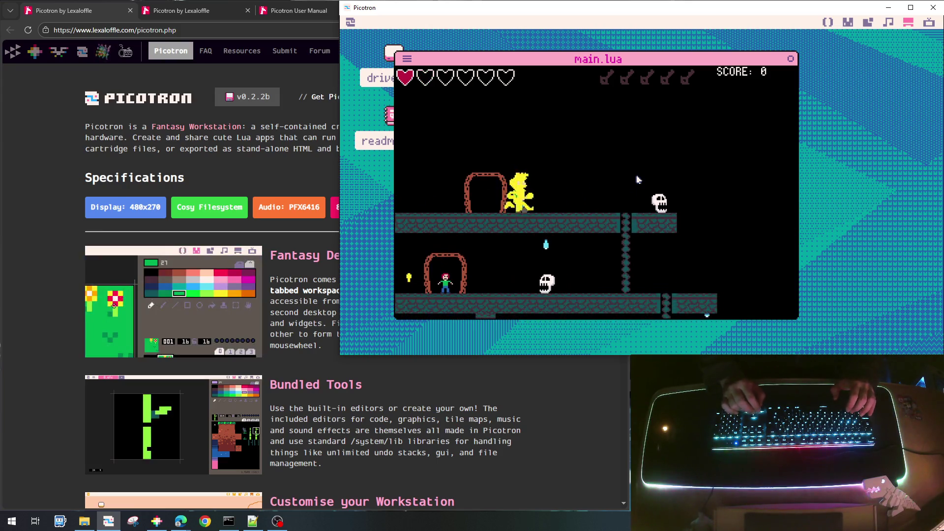
pyautogui.press('Right')
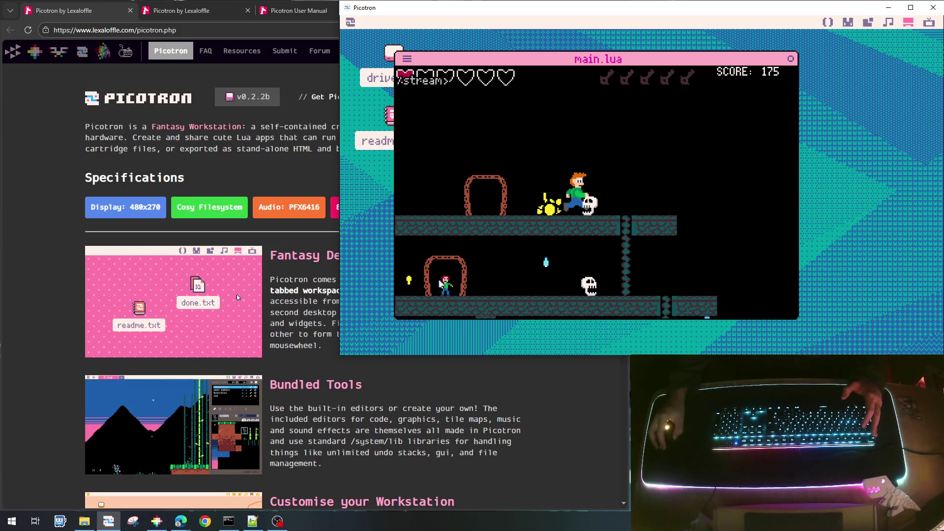
pyautogui.click(846, 25)
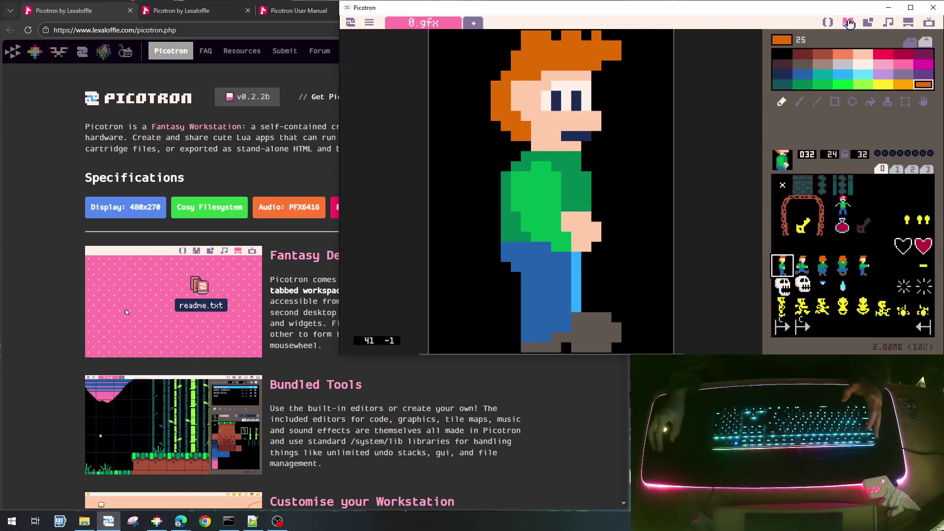
# Step: Compare the red-haired character, yellow key 017 and brick-top 009 sprites
pyautogui.click(843, 209)
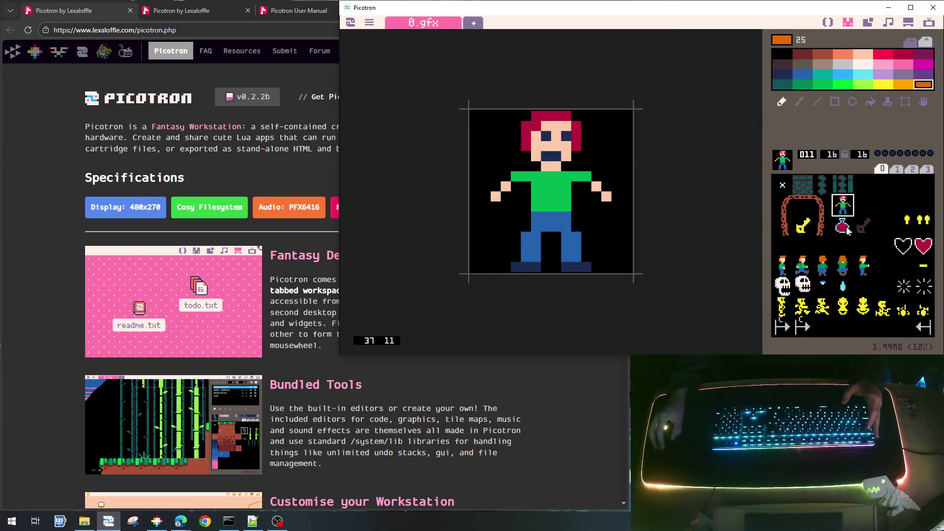
pyautogui.click(797, 222)
pyautogui.click(802, 205)
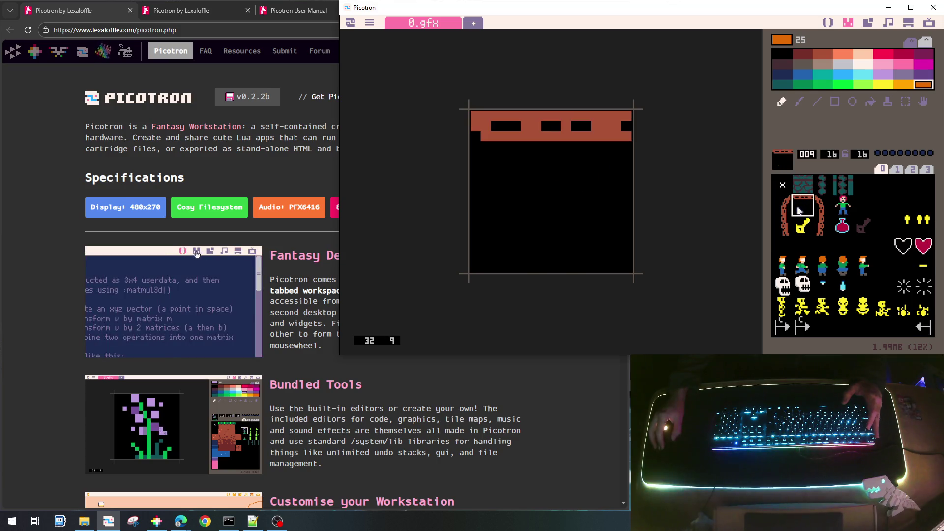
pyautogui.click(801, 226)
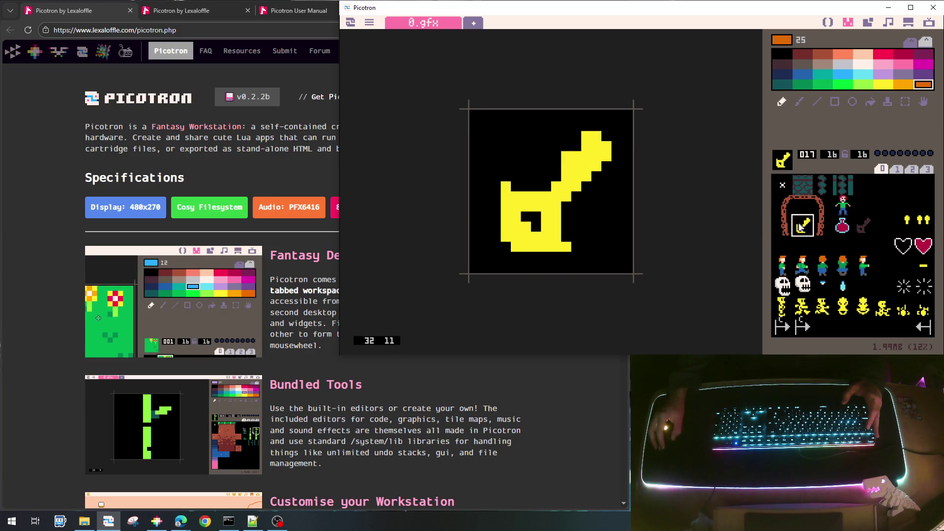
pyautogui.click(802, 211)
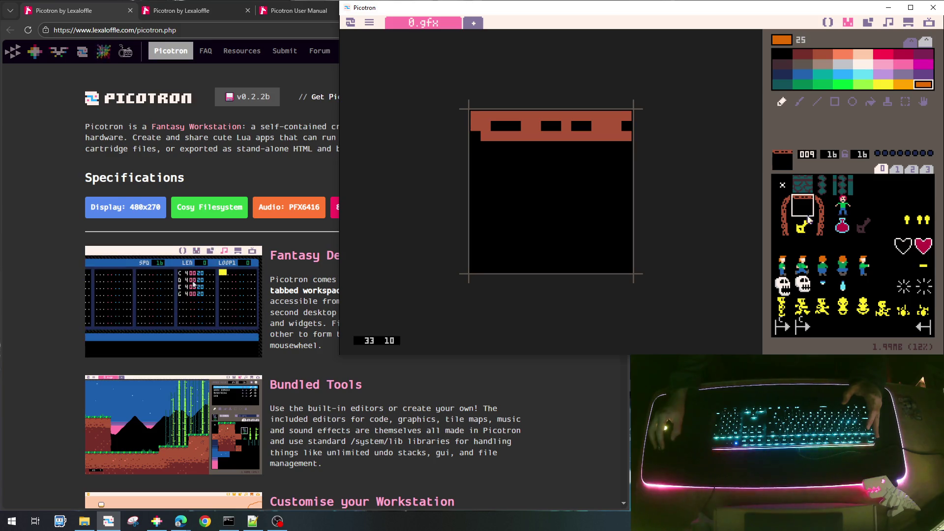
pyautogui.click(797, 223)
pyautogui.click(799, 212)
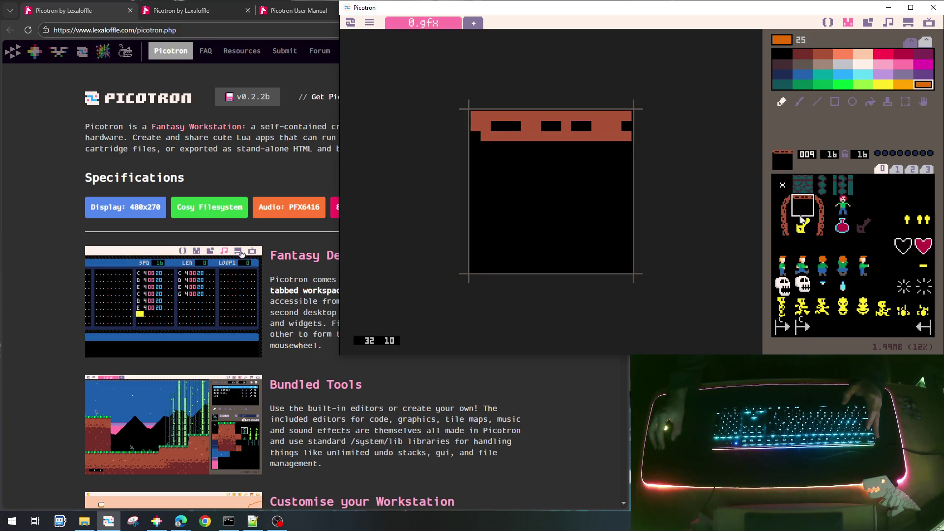
pyautogui.click(801, 225)
pyautogui.click(806, 209)
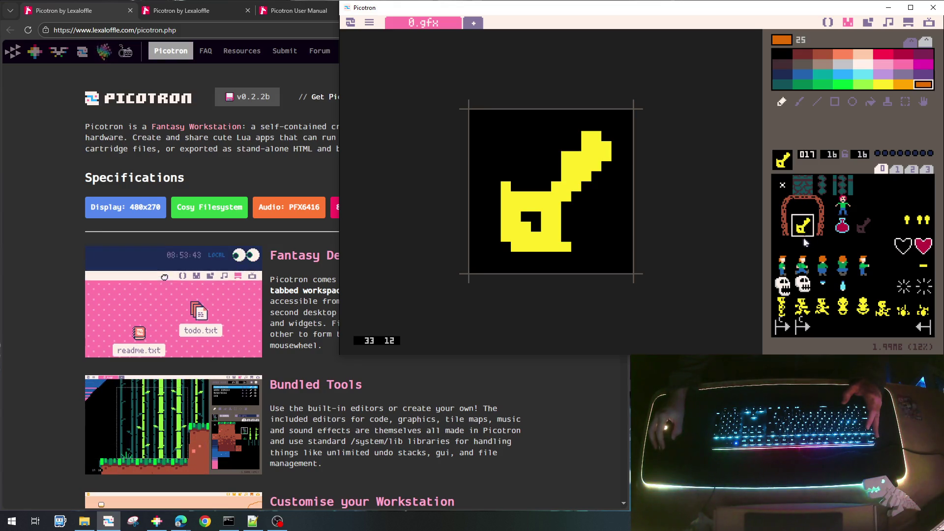
pyautogui.click(800, 206)
# Step: Look through the arch pieces, pillar 016, small character 011 and the large 24x32 character frames
pyautogui.click(782, 207)
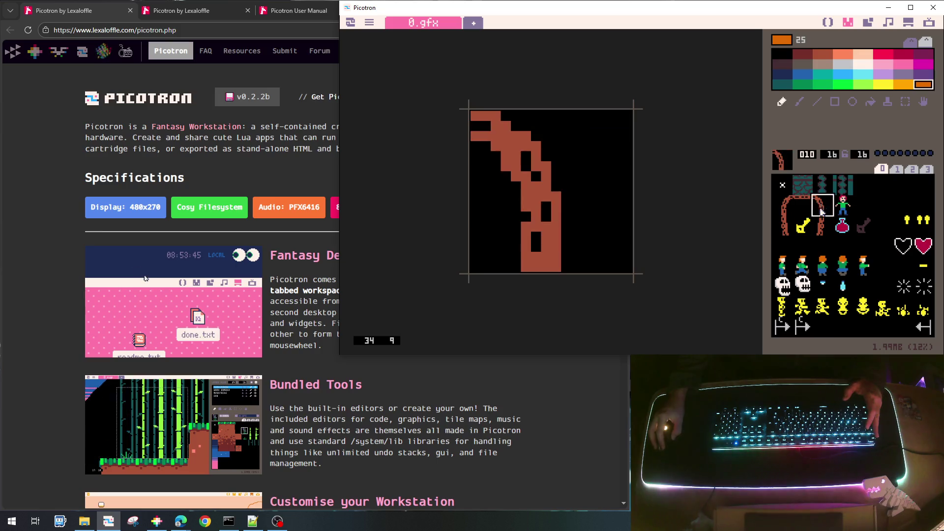
pyautogui.click(782, 225)
pyautogui.click(801, 225)
pyautogui.click(786, 225)
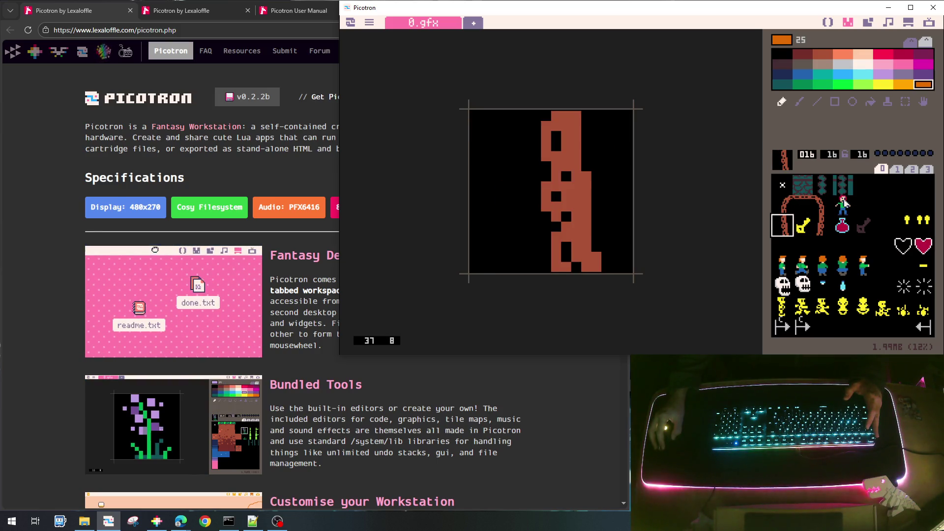
pyautogui.click(843, 205)
pyautogui.click(823, 268)
pyautogui.click(802, 266)
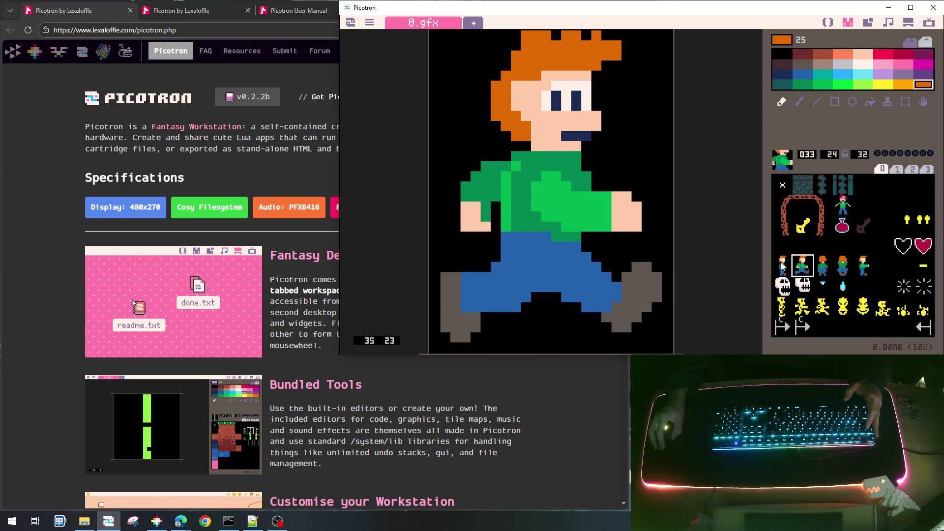
pyautogui.click(782, 266)
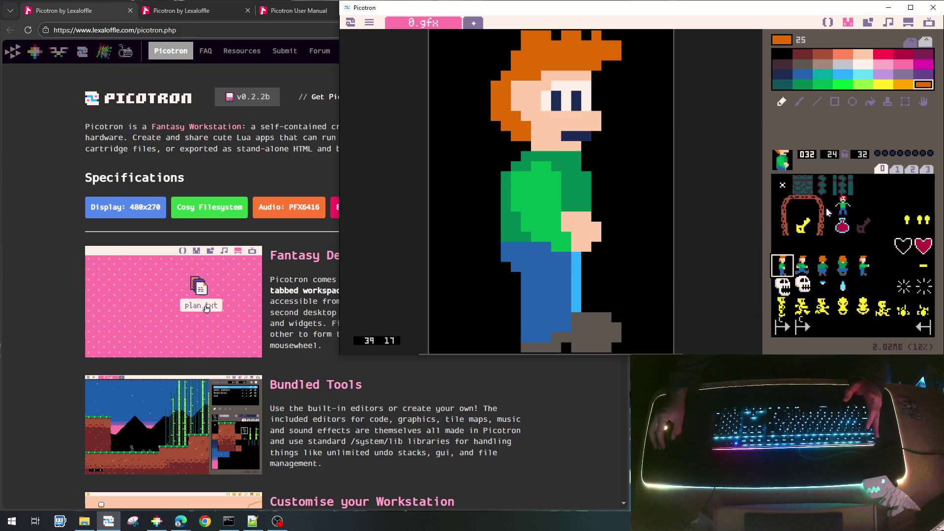
# Step: View teal wall tiles including 002, compare the single, double and dark key sprites, ending on the potion
pyautogui.click(841, 204)
pyautogui.click(838, 191)
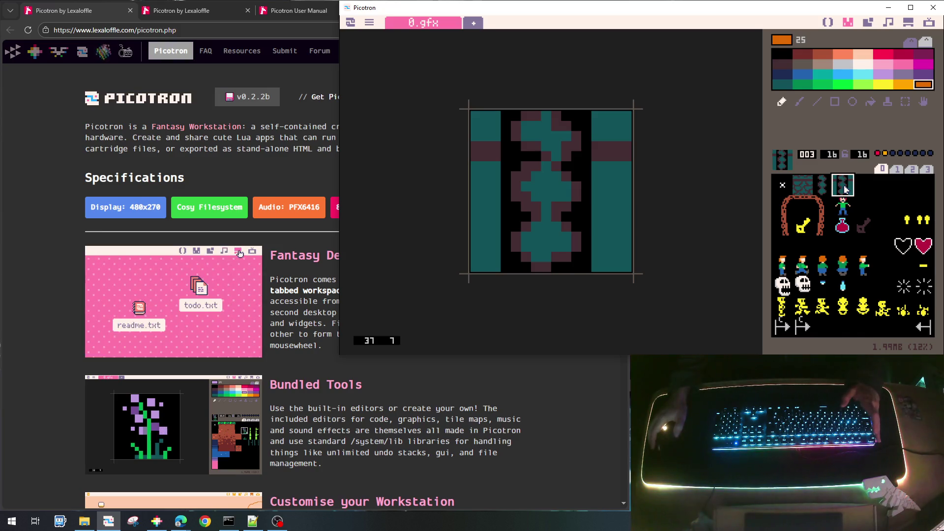
pyautogui.click(814, 189)
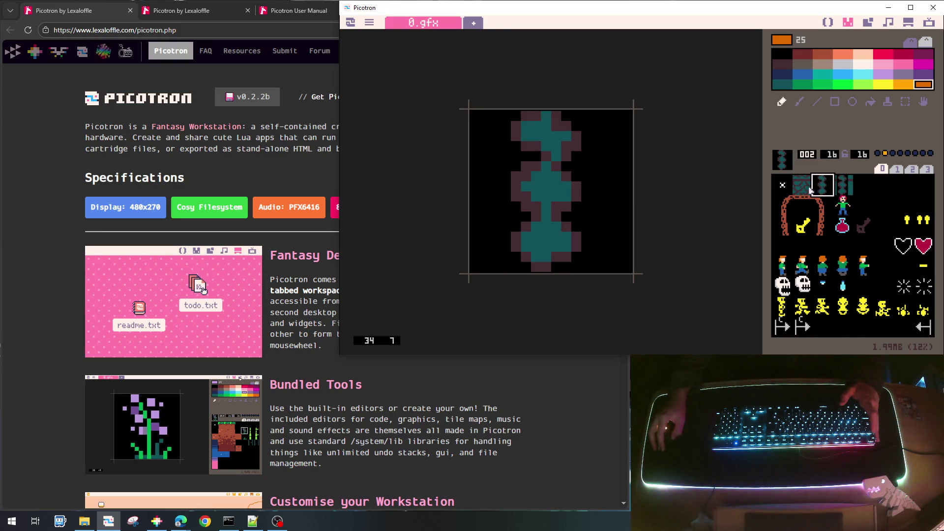
pyautogui.click(906, 222)
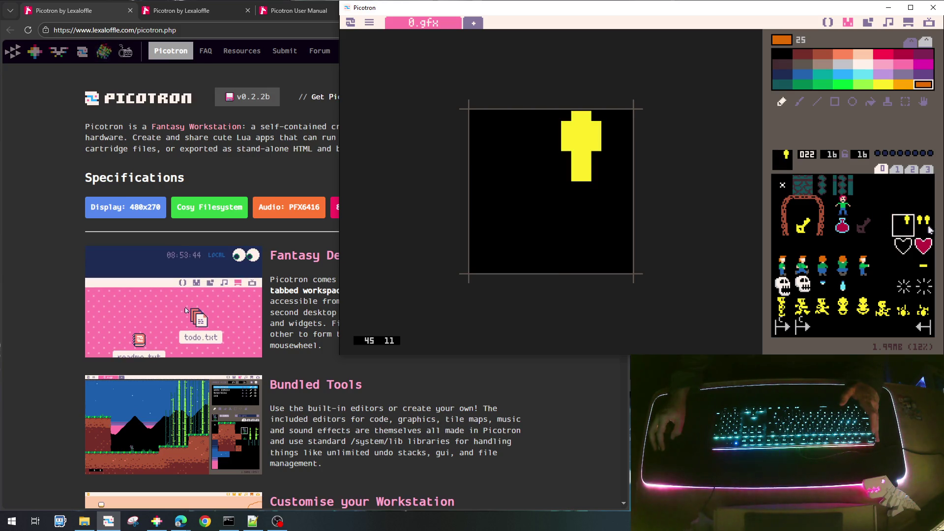
pyautogui.click(925, 224)
pyautogui.click(907, 226)
pyautogui.click(923, 224)
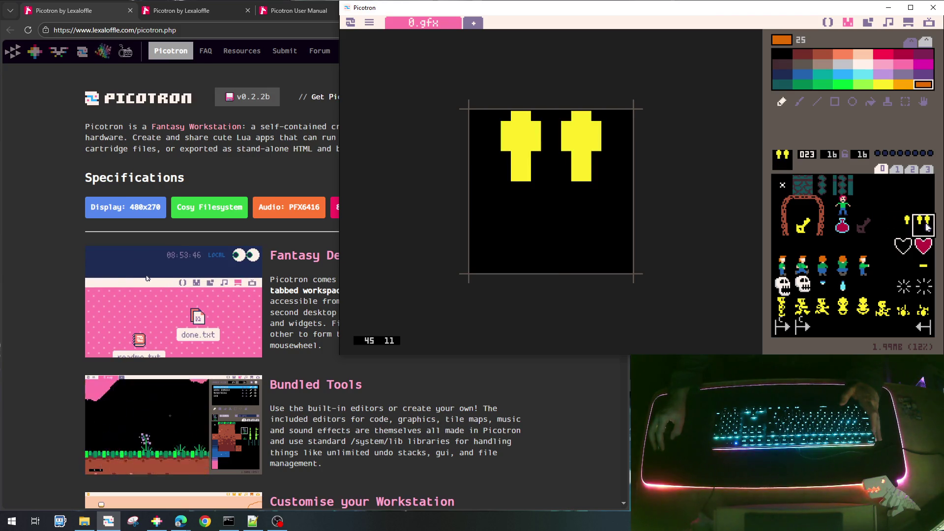
pyautogui.click(904, 223)
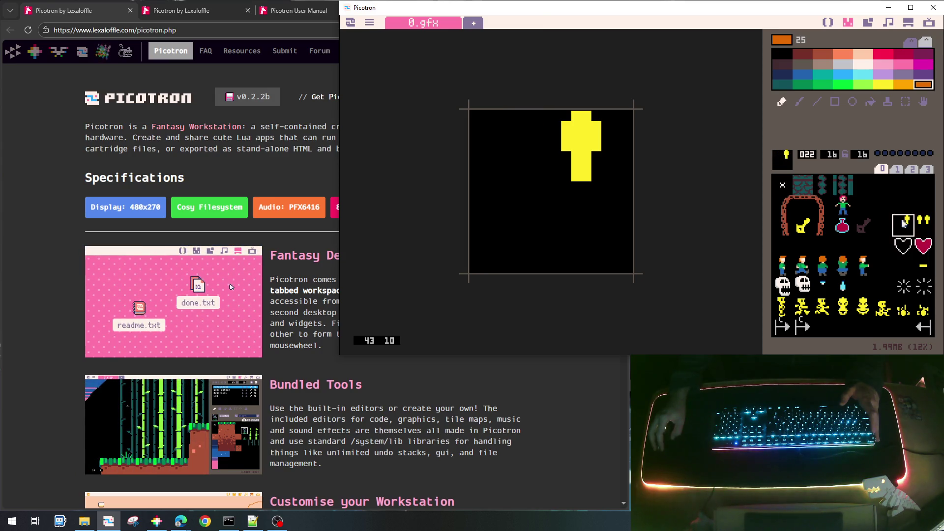
pyautogui.click(867, 225)
pyautogui.click(803, 225)
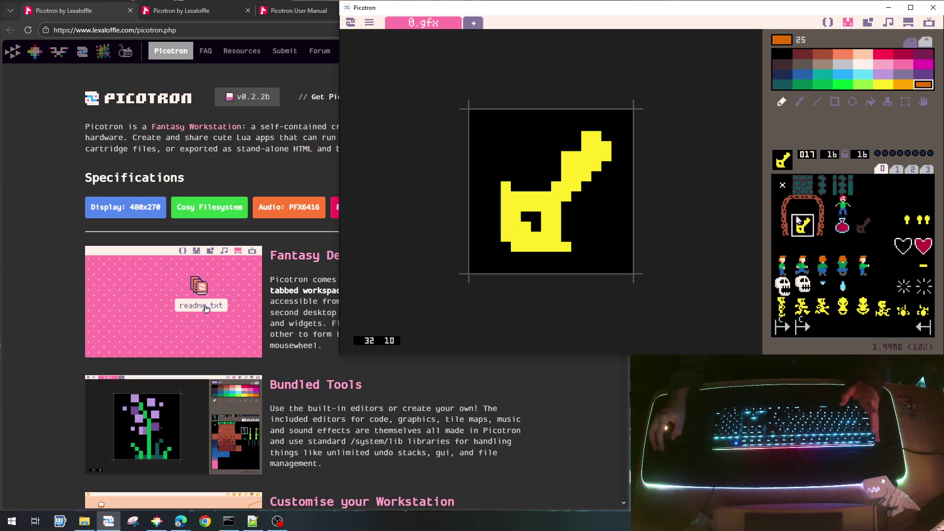
pyautogui.click(851, 232)
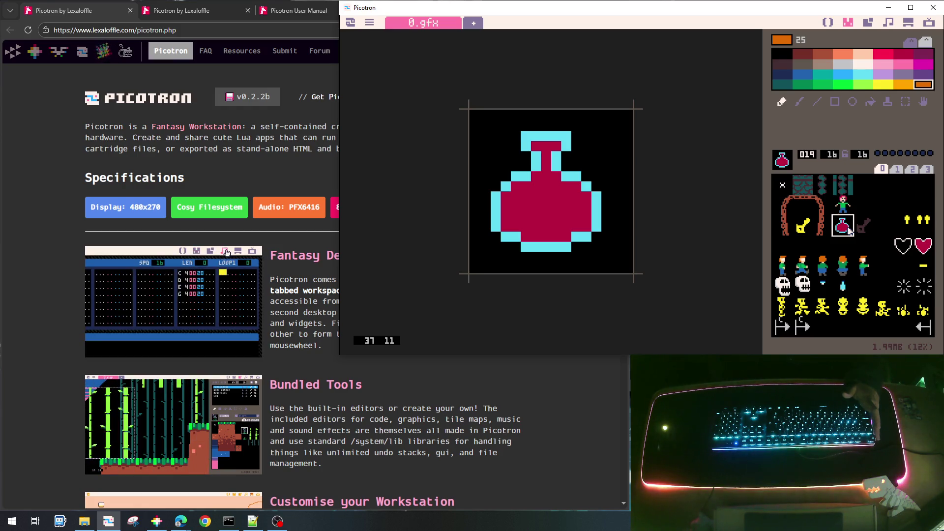
# Step: Select empty sprite slot 044 for the new stalactite enemy
pyautogui.click(863, 285)
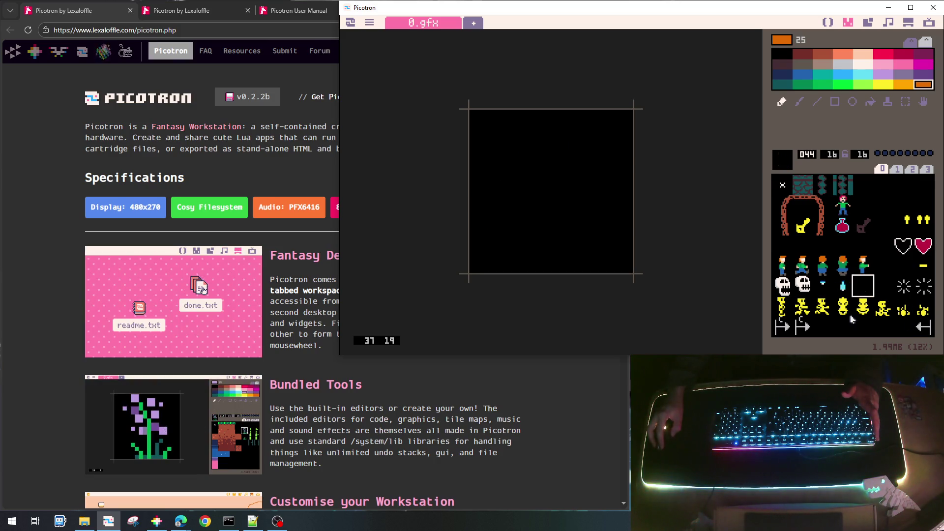
# Step: Peek at the next sprite bank and another empty slot, then return to slot 044
pyautogui.click(898, 169)
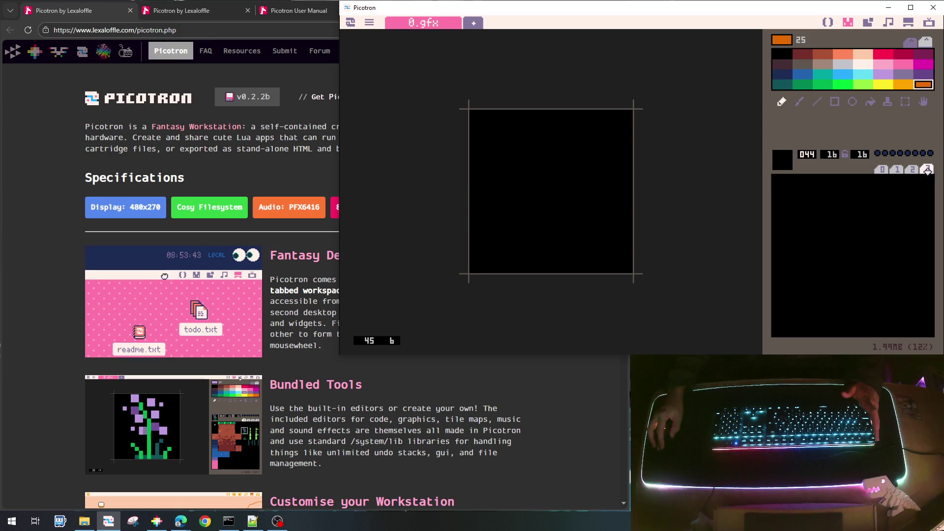
pyautogui.click(883, 169)
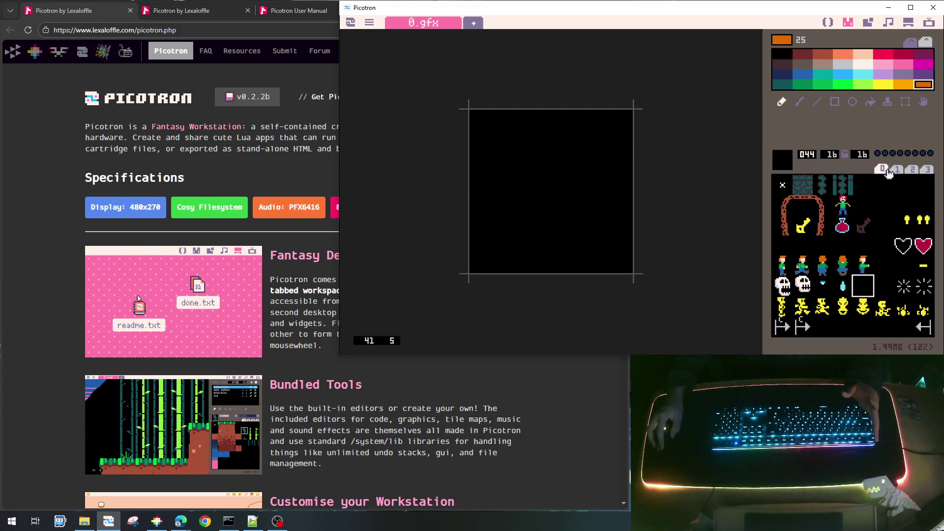
pyautogui.click(789, 245)
pyautogui.click(864, 285)
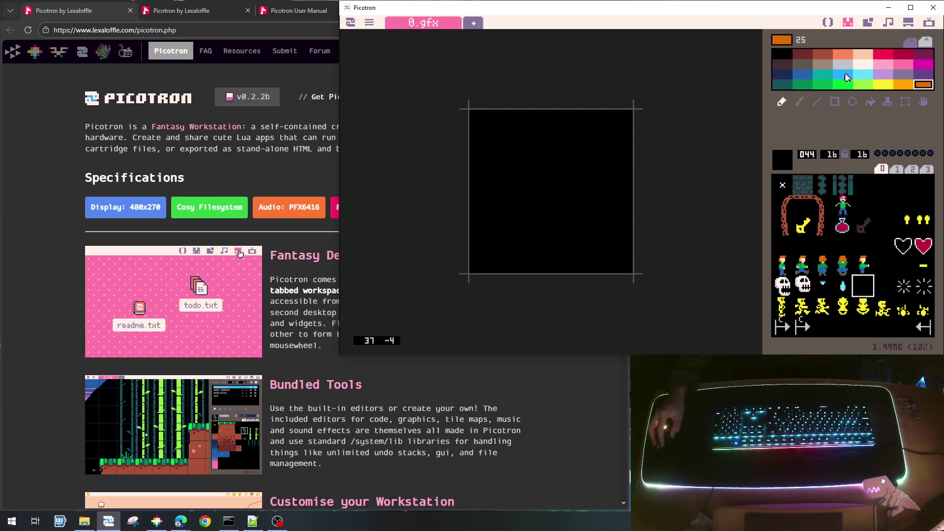
# Step: Paint a colour-4 stalactite tapering to a thin downward tip, shading its left side with colour 20
pyautogui.click(825, 58)
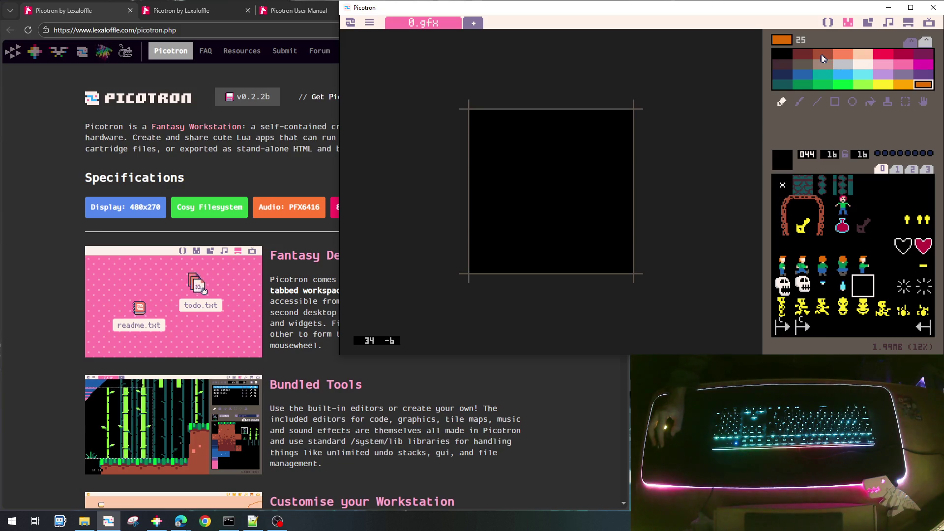
pyautogui.moveTo(533, 164)
pyautogui.mouseDown()
pyautogui.moveTo(578, 156)
pyautogui.moveTo(513, 156)
pyautogui.moveTo(545, 145)
pyautogui.moveTo(552, 154)
pyautogui.moveTo(534, 179)
pyautogui.moveTo(554, 181)
pyautogui.mouseUp()
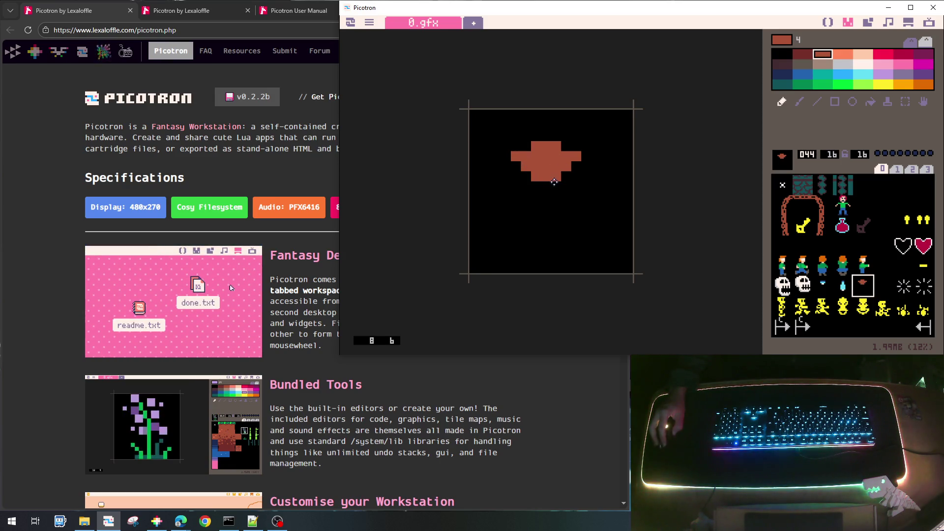
pyautogui.click(546, 188)
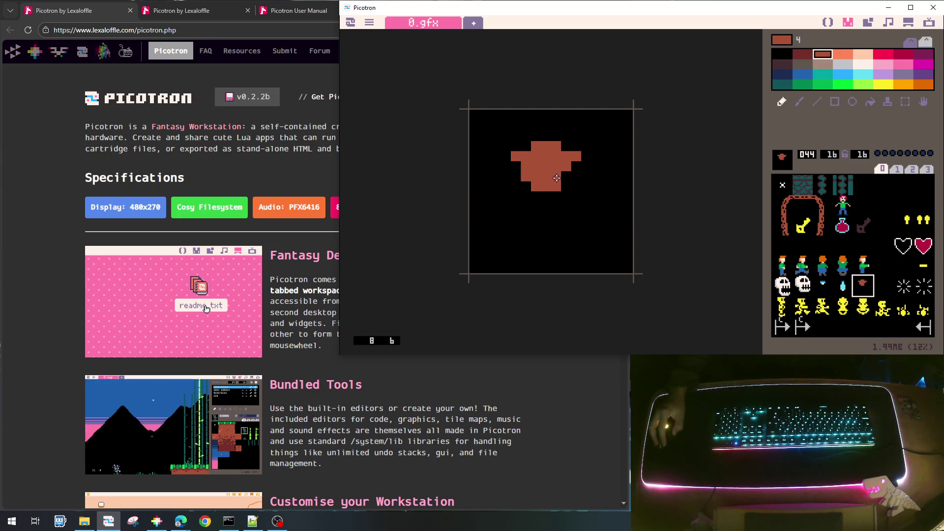
pyautogui.click(546, 197)
pyautogui.moveTo(556, 197); pyautogui.dragTo(539, 200)
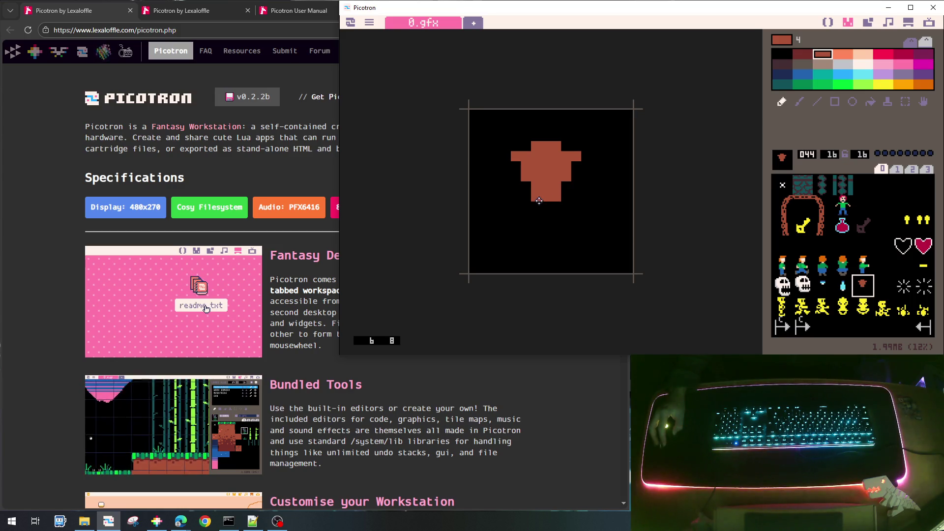
pyautogui.click(546, 209)
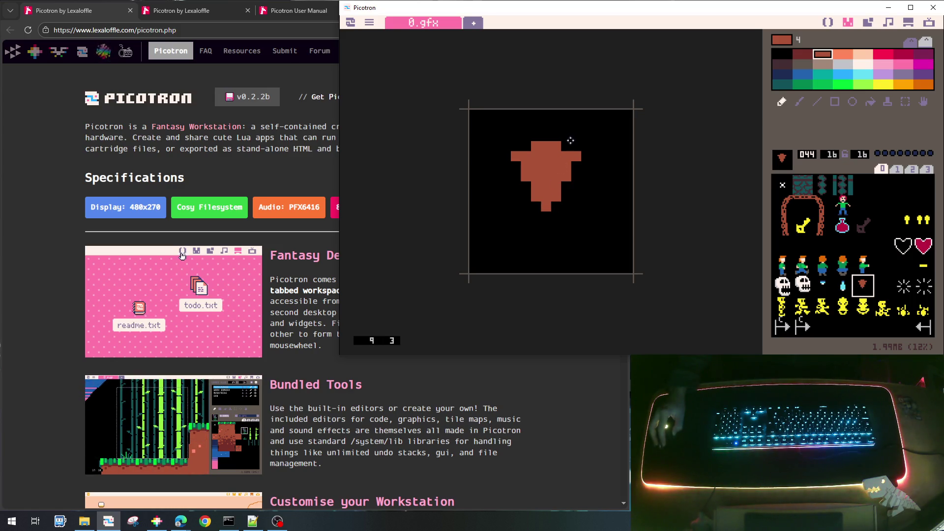
pyautogui.moveTo(561, 146)
pyautogui.mouseDown()
pyautogui.moveTo(533, 146)
pyautogui.moveTo(555, 149)
pyautogui.mouseUp()
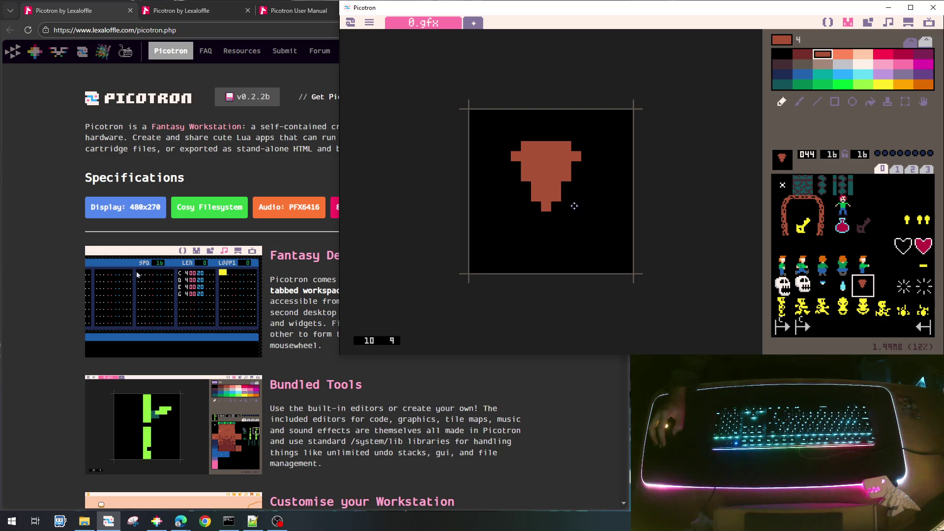
pyautogui.click(545, 216)
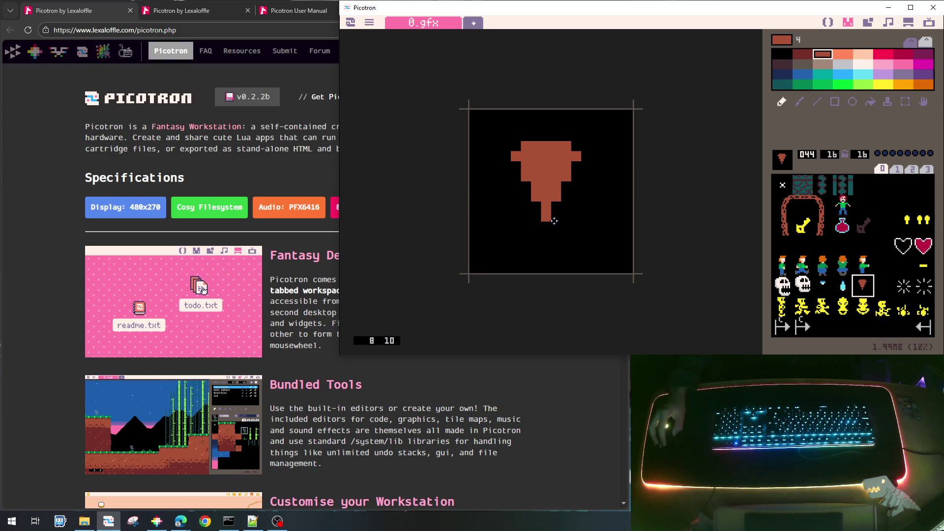
pyautogui.click(806, 55)
pyautogui.moveTo(510, 156); pyautogui.dragTo(547, 215)
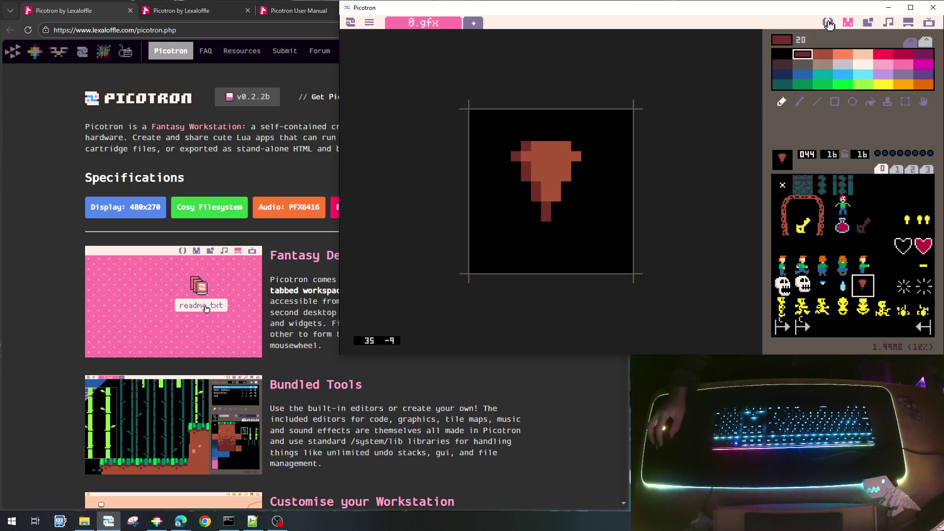
# Step: Glance at the main.lua code, then switch to the 0.map level map editor
pyautogui.click(829, 24)
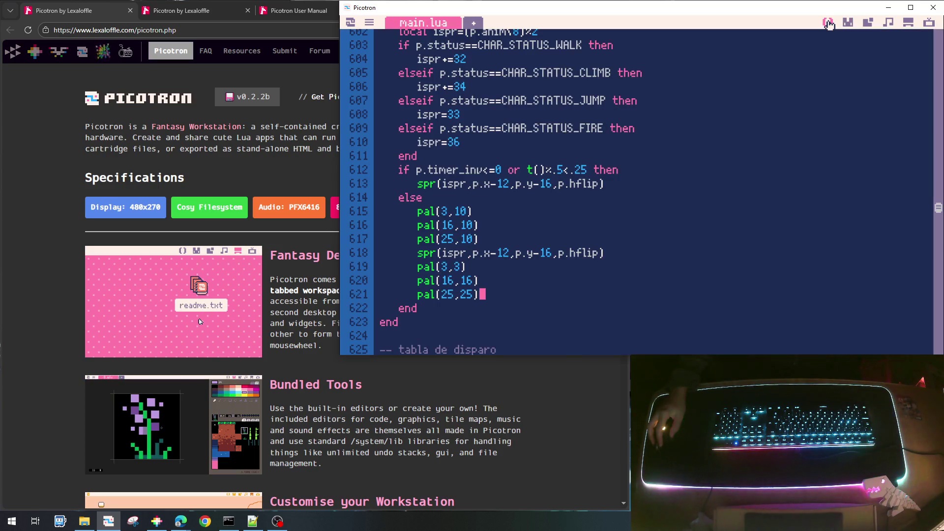
pyautogui.click(870, 23)
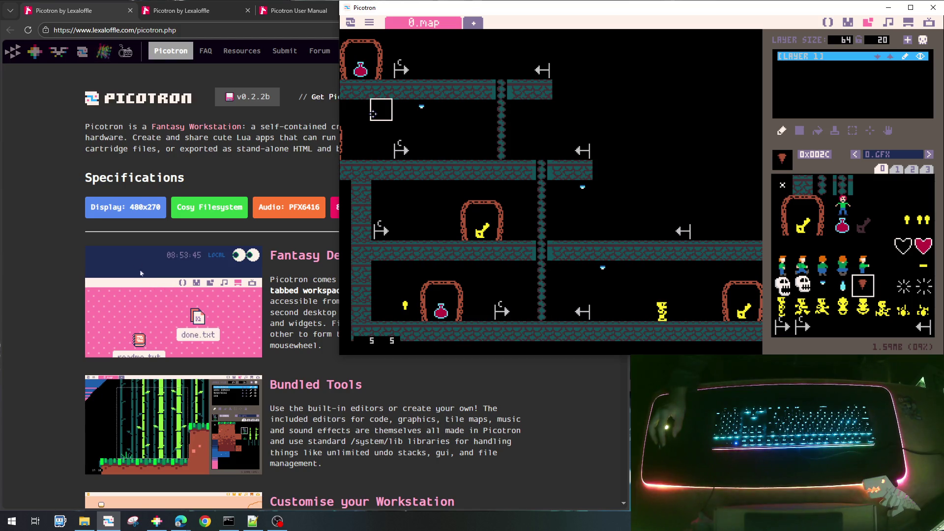
# Step: Place stalactite tiles under the upper ceiling, the middle corridor and the lower-right corridor
pyautogui.click(372, 113)
pyautogui.click(476, 273)
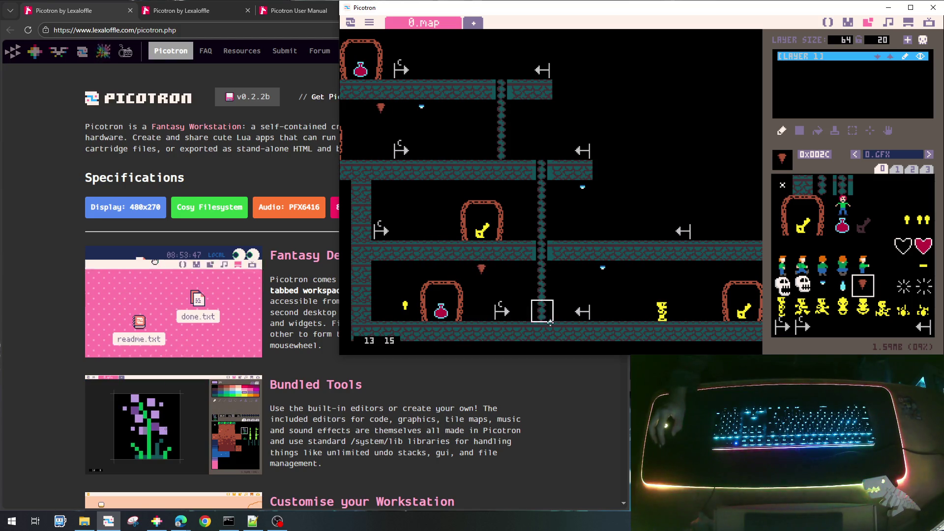
pyautogui.click(707, 273)
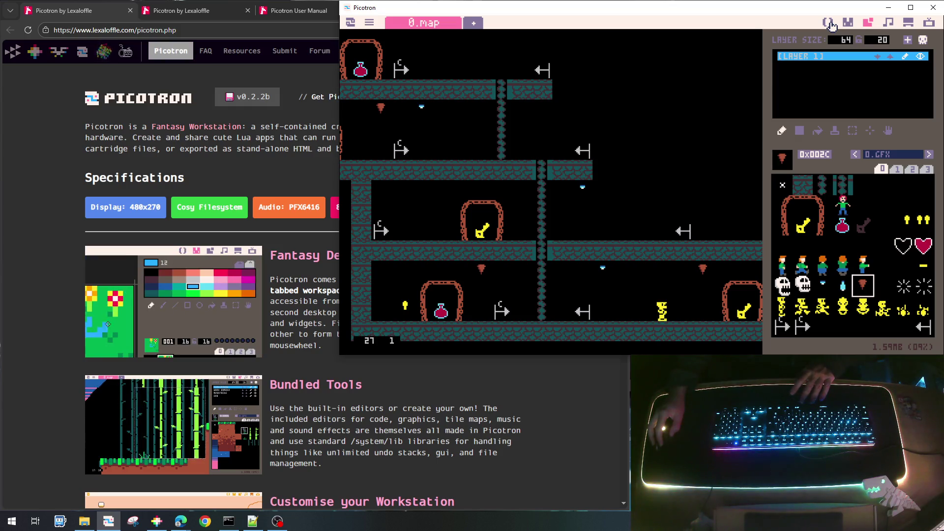
# Step: Return to the main.lua code near draw_player, then bring the web browser forward
pyautogui.click(829, 25)
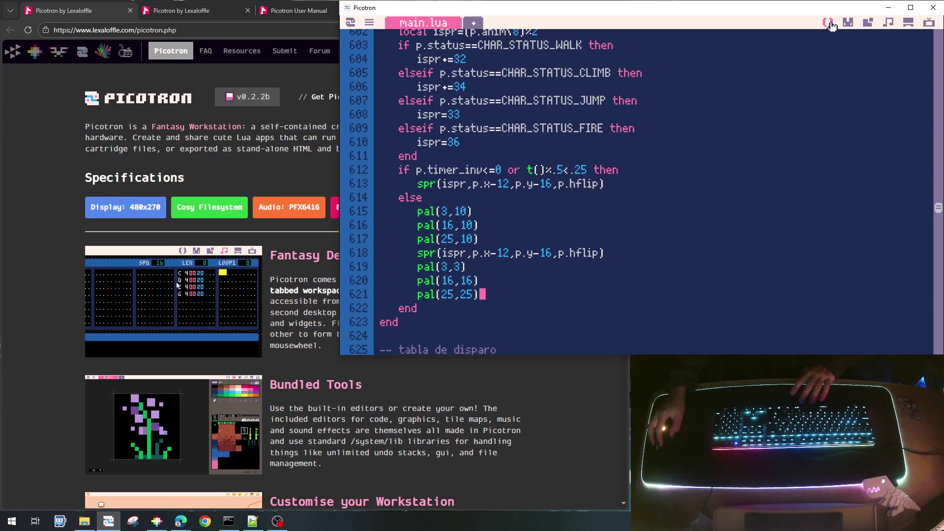
pyautogui.scroll(1, 597, 240)
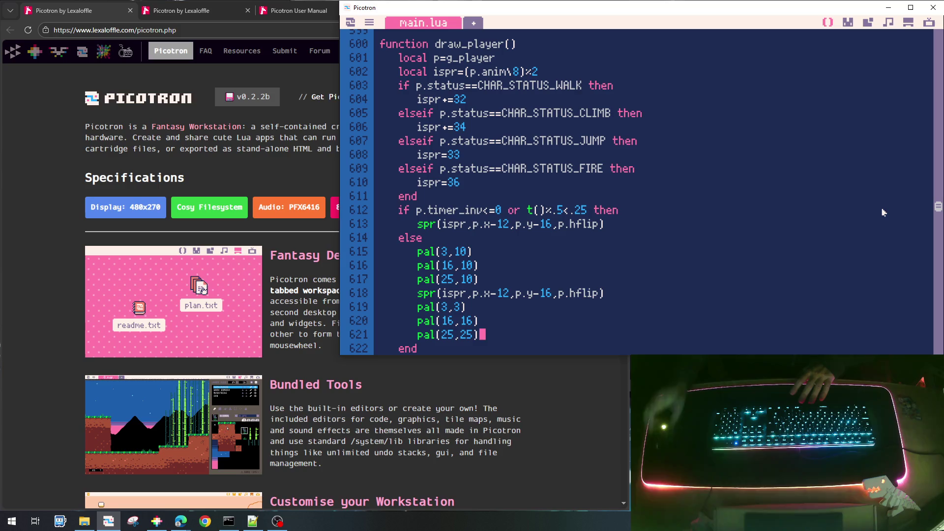
pyautogui.click(319, 167)
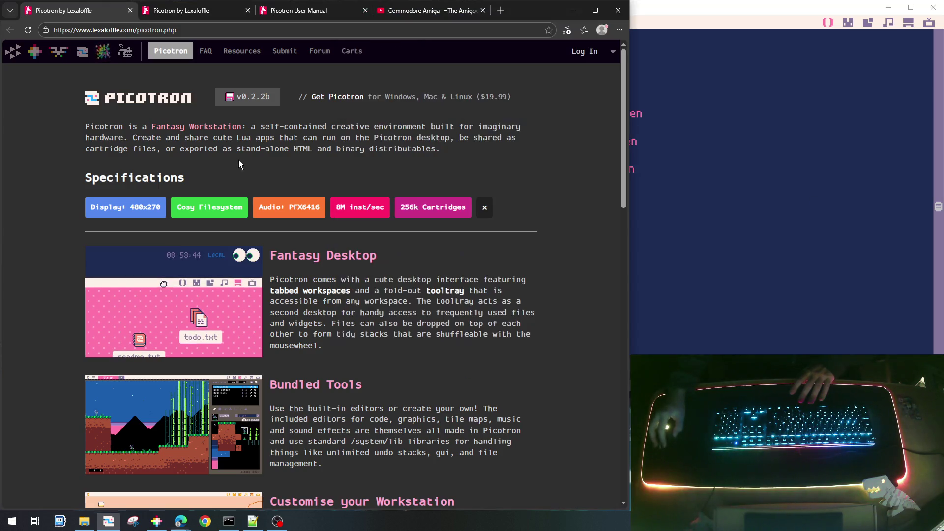
# Step: Search the web for 'traductor' and open Google Translate from the results
pyautogui.click(499, 13)
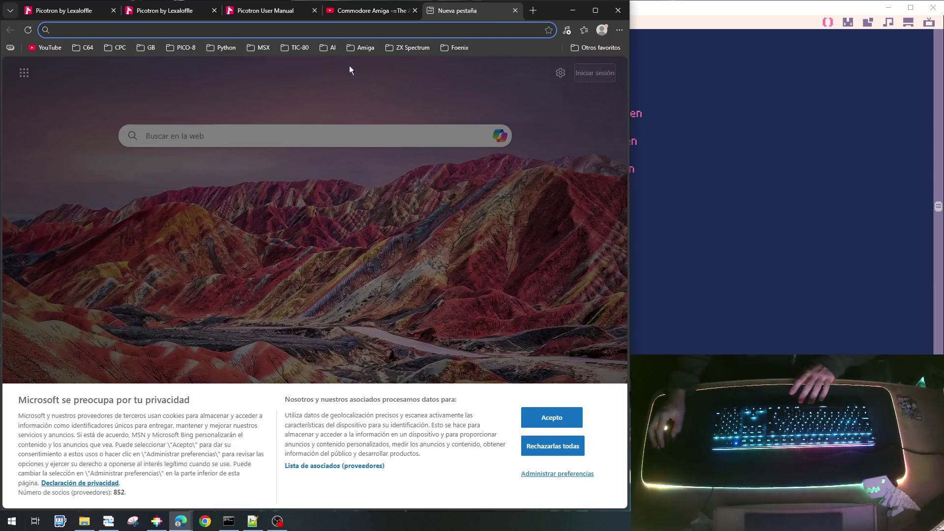
pyautogui.write('t')
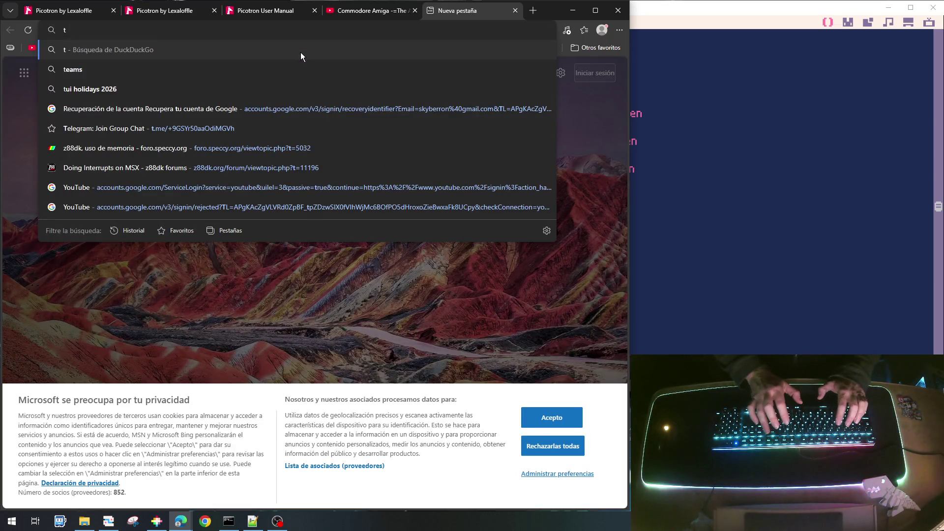
pyautogui.write('raductro')
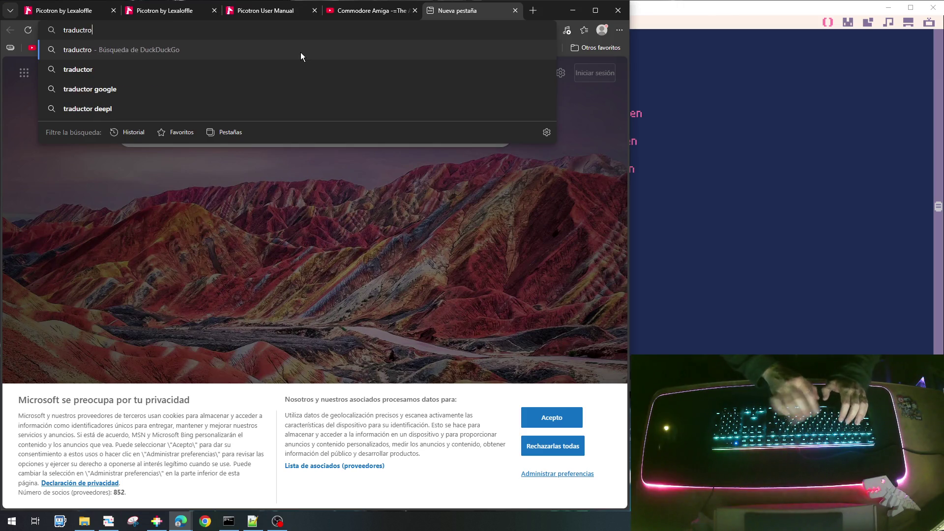
pyautogui.press('BackSpace')
pyautogui.write('or')
pyautogui.press('Return')
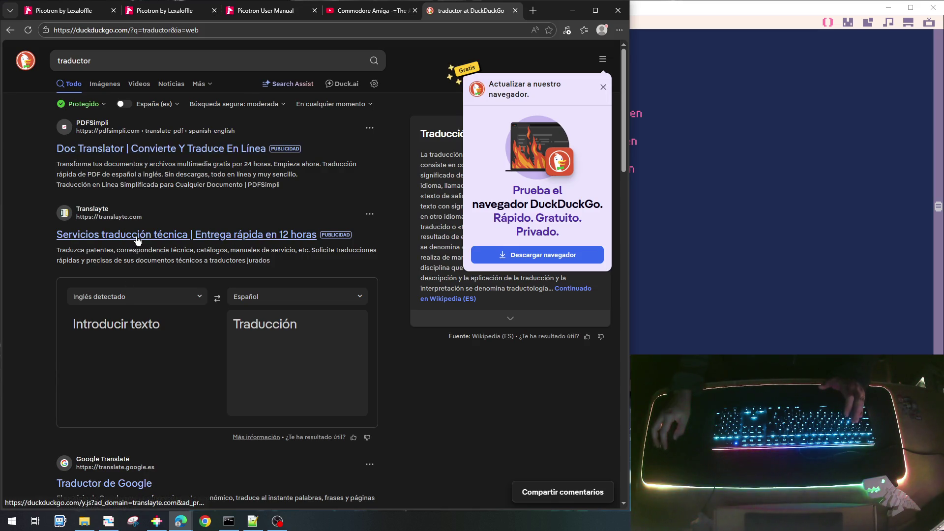
pyautogui.scroll(-2, 132, 360)
pyautogui.click(113, 387)
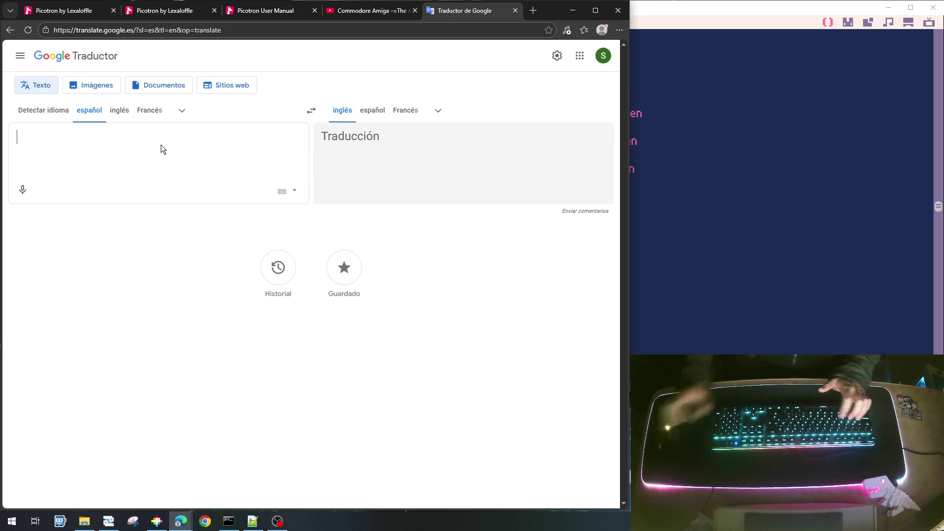
# Step: Translate the Spanish words tempano, estalagtita and estalagmita into English
pyautogui.write('tempan')
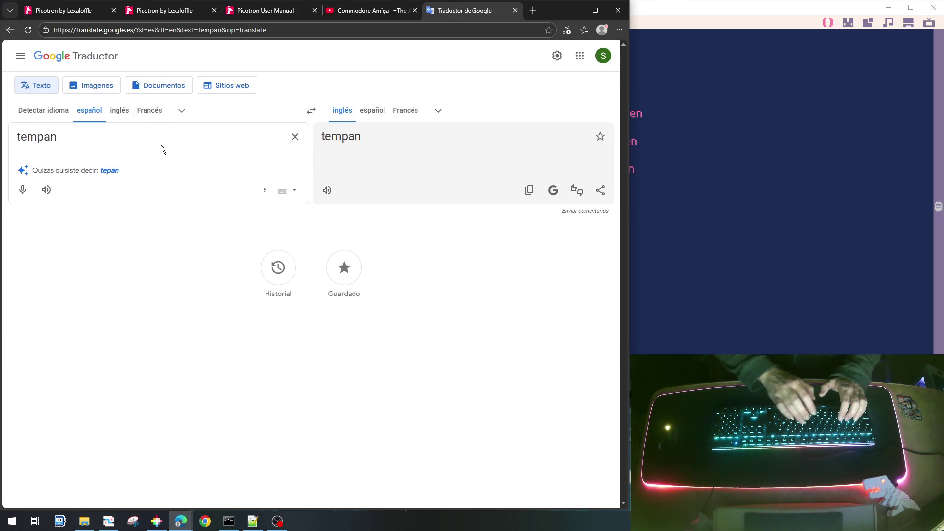
pyautogui.write('o')
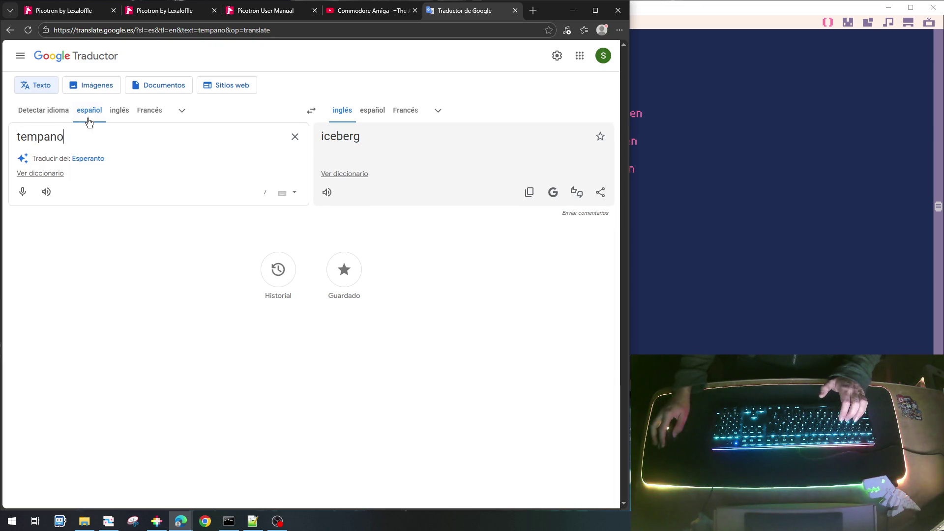
pyautogui.moveTo(80, 136); pyautogui.dragTo(16, 137)
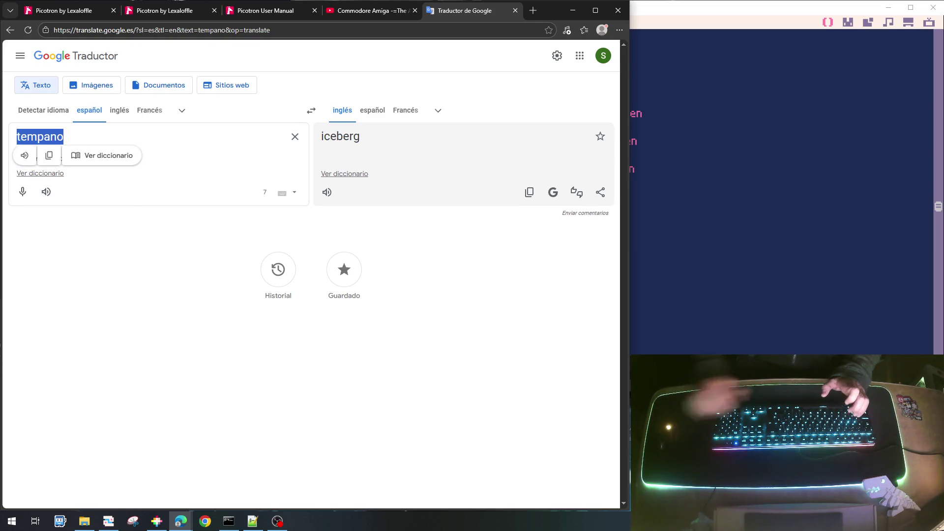
pyautogui.write('estala')
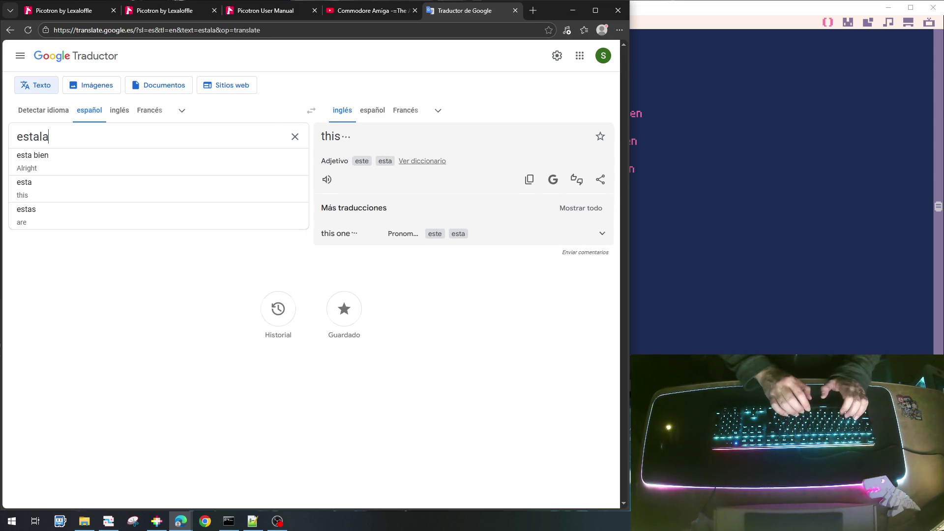
pyautogui.write('gtita')
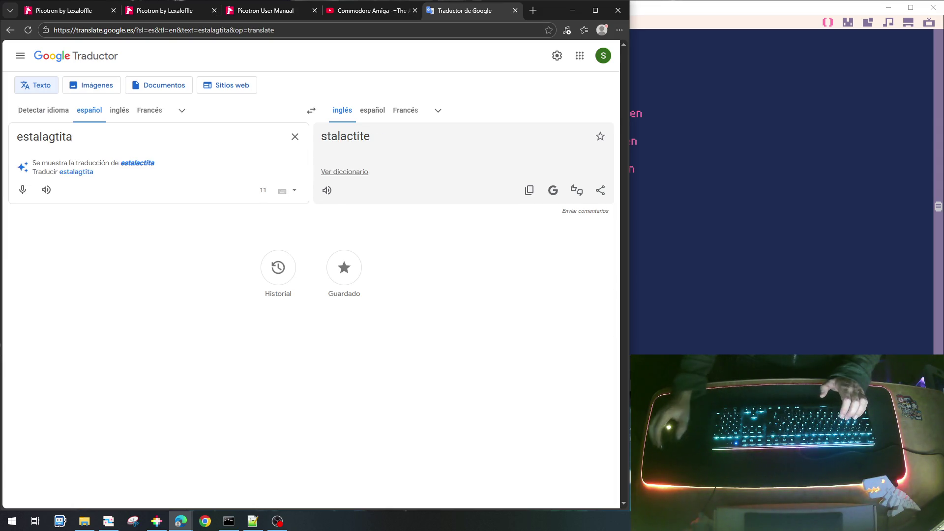
pyautogui.moveTo(93, 132); pyautogui.dragTo(17, 136)
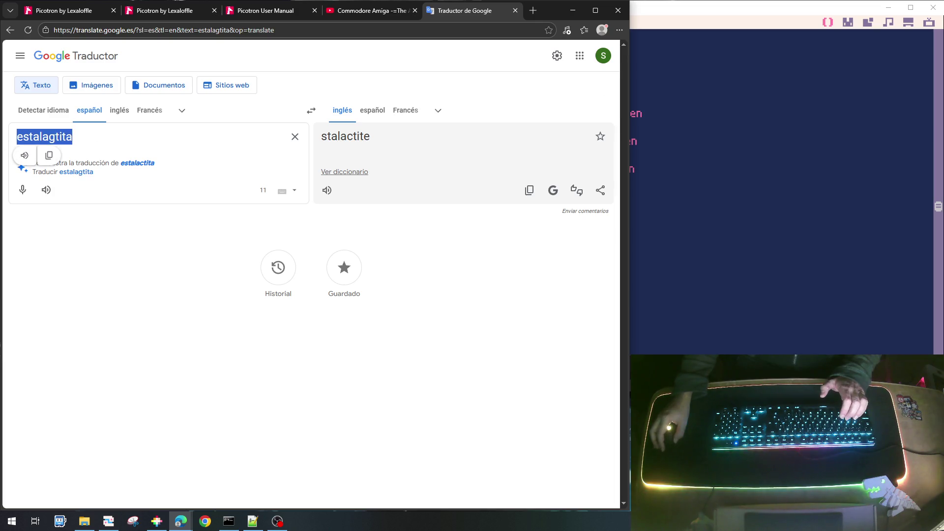
pyautogui.write('estala')
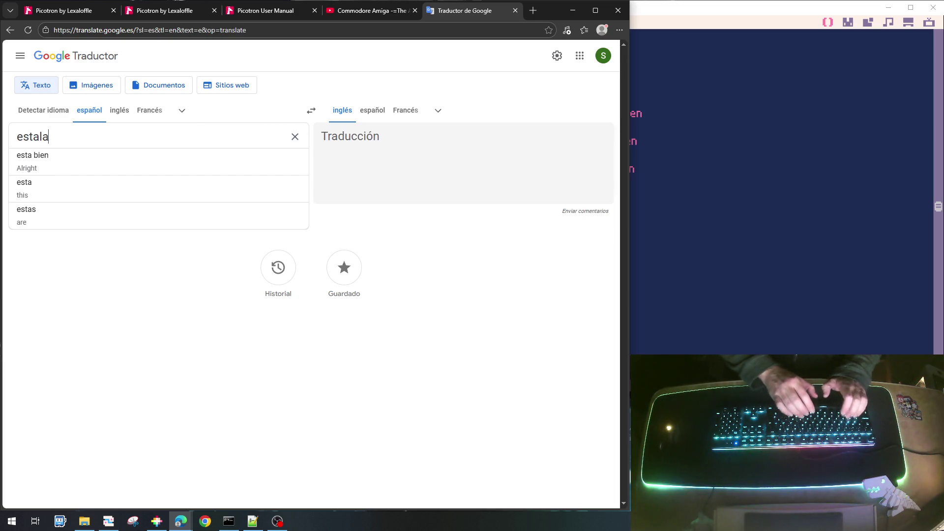
pyautogui.write('gmita')
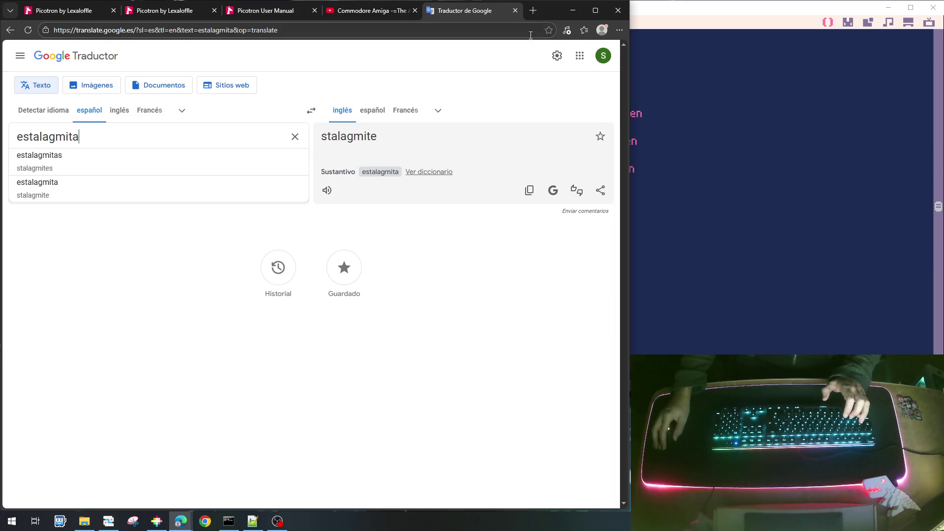
pyautogui.click(533, 10)
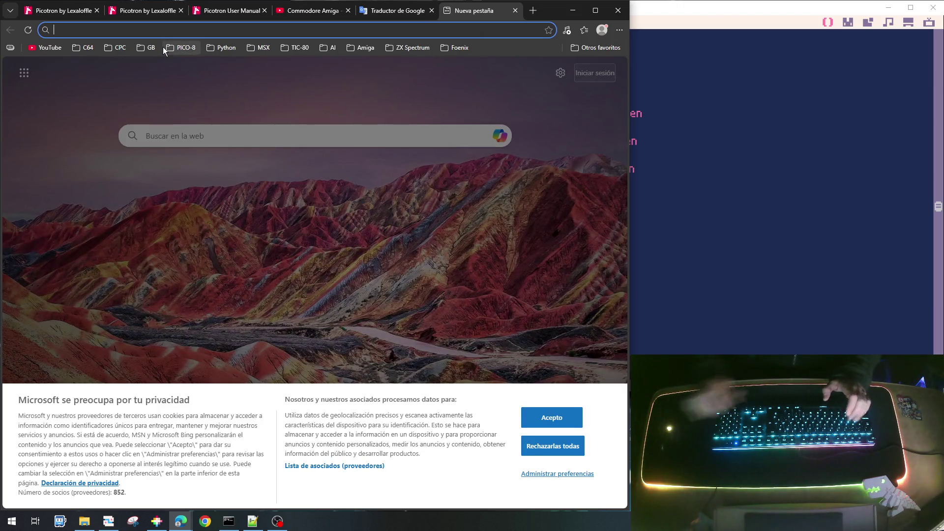
# Step: Search DuckDuckGo for 'estalagtita', then return to the Google Translate tab
pyautogui.write('estalagtita')
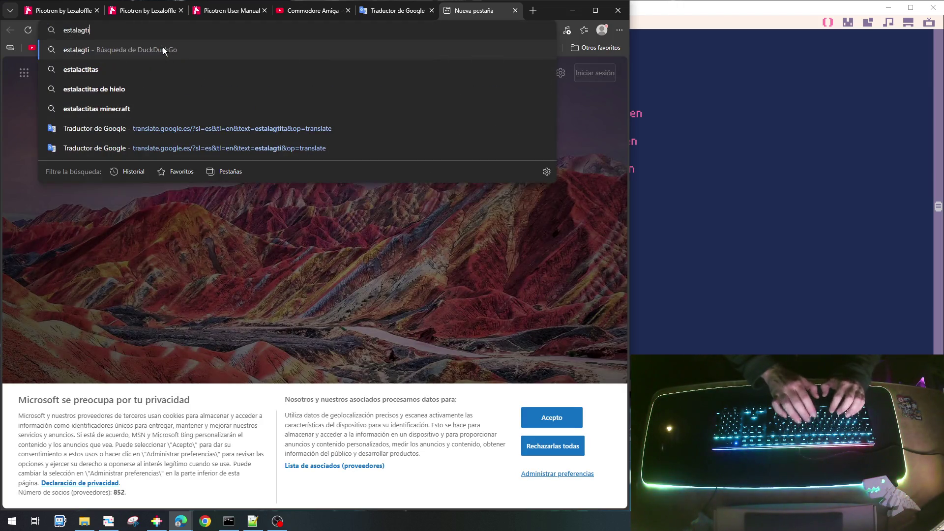
pyautogui.press('Return')
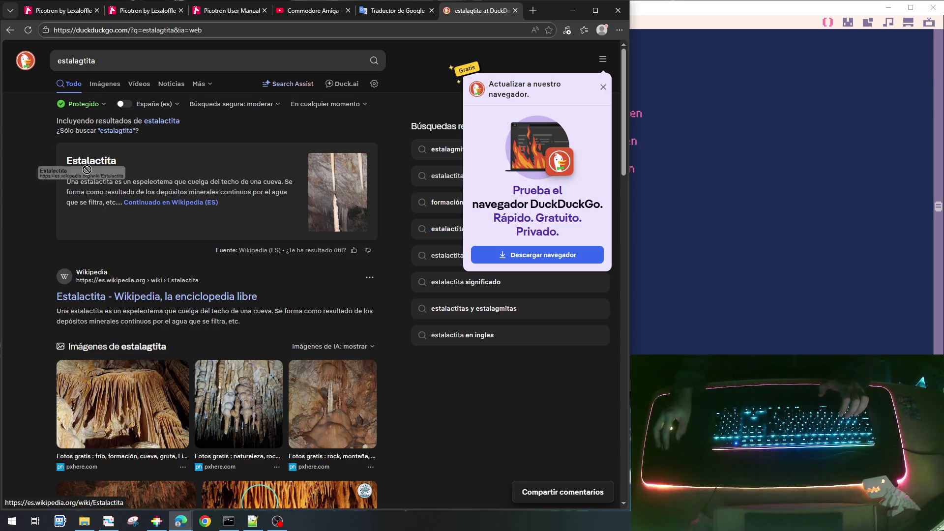
pyautogui.click(381, 11)
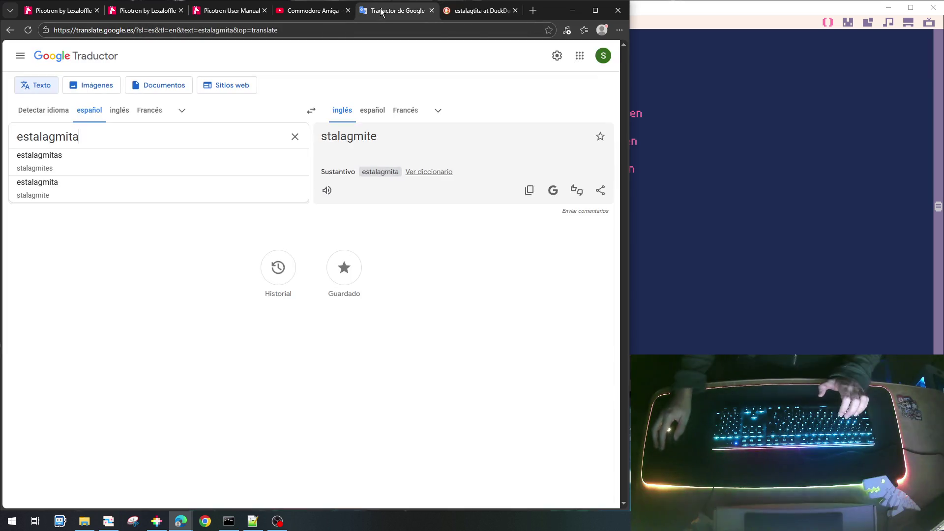
# Step: Correct the Spanish word to estalagtita and select its translation 'stalactite'
pyautogui.moveTo(85, 137); pyautogui.dragTo(56, 138)
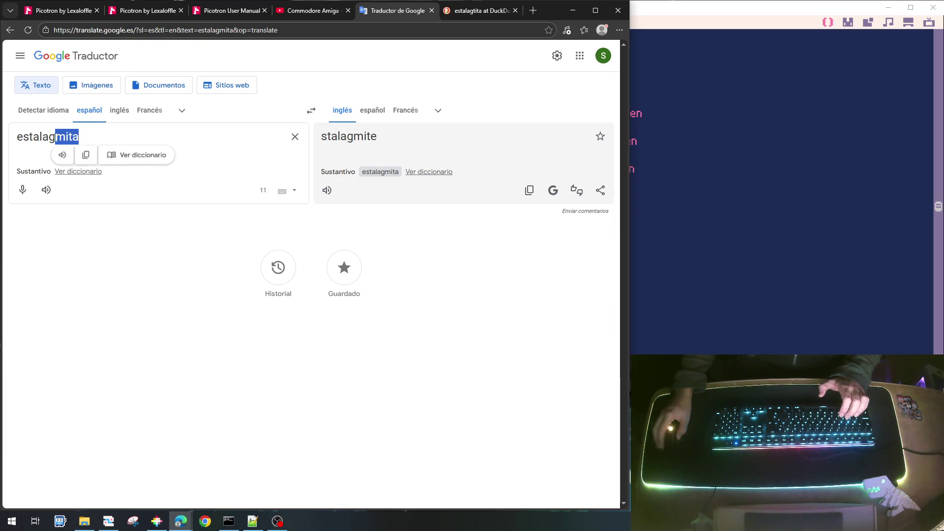
pyautogui.write('tita')
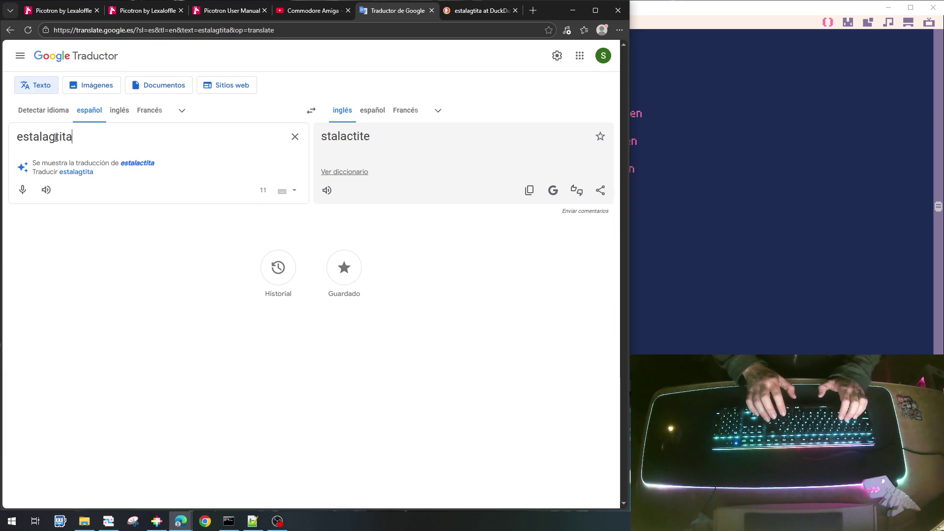
pyautogui.moveTo(373, 134); pyautogui.dragTo(320, 137)
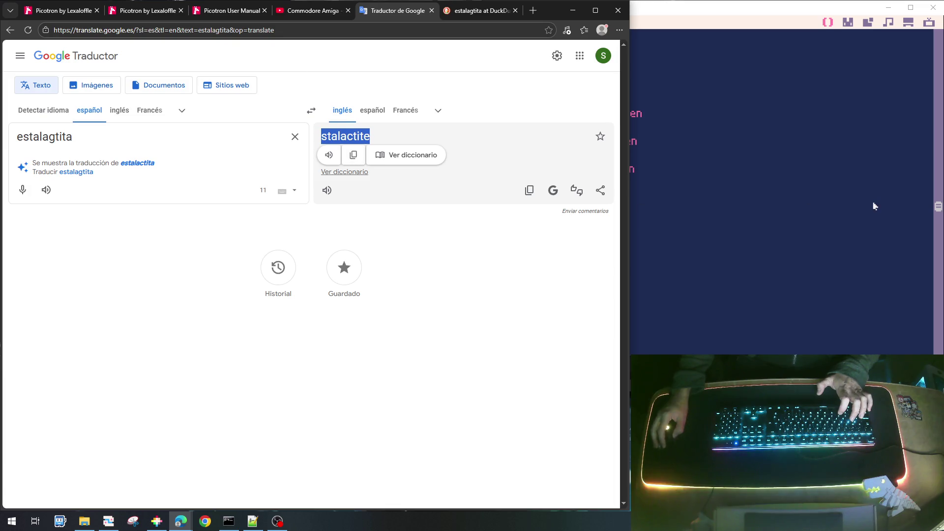
pyautogui.click(838, 208)
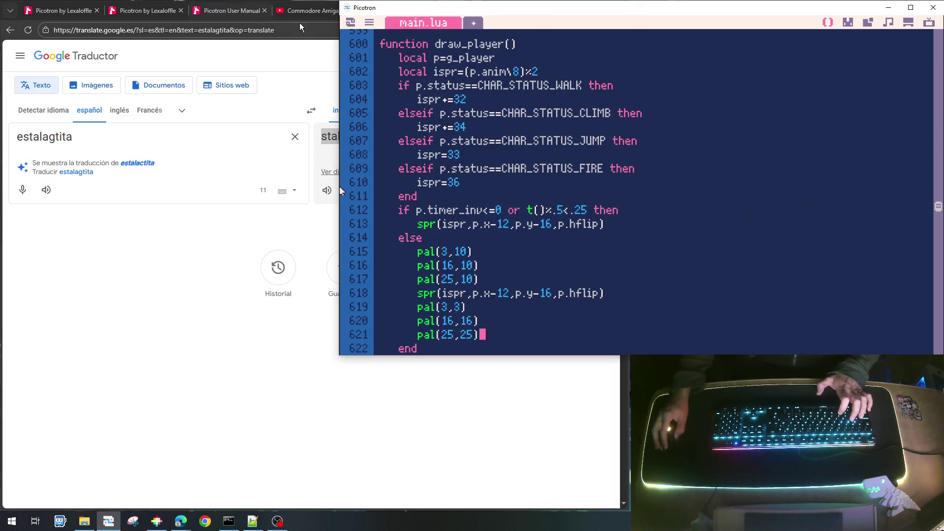
# Step: Copy the translated word 'stalactite' from Google Translate and return to Picotron
pyautogui.moveTo(307, 12)
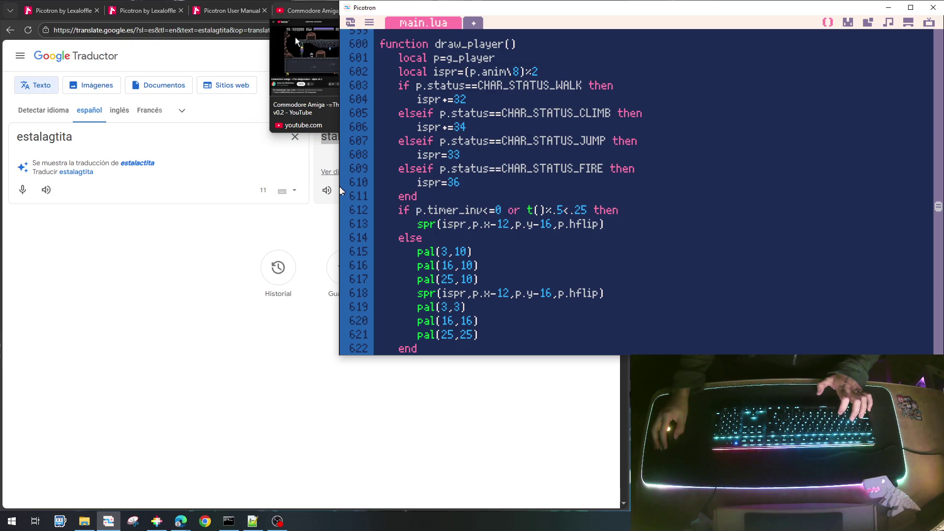
pyautogui.click(170, 287)
pyautogui.moveTo(371, 137); pyautogui.dragTo(317, 135)
pyautogui.hotkey('ctrl', 'c')
pyautogui.click(323, 15)
pyautogui.click(801, 169)
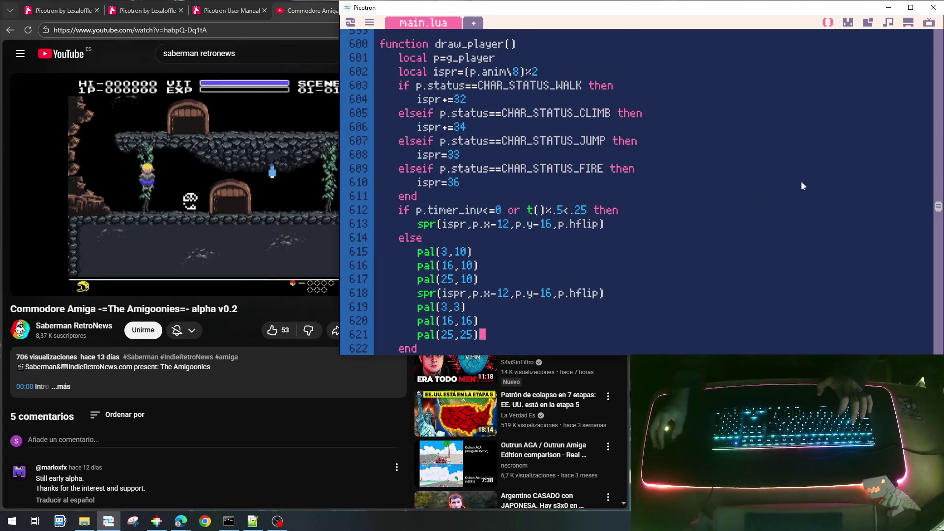
# Step: Add local ENEMY_TYPE_STALAGTITE=4 on a new line after ENEMY_TYPE_WATER_DROP=3
pyautogui.scroll(3, 772, 209)
pyautogui.moveTo(938, 205); pyautogui.dragTo(938, 48)
pyautogui.scroll(3, 923, 59)
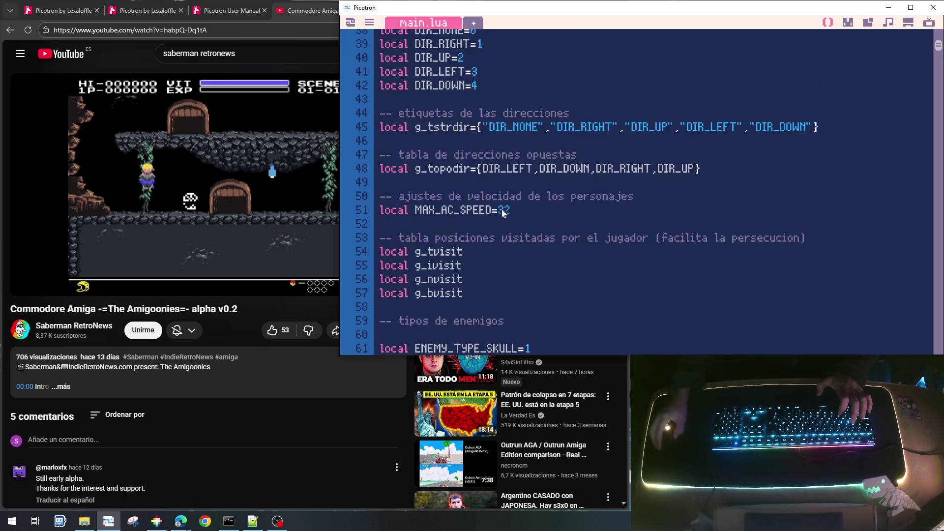
pyautogui.scroll(-5, 503, 212)
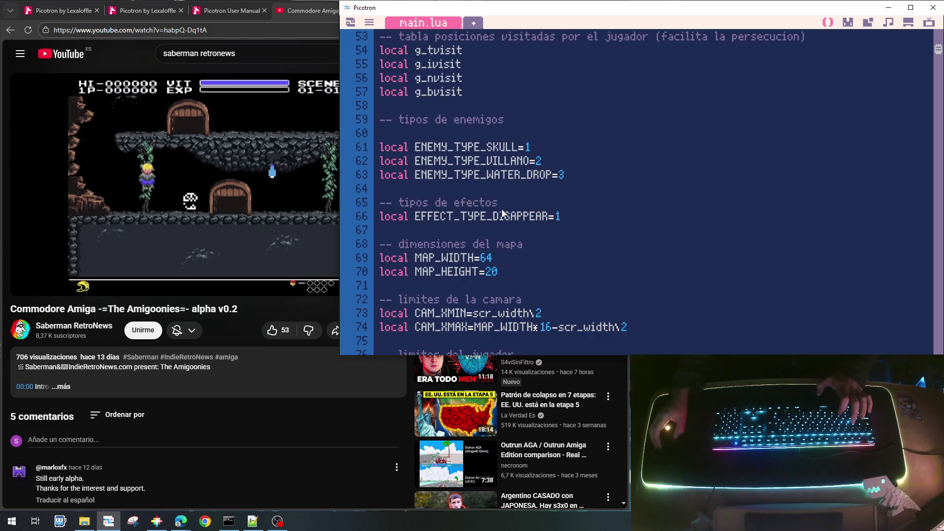
pyautogui.click(597, 178)
pyautogui.press('Return')
pyautogui.write('lc')
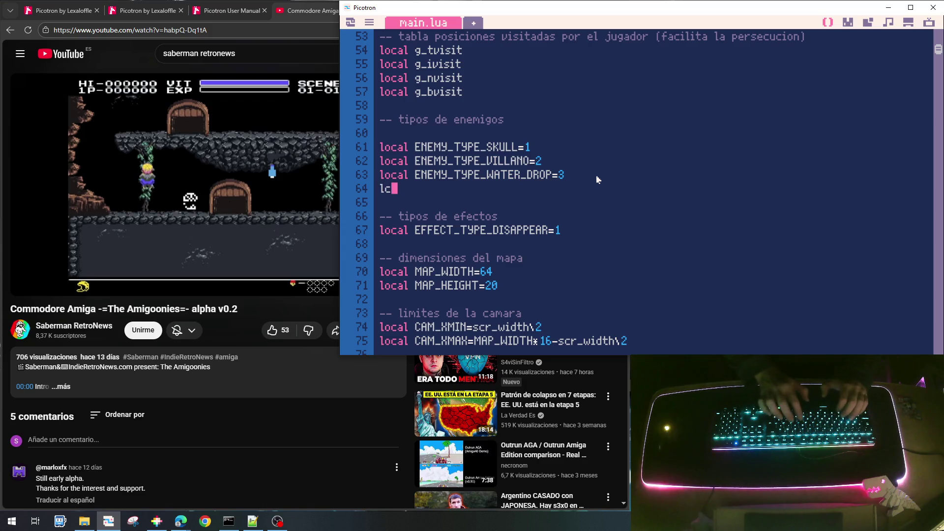
pyautogui.press('BackSpace')
pyautogui.write('ocal ENEMY_TY')
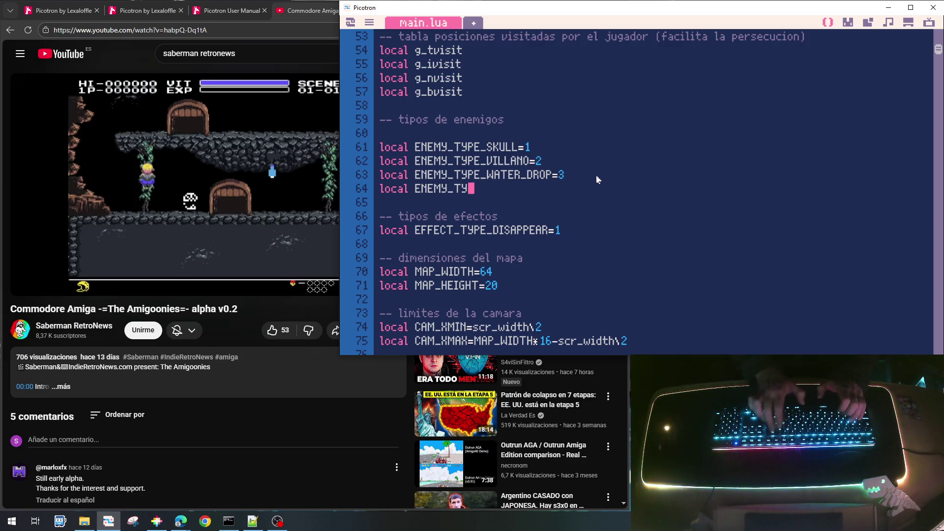
pyautogui.write('stalactite')
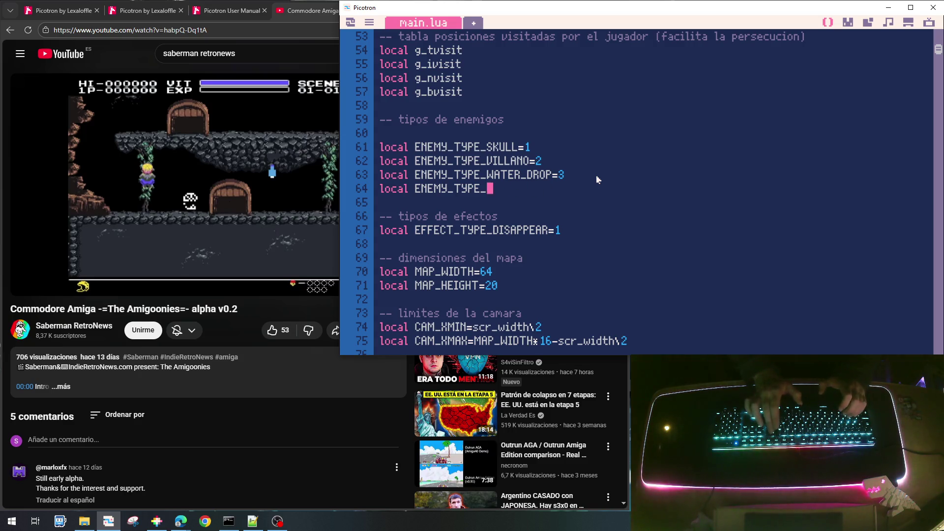
pyautogui.write('LAGTITE')
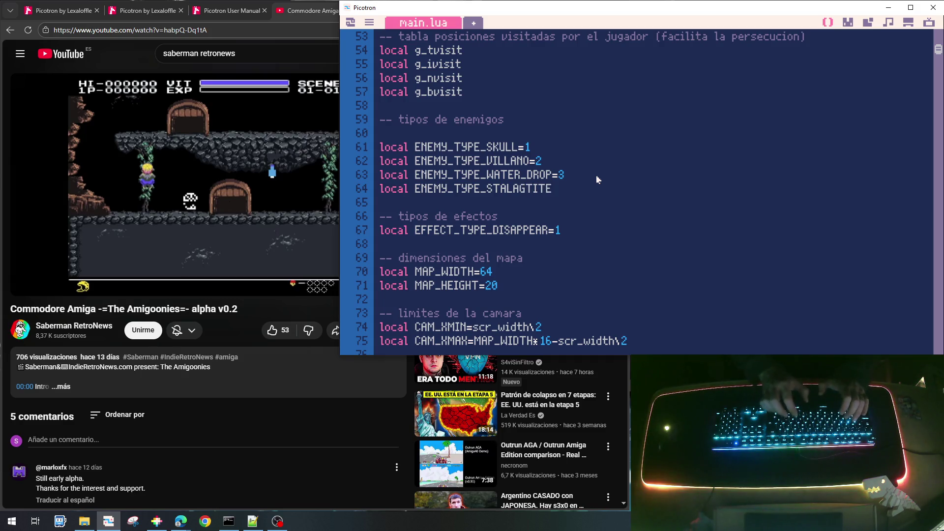
pyautogui.write('=stala')
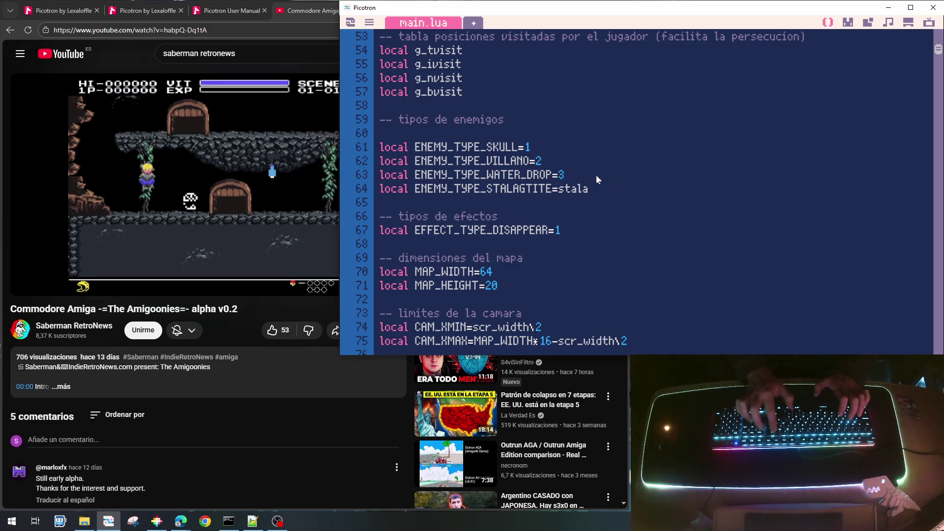
pyautogui.write('ctite=4')
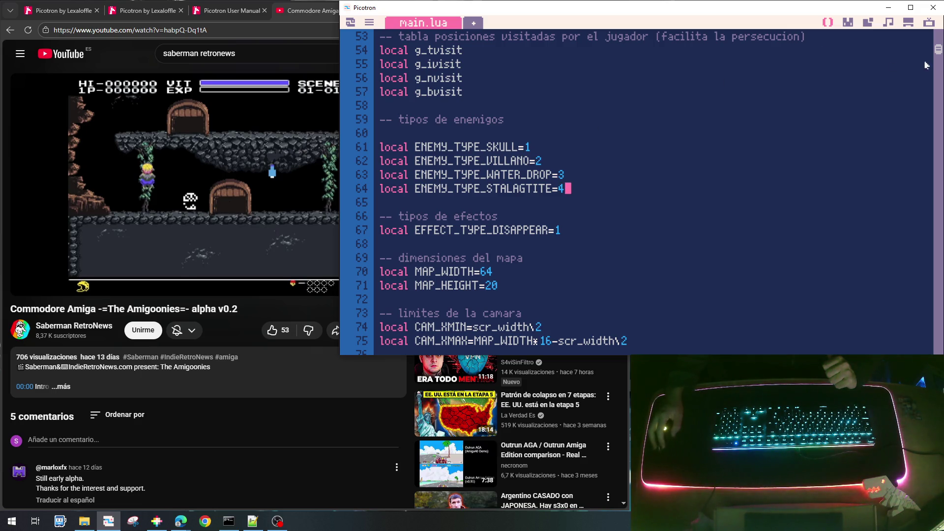
pyautogui.moveTo(938, 50); pyautogui.dragTo(937, 208)
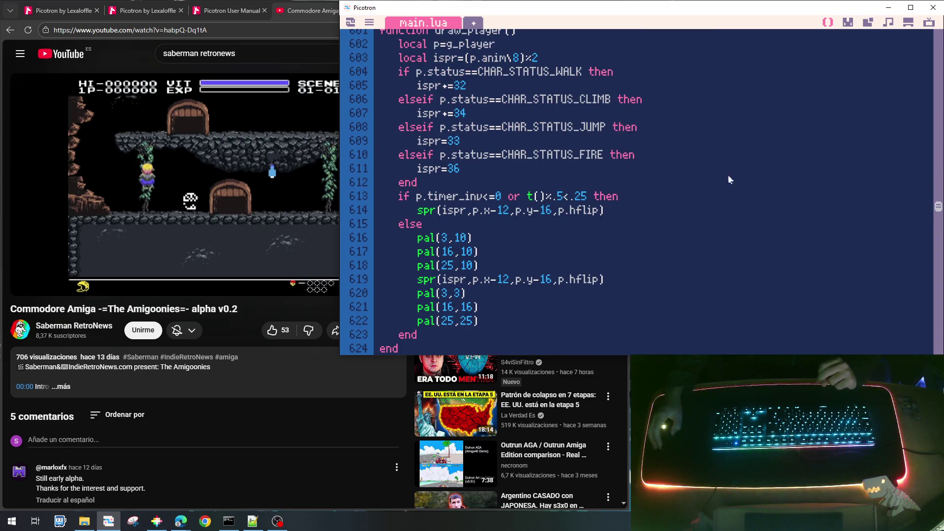
pyautogui.scroll(-15, 714, 180)
pyautogui.scroll(-10, 715, 181)
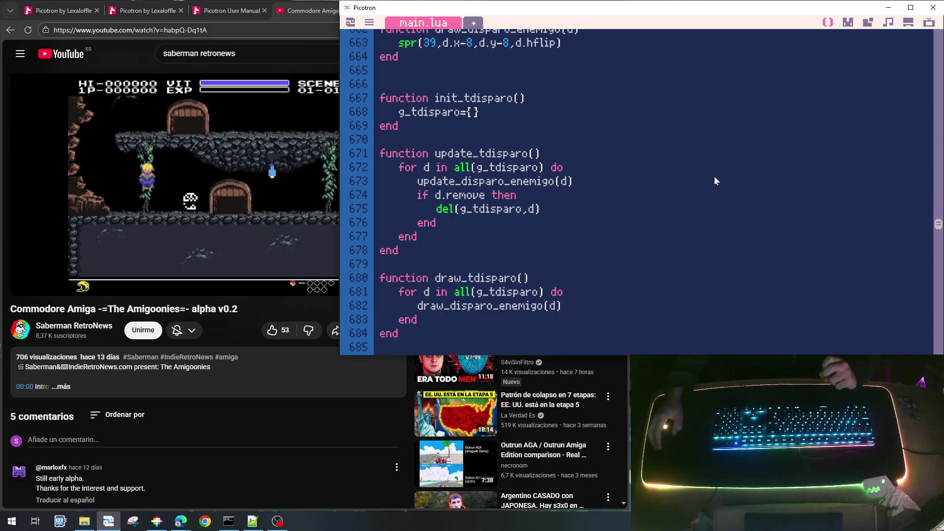
pyautogui.scroll(-20, 715, 180)
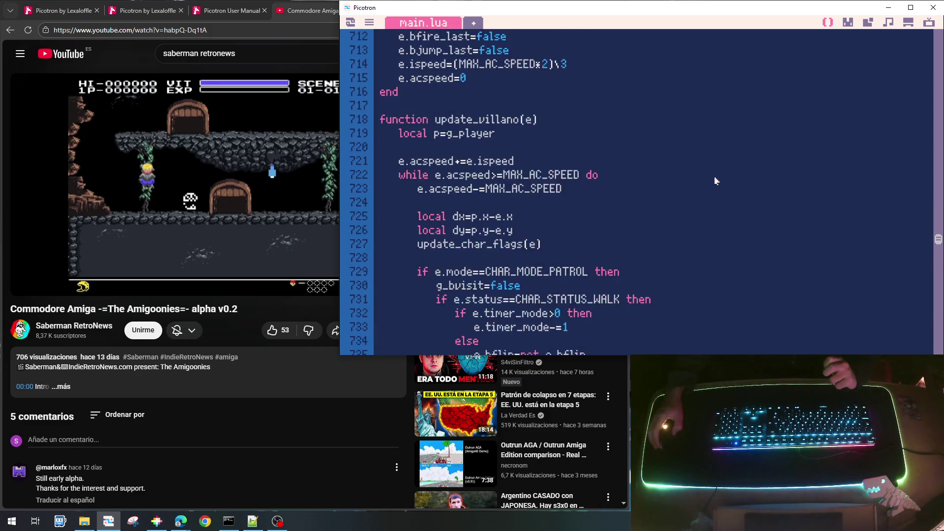
pyautogui.scroll(-14, 715, 182)
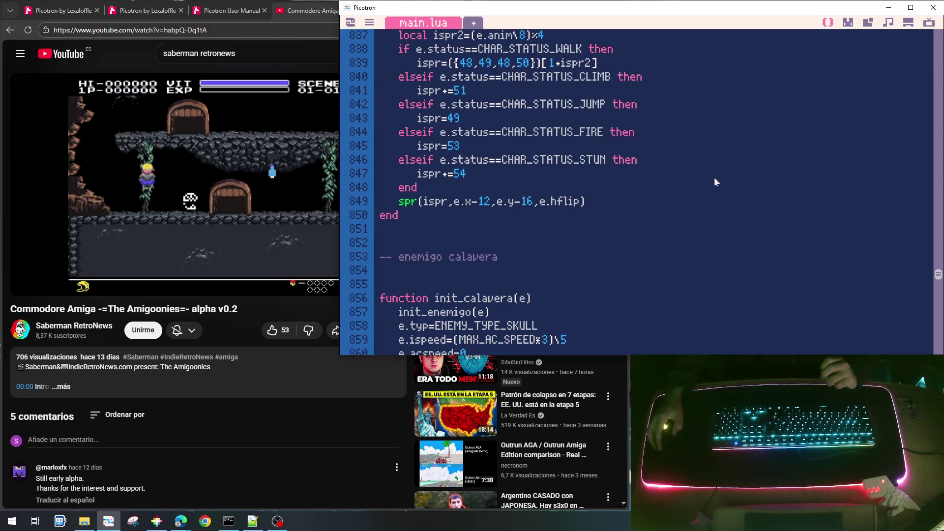
pyautogui.scroll(-20, 716, 182)
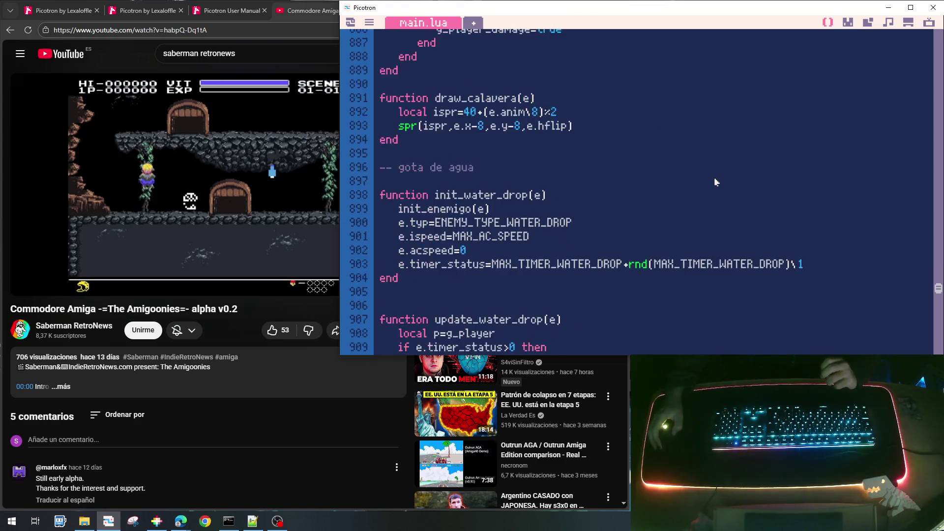
pyautogui.scroll(-3, 715, 182)
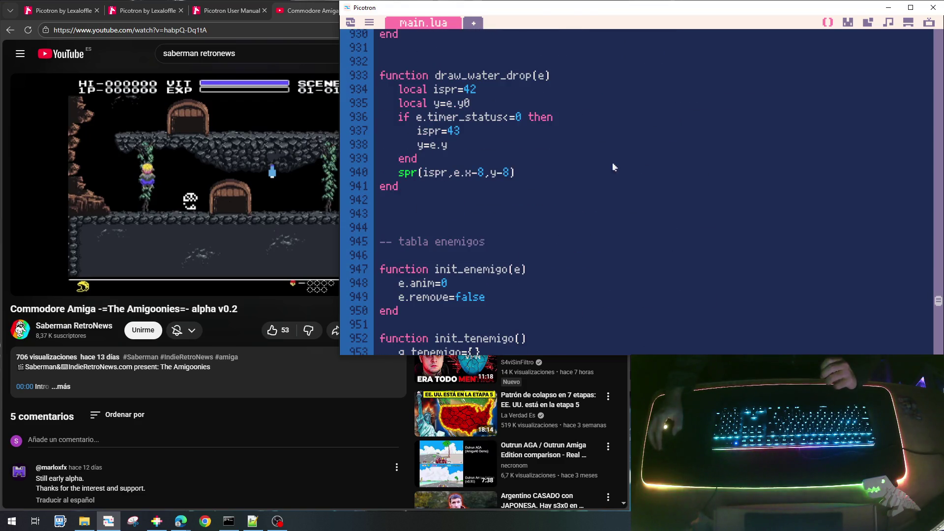
# Step: Add an estalagtita comment and an empty function init_stalactite(e) after draw_water_drop
pyautogui.click(467, 203)
pyautogui.press('Return')
pyautogui.press('Return')
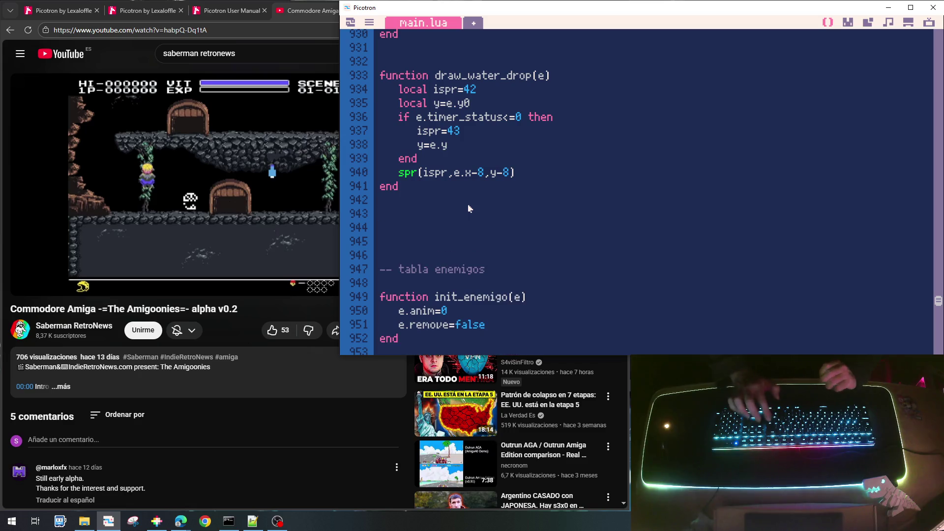
pyautogui.write('-- ')
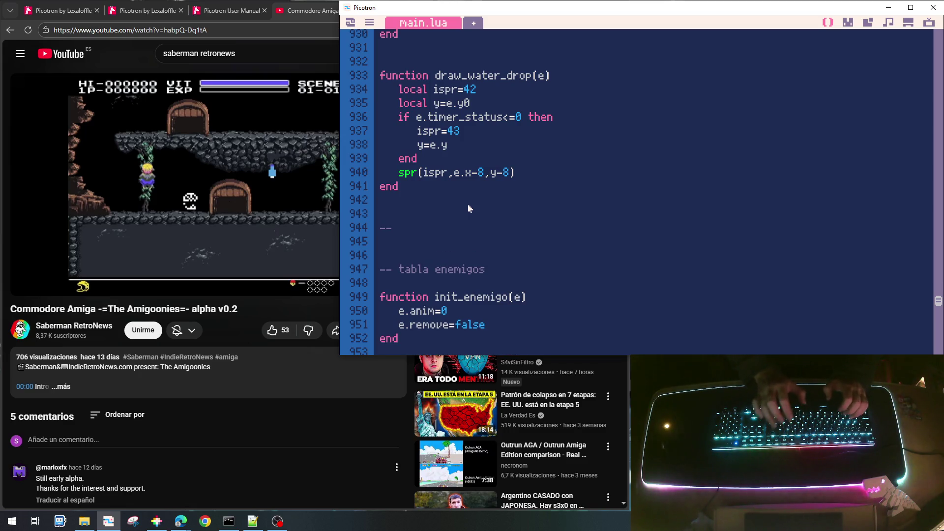
pyautogui.write('estalat')
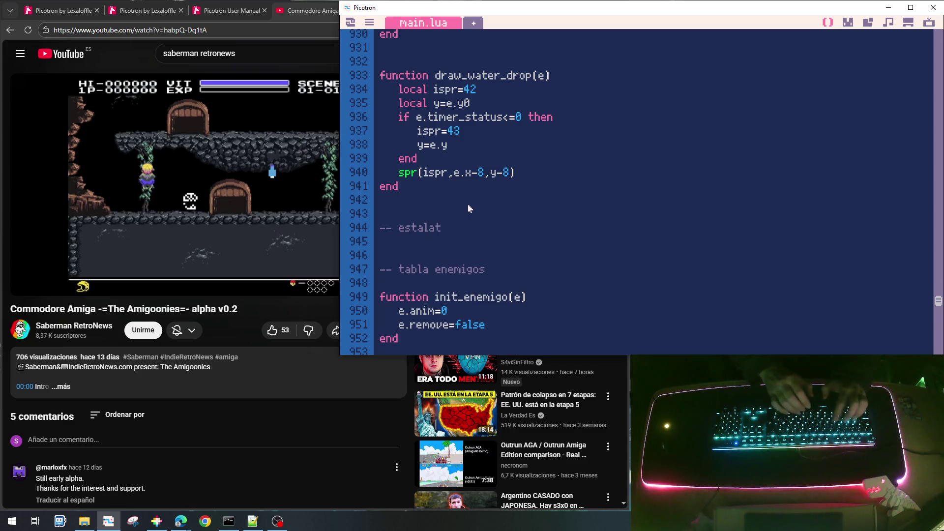
pyautogui.write('gtita')
pyautogui.press('Return')
pyautogui.press('Return')
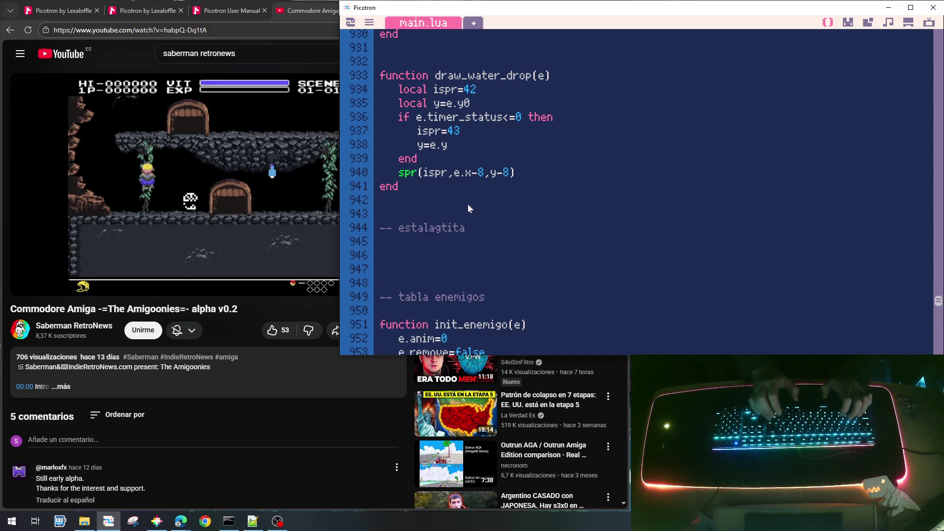
pyautogui.write('stalactite')
pyautogui.press('Home')
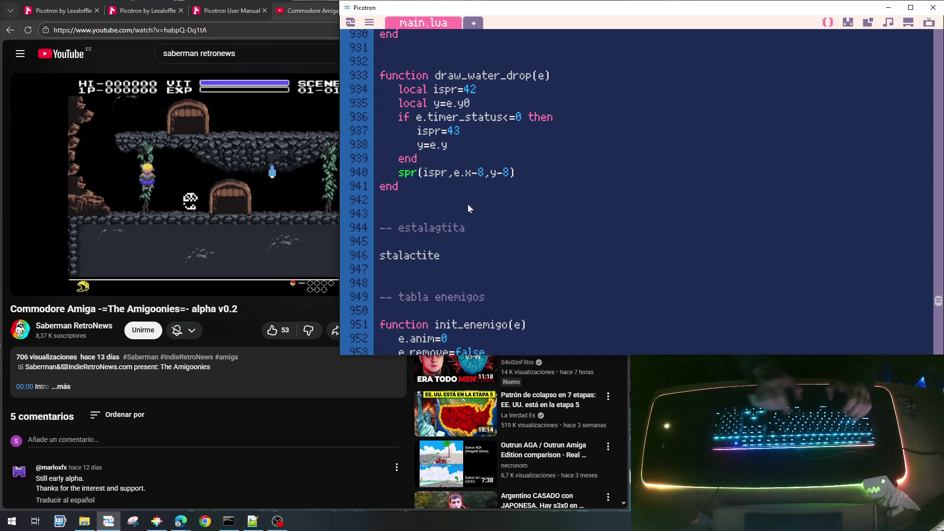
pyautogui.write('function ')
pyautogui.write('init')
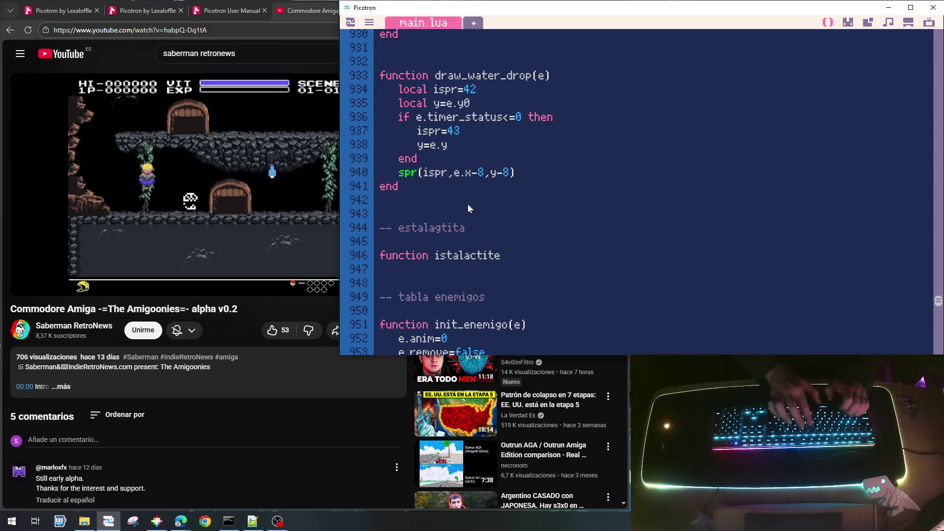
pyautogui.write('_')
pyautogui.press('End')
pyautogui.write('(e)')
pyautogui.press('Return')
pyautogui.write('end')
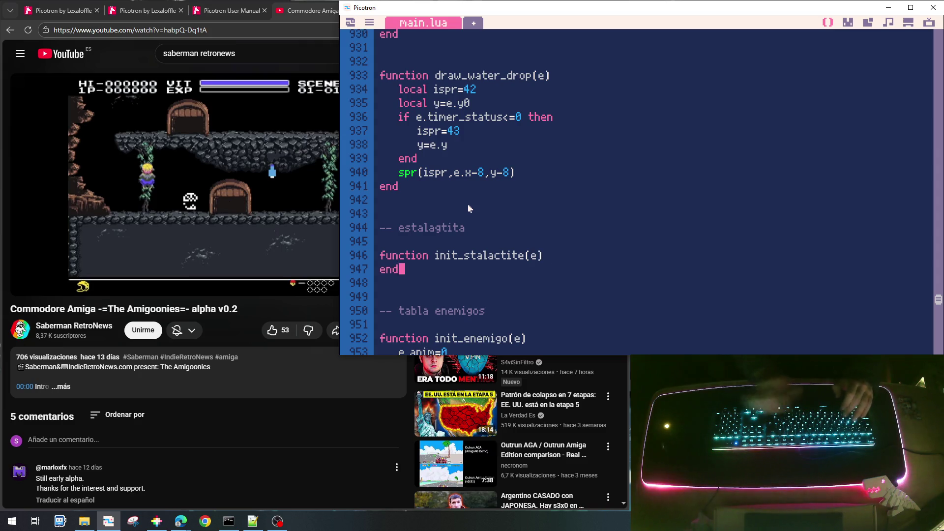
# Step: Duplicate the empty init_stalactite function twice below itself
pyautogui.press('Up')
pyautogui.press('Home')
pyautogui.hotkey('shift', 'Down')
pyautogui.hotkey('shift', 'Down')
pyautogui.hotkey('ctrl', 'c')
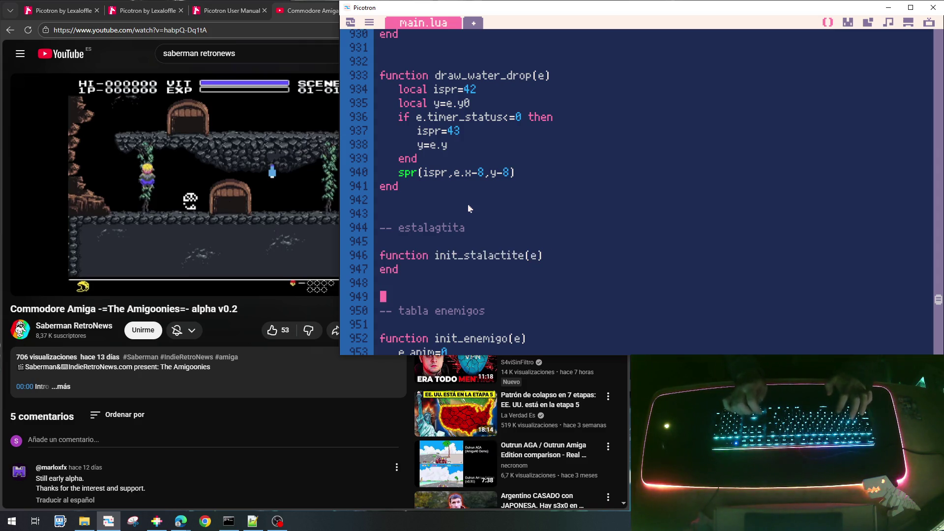
pyautogui.press('Down')
pyautogui.press('Return')
pyautogui.hotkey('ctrl', 'v')
pyautogui.press('Return')
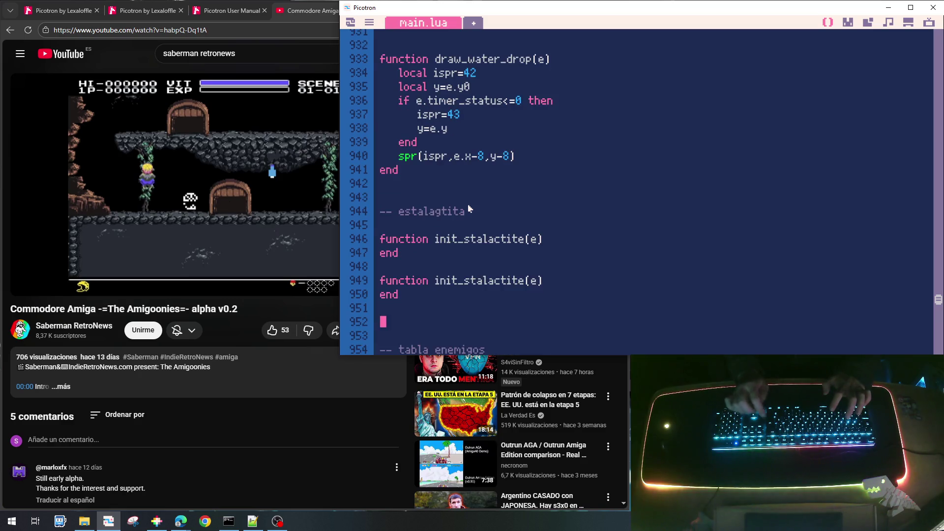
pyautogui.press('Return')
pyautogui.hotkey('ctrl', 'v')
pyautogui.press('Up')
pyautogui.press('Up')
pyautogui.press('Up')
# Step: Rename the two copies to update_stalactite and draw_stalactite
pyautogui.press('Right')
pyautogui.press('Right')
pyautogui.press('Right')
pyautogui.press('Right')
pyautogui.press('Right')
pyautogui.press('Right')
pyautogui.press('Left')
pyautogui.press('Left')
pyautogui.hotkey('shift', 'Right')
pyautogui.hotkey('shift', 'Right')
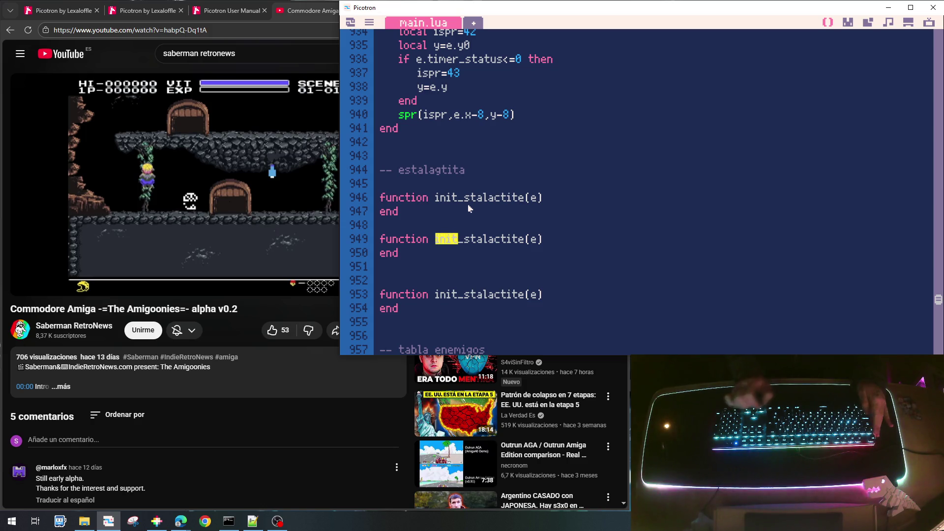
pyautogui.write('upda')
pyautogui.press('BackSpace')
pyautogui.press('BackSpace')
pyautogui.press('BackSpace')
pyautogui.write('pdate')
pyautogui.press('Down')
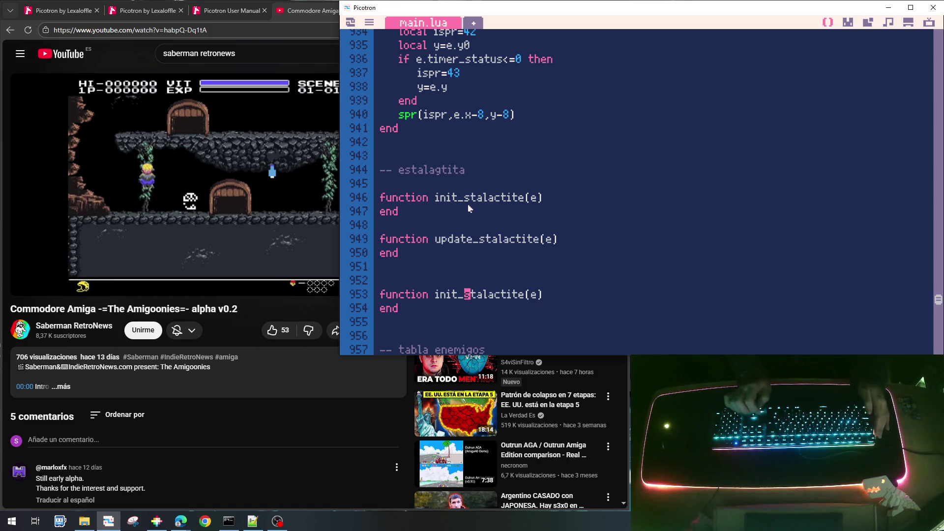
pyautogui.write('draw')
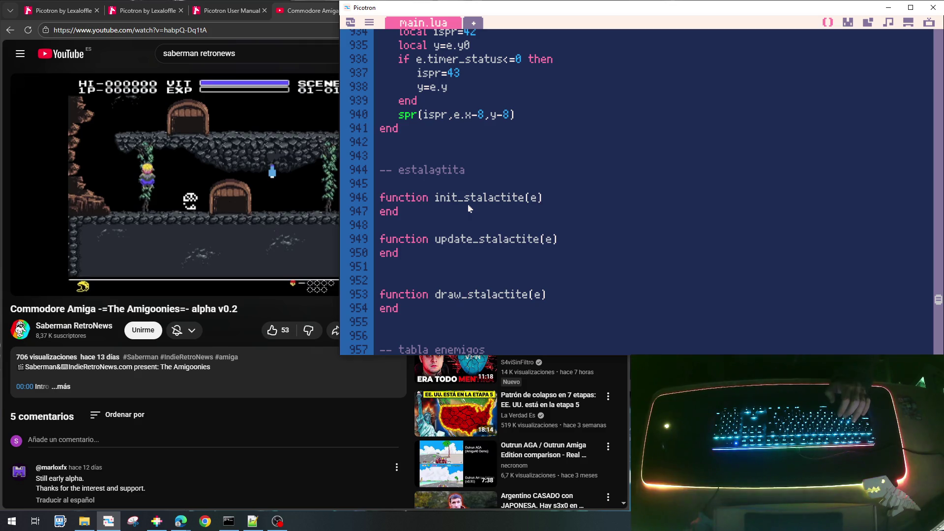
# Step: Remove the extra blank line between the stalactite stub functions
pyautogui.scroll(1, 441, 225)
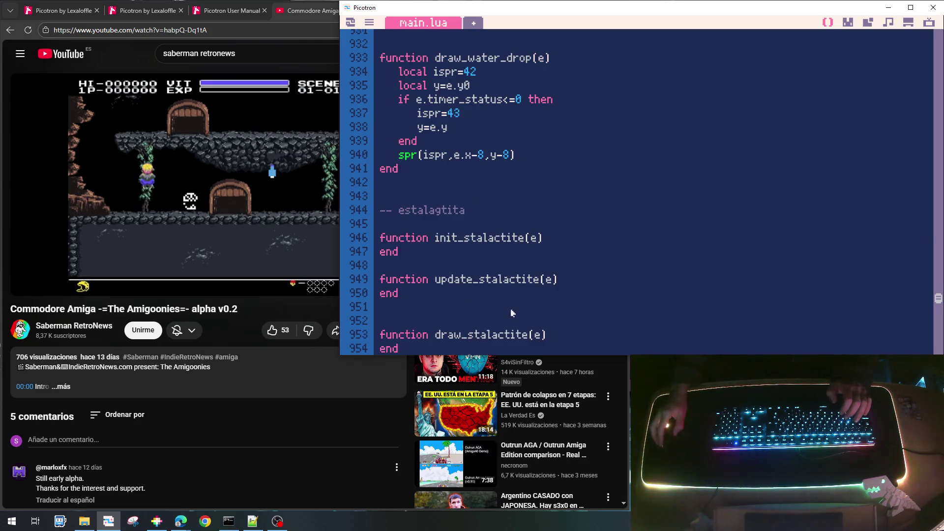
pyautogui.scroll(-3, 463, 329)
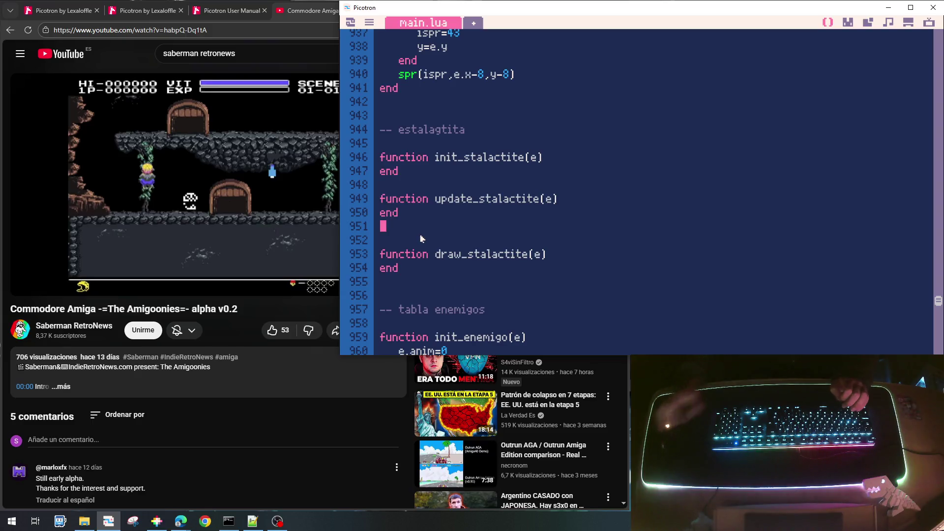
pyautogui.press('BackSpace')
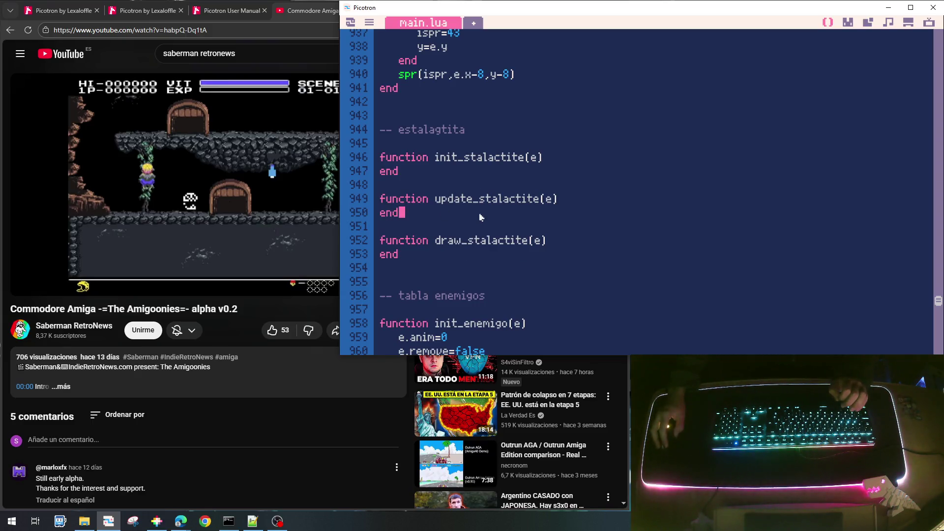
pyautogui.scroll(5, 550, 178)
pyautogui.scroll(10, 552, 177)
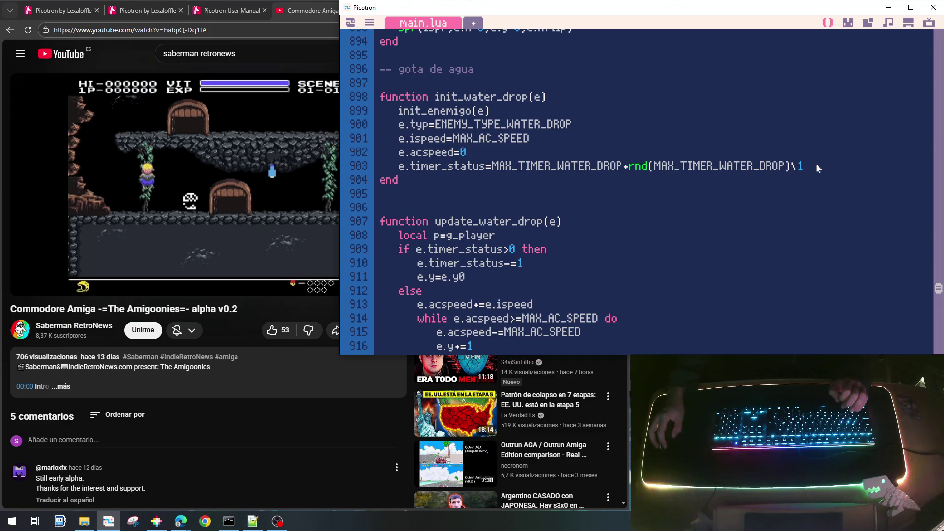
pyautogui.moveTo(489, 154)
pyautogui.mouseDown()
pyautogui.moveTo(387, 129)
pyautogui.moveTo(382, 117)
pyautogui.mouseUp()
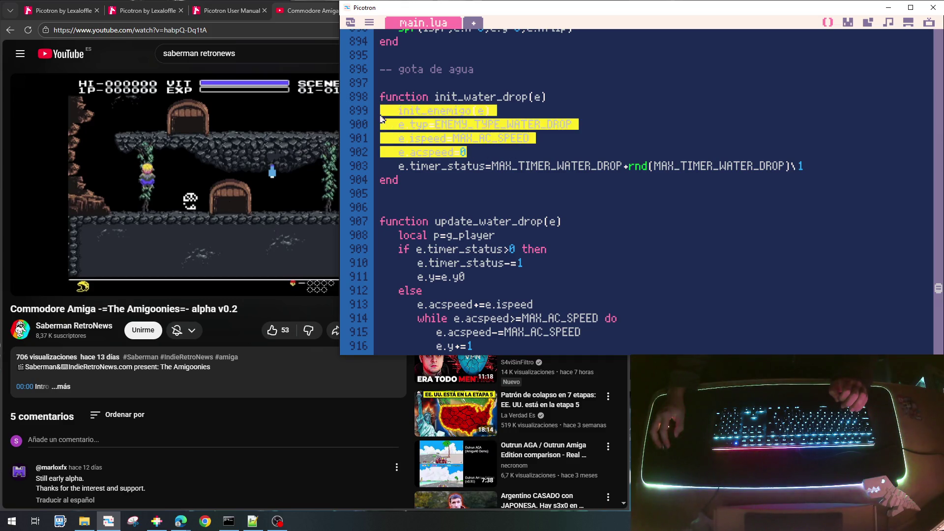
# Step: Paste the copied water-drop setup lines into init_stalactite
pyautogui.scroll(-10, 617, 205)
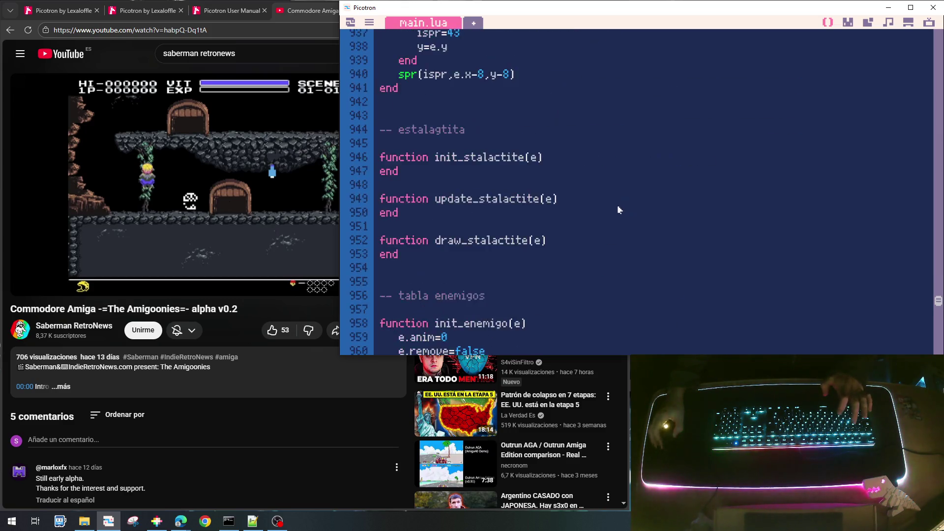
pyautogui.click(581, 121)
pyautogui.press('Return')
pyautogui.hotkey('ctrl', 'v')
# Step: Change the pasted enemy type from WATER_DROP to ENEMY_TYPE_STALAGTITE
pyautogui.press('Up')
pyautogui.press('Up')
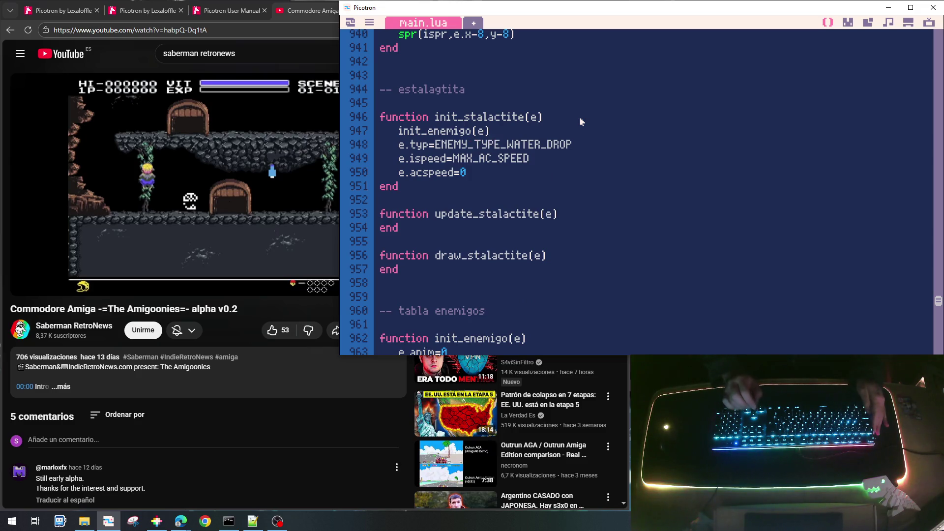
pyautogui.hotkey('shift', 'End')
pyautogui.write('STAT')
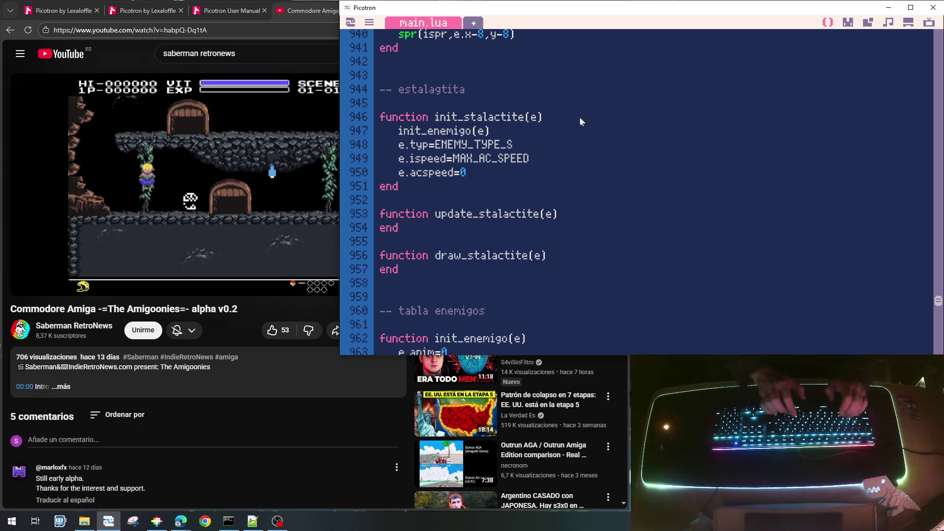
pyautogui.press('BackSpace')
pyautogui.write('LA')
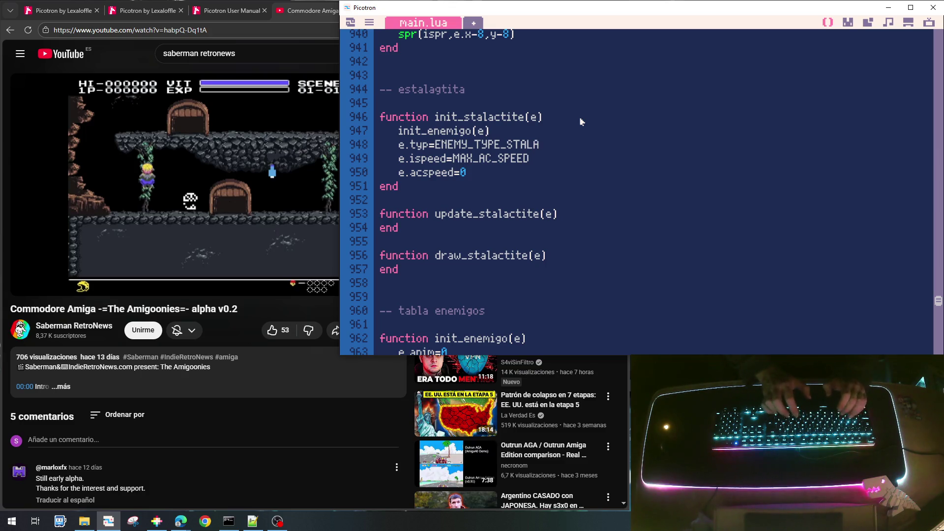
pyautogui.write('GTITE')
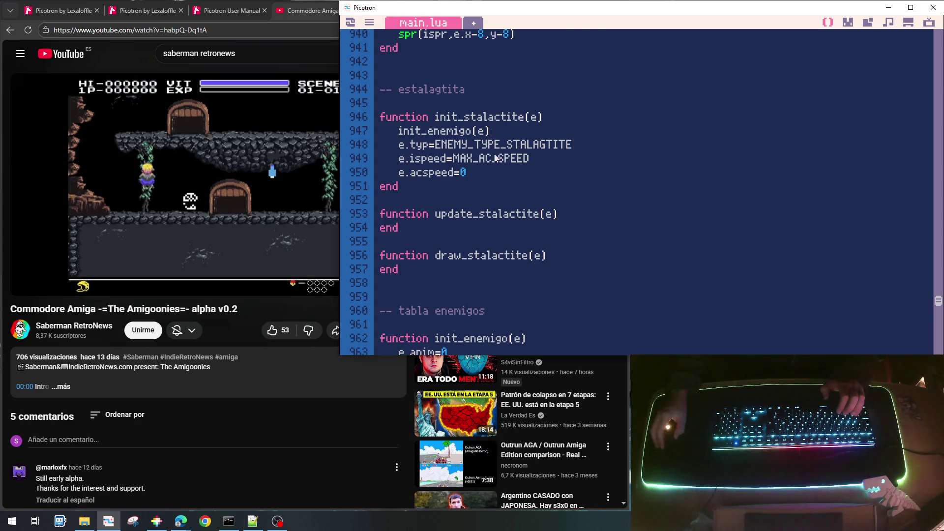
pyautogui.scroll(5, 496, 159)
pyautogui.scroll(5, 496, 159)
pyautogui.scroll(-9, 497, 159)
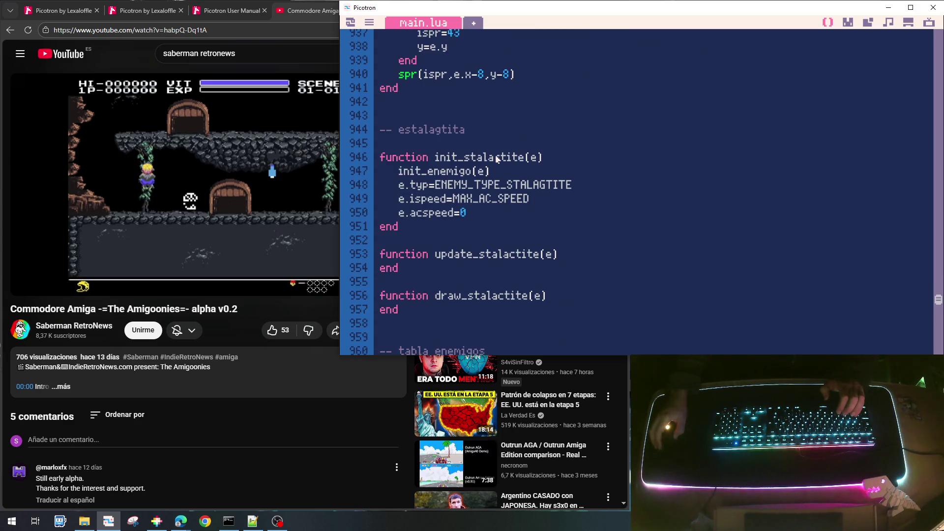
pyautogui.scroll(12, 496, 159)
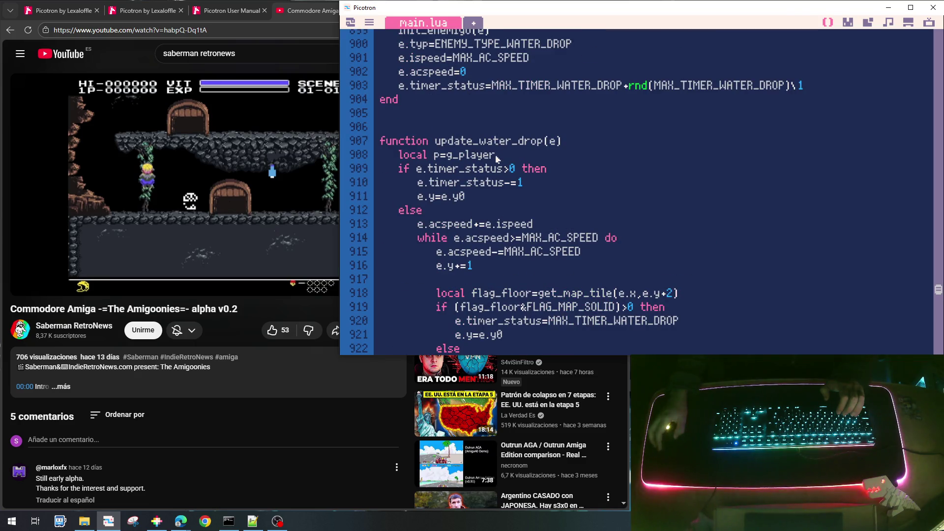
pyautogui.scroll(-11, 496, 159)
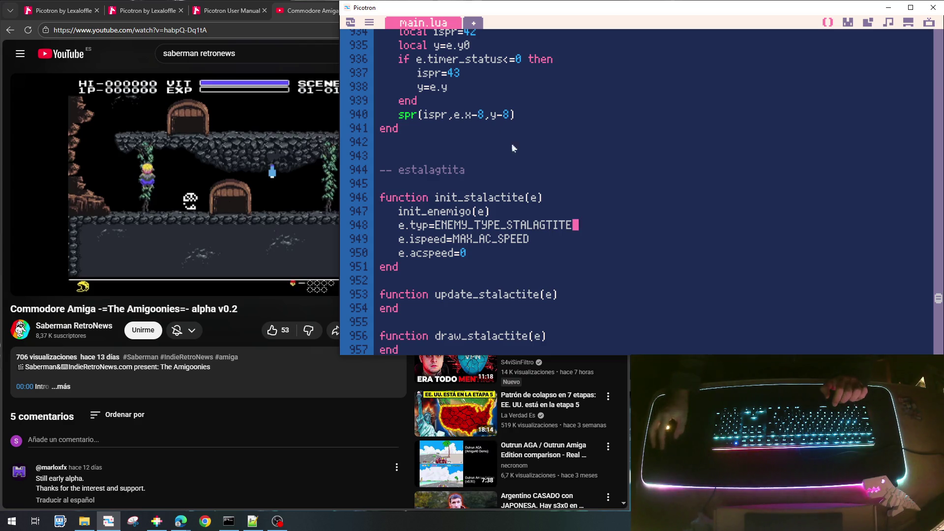
pyautogui.click(481, 252)
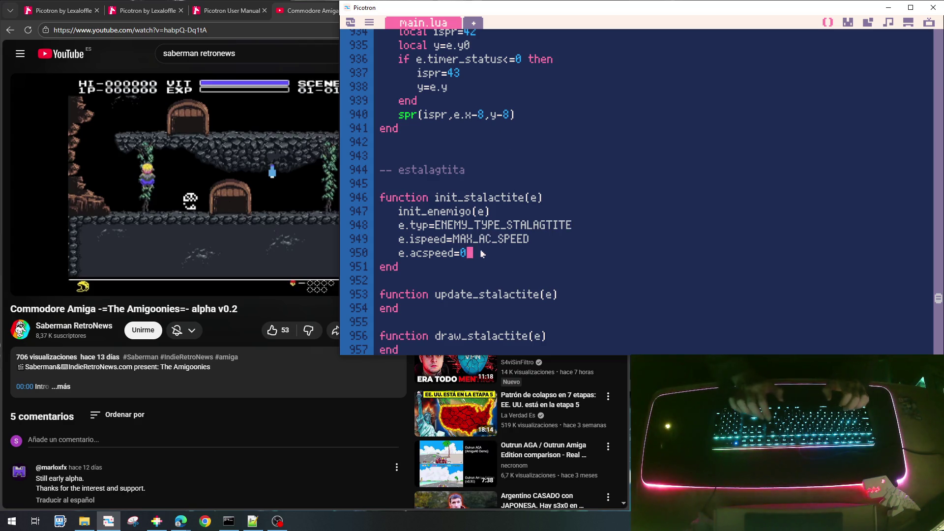
# Step: Add e.status=CHAR_STATUS_WAIT after e.acspeed=0 in init_stalactite
pyautogui.press('Return')
pyautogui.write('e.staus')
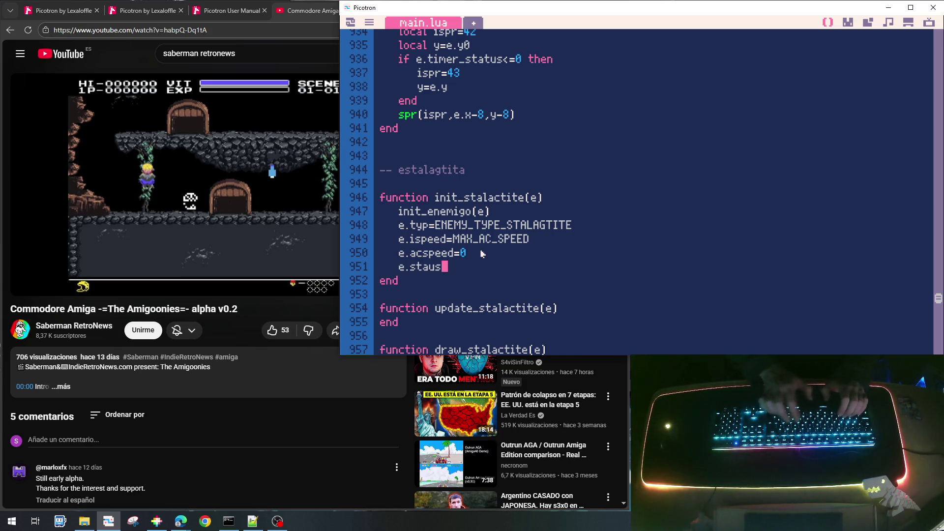
pyautogui.press('BackSpace')
pyautogui.write('tus=')
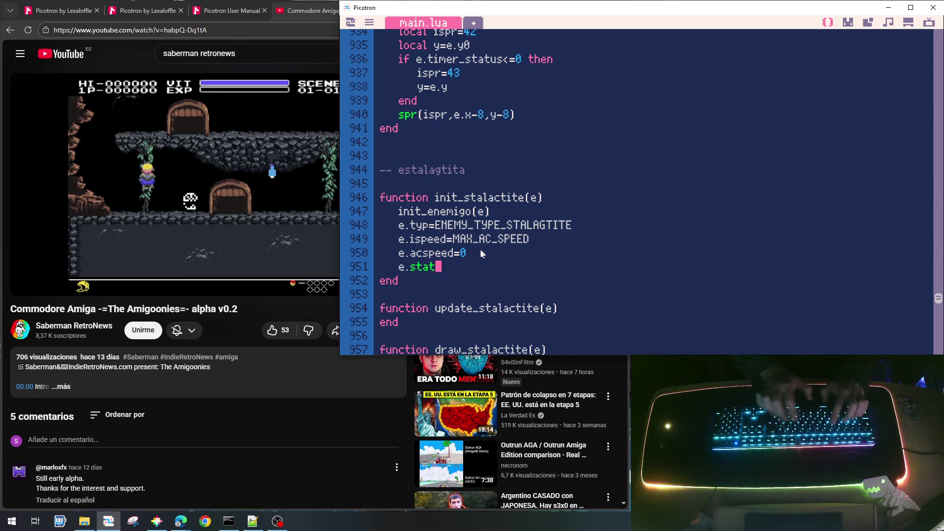
pyautogui.write('CHAR')
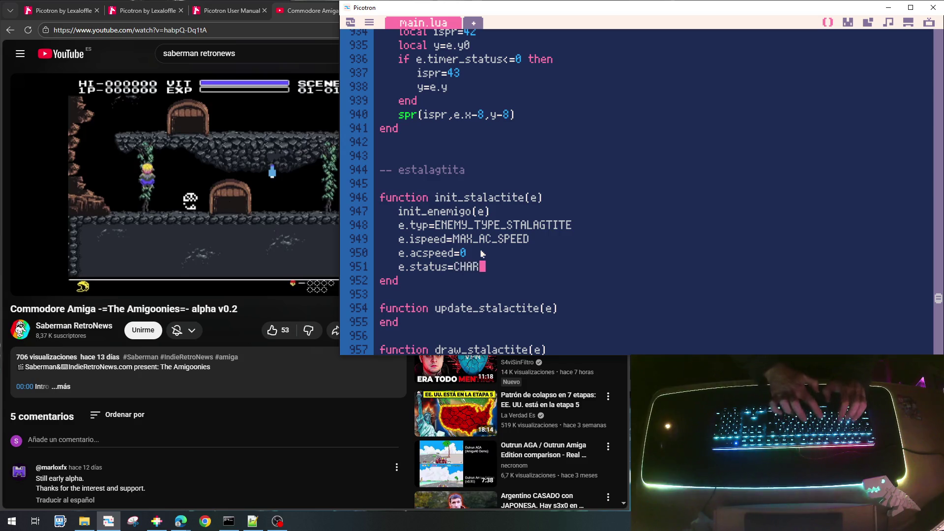
pyautogui.write('_STATUS_IDLE')
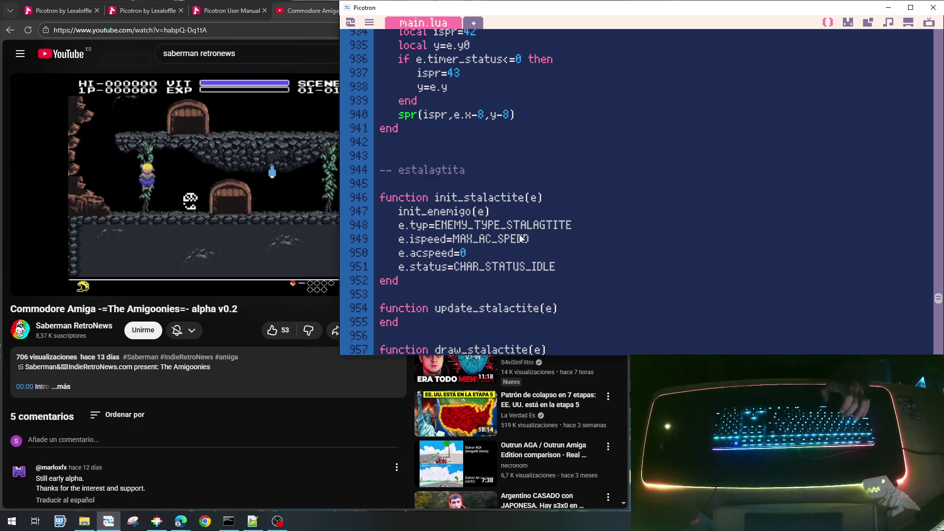
pyautogui.press('BackSpace')
pyautogui.press('BackSpace')
pyautogui.press('BackSpace')
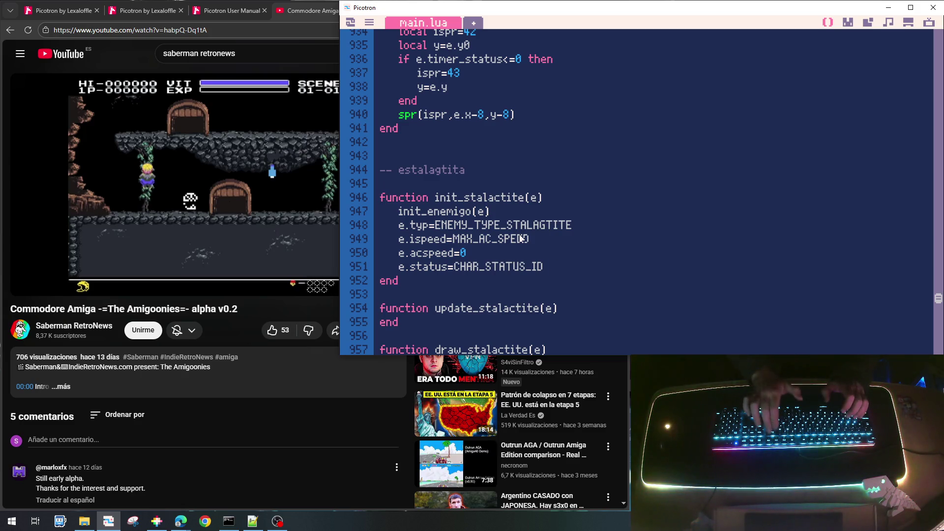
pyautogui.write('WAIT')
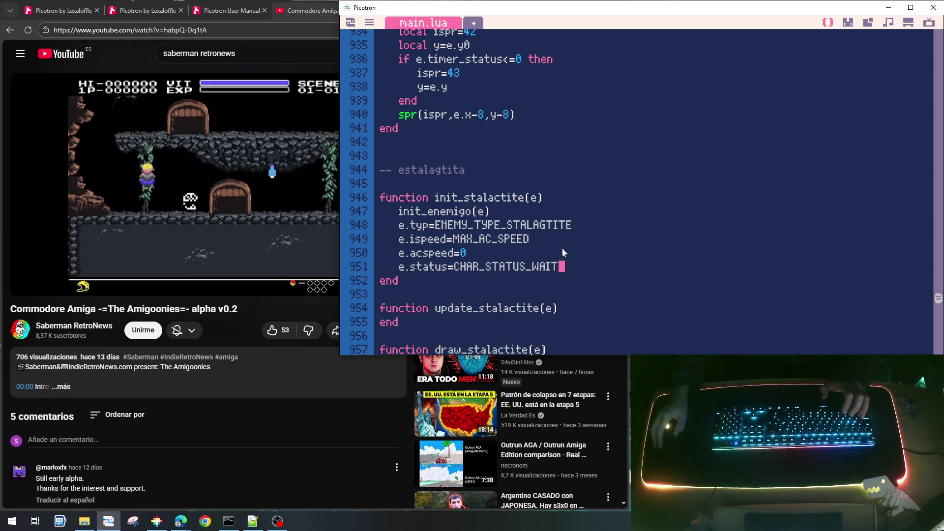
pyautogui.scroll(-2, 564, 252)
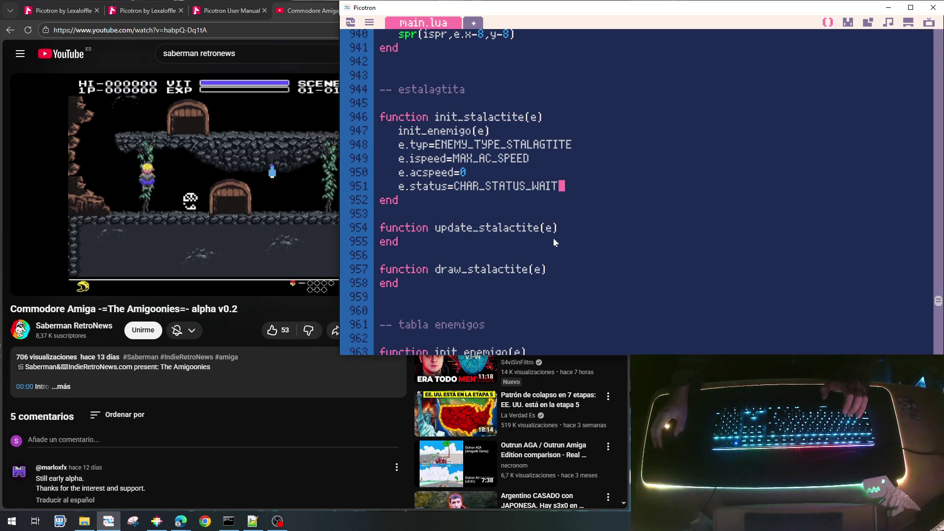
pyautogui.scroll(12, 556, 243)
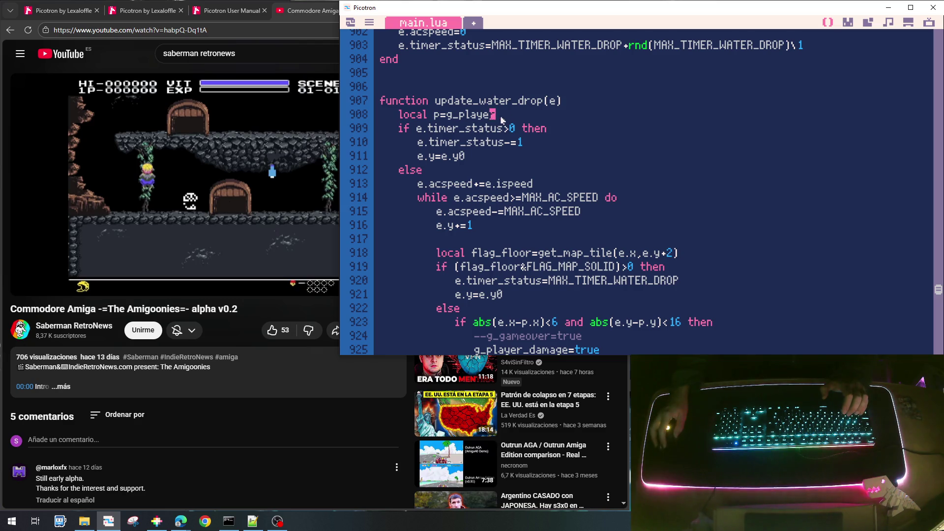
# Step: Copy the update_water_drop body (lines 908–929) into update_stalactite
pyautogui.press('Home')
pyautogui.hotkey('shift', 'End')
pyautogui.hotkey('shift', 'Down')
pyautogui.hotkey('shift', 'Down')
pyautogui.hotkey('shift', 'Down')
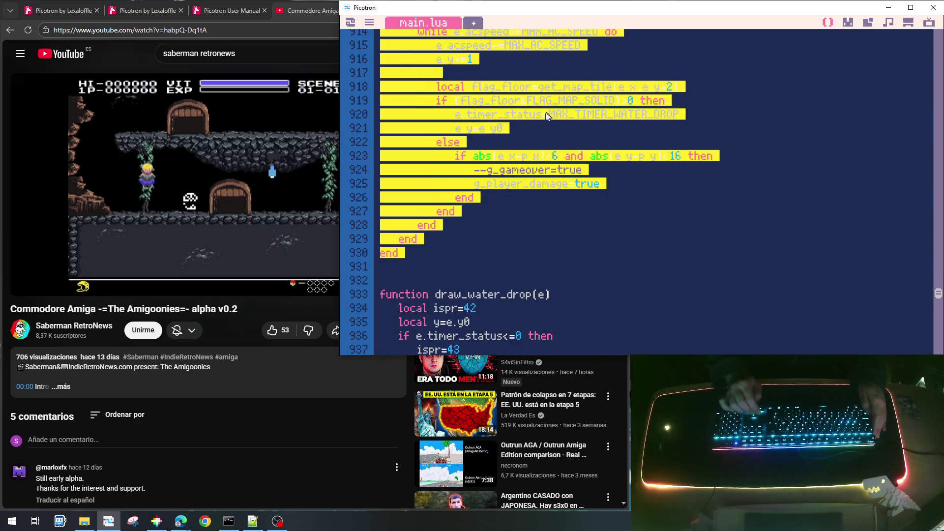
pyautogui.hotkey('shift', 'Up')
pyautogui.press('Right')
pyautogui.press('Down')
pyautogui.press('Down')
pyautogui.press('Down')
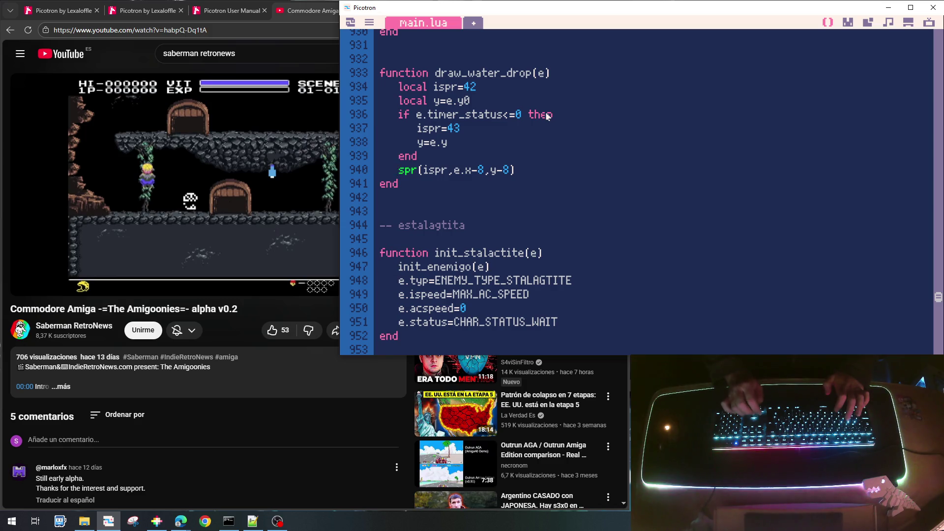
pyautogui.press('Down')
pyautogui.press('Down')
pyautogui.press('Down')
pyautogui.scroll(-2, 545, 117)
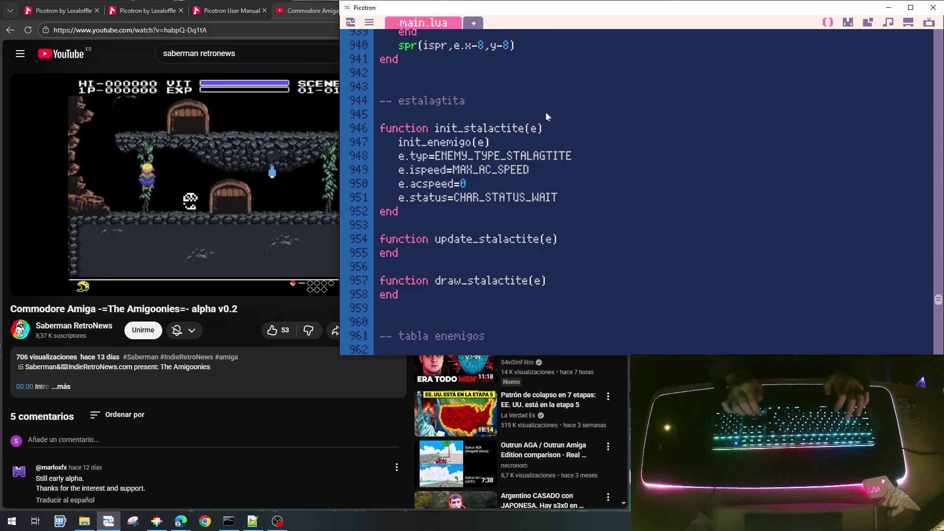
pyautogui.write('local p=g_player \tif e.timer_status>0 then \t\te.timer_status-=1 \t\te.y=e.y0 \telse \t\te.acspeed+=e.ispeed \t\twhile e.acspeed>=MAX_AC_SPEED do \t\t\te.acspeed-=MAX_AC_SPEED \t\t\te.y+=1  \t\t\tlocal flag_floor=get_map_tile(e.x,e.y+2) \t\t\tif (flag_floor&FLAG_MAP_SOLID)>0 then \t\t\t\te.timer_status=MAX_TIMER_WATER_DROP \t\t\t\te.y=e.y0 \t\t\telse \t\t\t\tif abs(e.x-p.x)<6 and abs(e.y-p.y)<16 then \t\t\t\t\t--g_gameover=true \t\t\t\t\tg_player_damage=true \t\t\t\tend \t\t\tend \t\tend \tend')
# Step: Shorten e.timer_status to e.status in line 956's condition
pyautogui.press('Up')
pyautogui.press('Up')
pyautogui.press('Up')
pyautogui.press('Up')
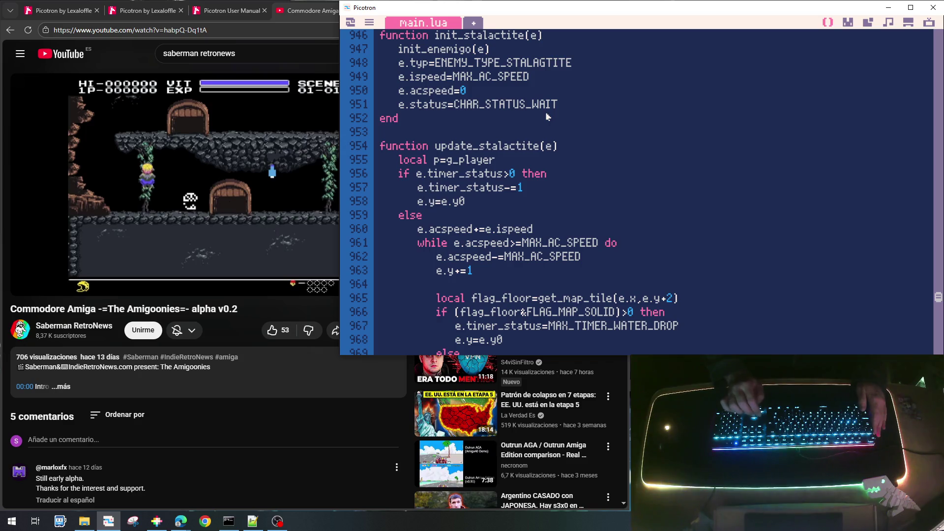
pyautogui.hotkey('shift', 'Right')
pyautogui.hotkey('shift', 'Down')
pyautogui.hotkey('shift', 'Down')
pyautogui.hotkey('shift', 'Up')
pyautogui.hotkey('shift', 'Up')
pyautogui.hotkey('shift', 'Left')
pyautogui.hotkey('shift', 'End')
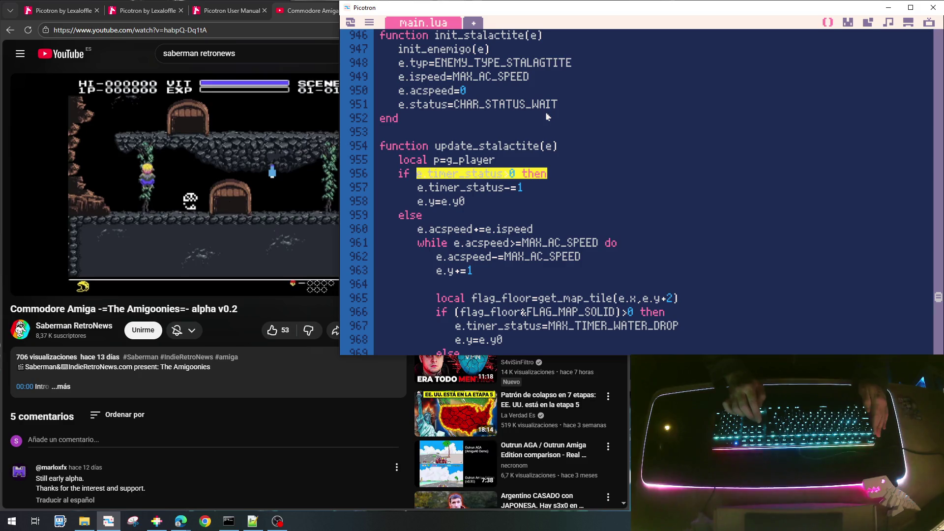
pyautogui.press('Right')
pyautogui.press('Left')
pyautogui.press('Left')
pyautogui.press('Left')
pyautogui.press('Right')
pyautogui.press('Right')
pyautogui.press('Right')
pyautogui.press('BackSpace')
pyautogui.press('BackSpace')
pyautogui.press('BackSpace')
pyautogui.press('BackSpace')
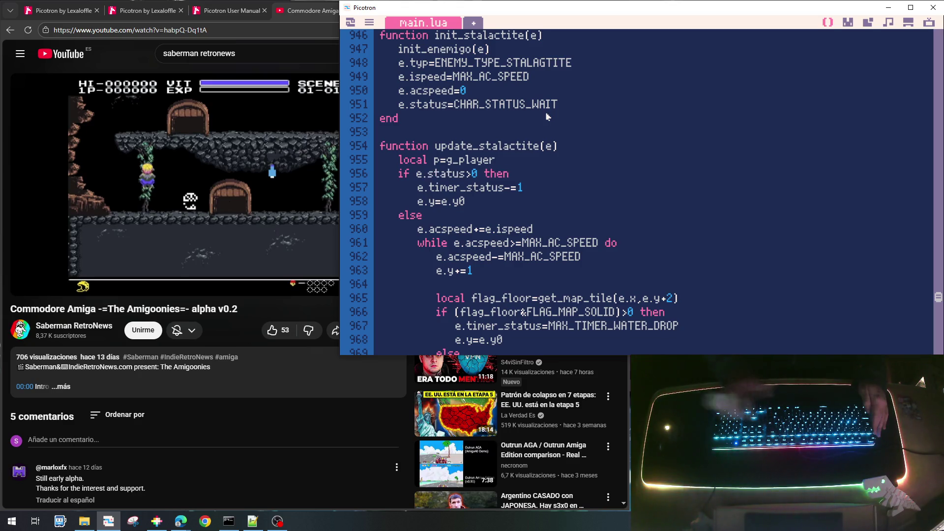
# Step: Make line 956 read if e.status==CHAR_STATUS_WAIT then
pyautogui.doubleClick(486, 105)
pyautogui.hotkey('ctrl', 'c')
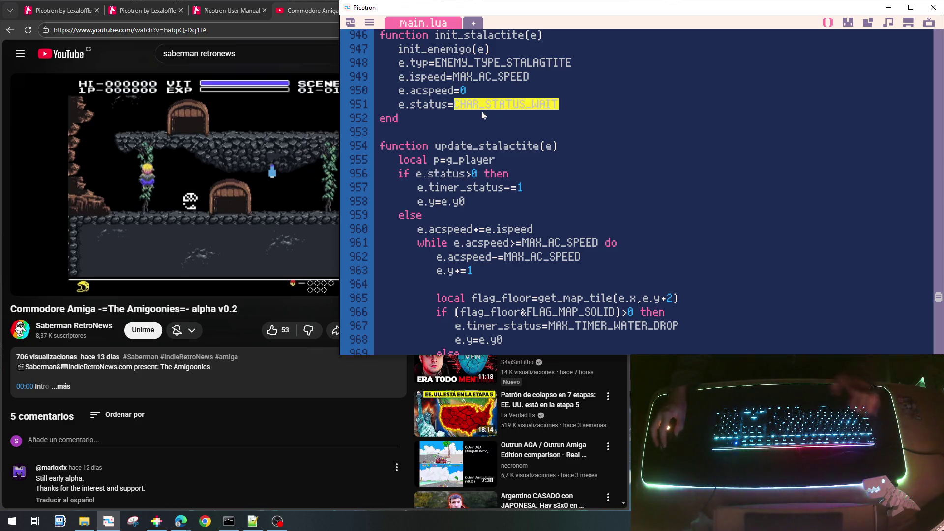
pyautogui.click(470, 174)
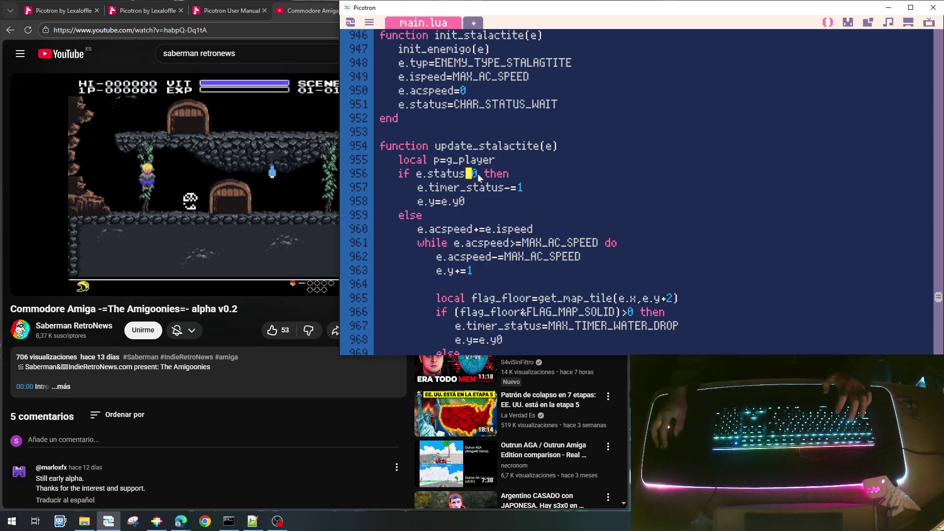
pyautogui.press('Delete')
pyautogui.press('Delete')
pyautogui.write('==')
pyautogui.hotkey('ctrl', 'v')
# Step: Insert an e.status CHAR_STATUS_FALL line inside the WAIT branch
pyautogui.press('Down')
pyautogui.press('Home')
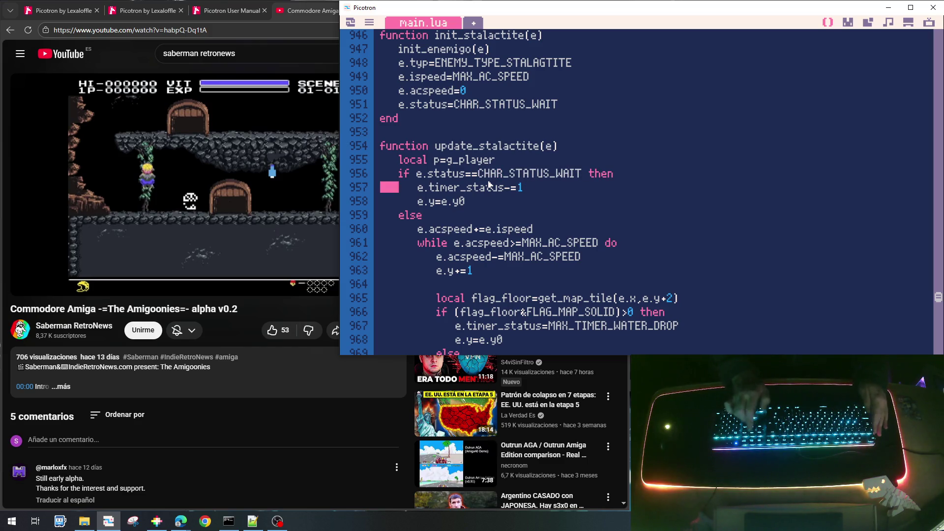
pyautogui.press('Right')
pyautogui.press('Right')
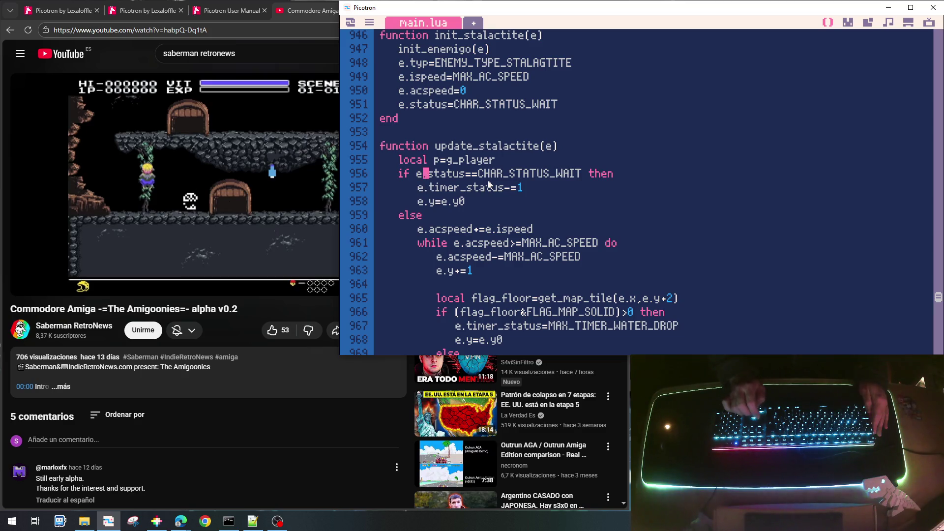
pyautogui.hotkey('ctrl', 'Left')
pyautogui.hotkey('ctrl', 'Left')
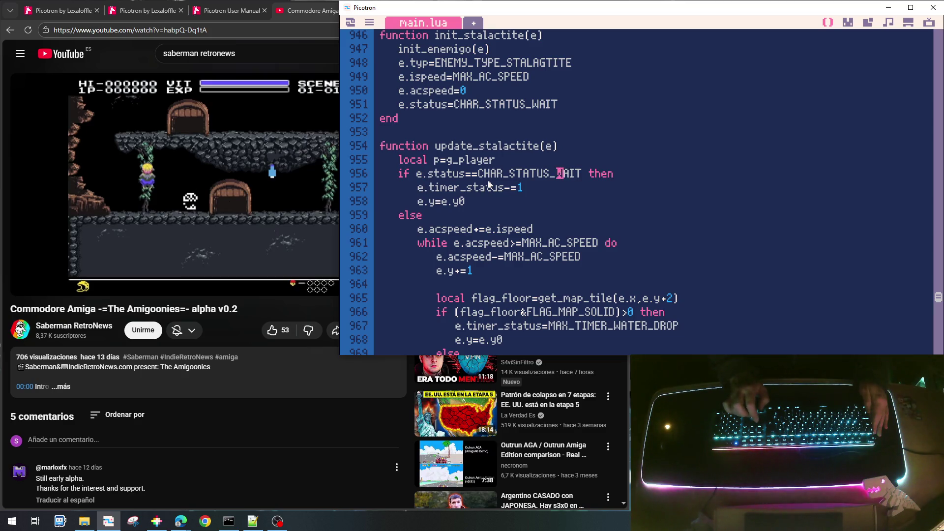
pyautogui.hotkey('shift', 'Left')
pyautogui.hotkey('shift', 'Left')
pyautogui.hotkey('shift', 'Left')
pyautogui.hotkey('ctrl', 'c')
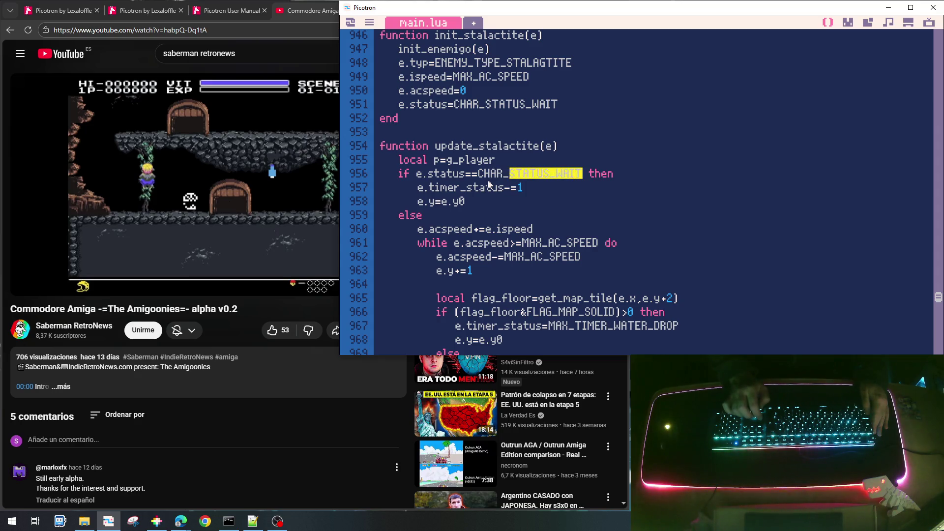
pyautogui.press('Down')
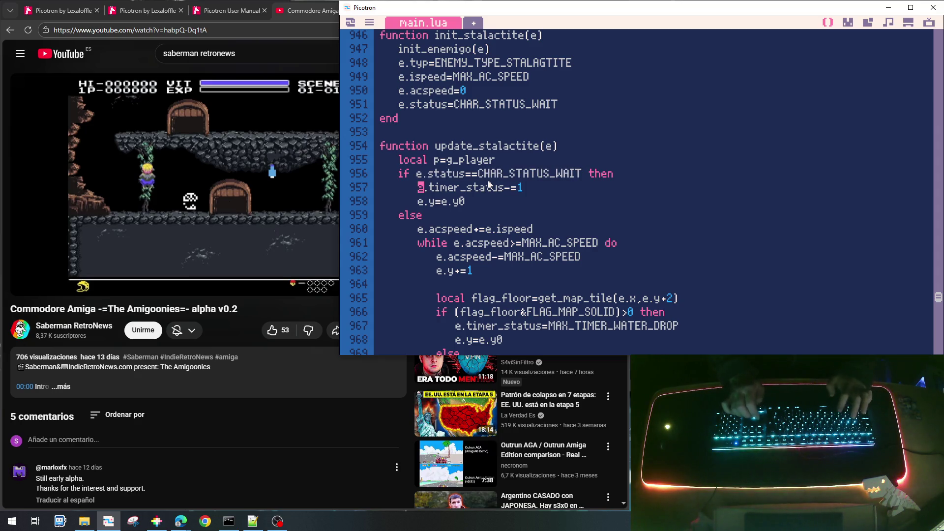
pyautogui.press('Return')
pyautogui.press('Return')
pyautogui.hotkey('ctrl', 'v')
pyautogui.press('Tab')
pyautogui.press('BackSpace')
pyautogui.press('BackSpace')
pyautogui.press('BackSpace')
pyautogui.write('RUN')
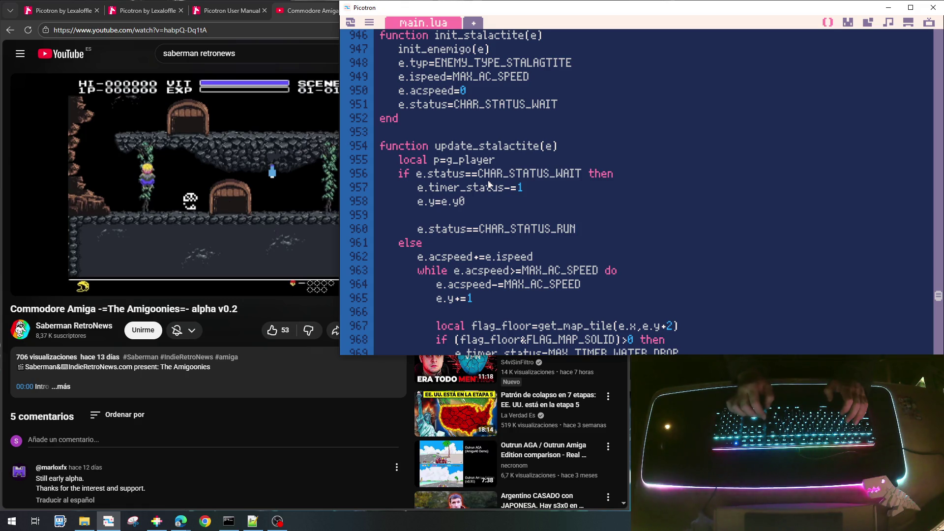
pyautogui.press('BackSpace')
pyautogui.press('BackSpace')
pyautogui.press('BackSpace')
pyautogui.write('FALL')
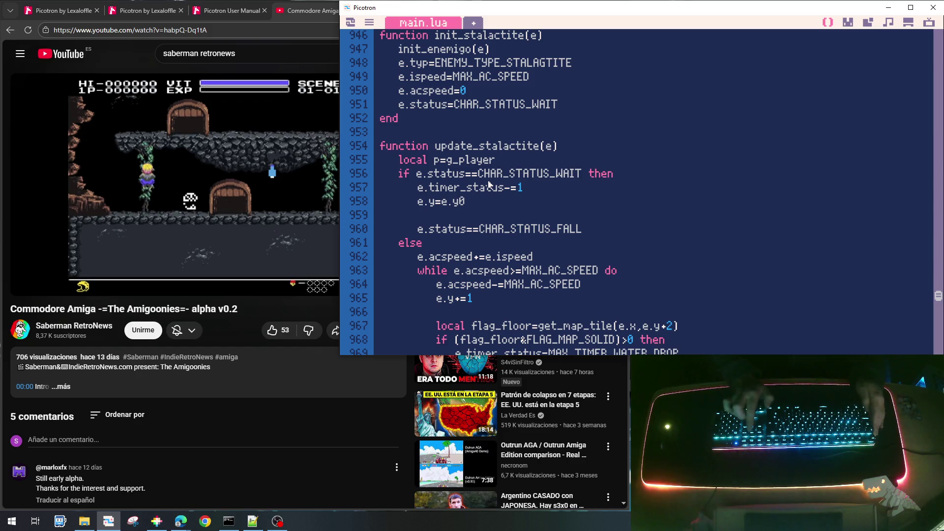
# Step: Delete the copied timer_status and y lines 957–958
pyautogui.press('Home')
pyautogui.hotkey('shift', 'Down')
pyautogui.hotkey('shift', 'Down')
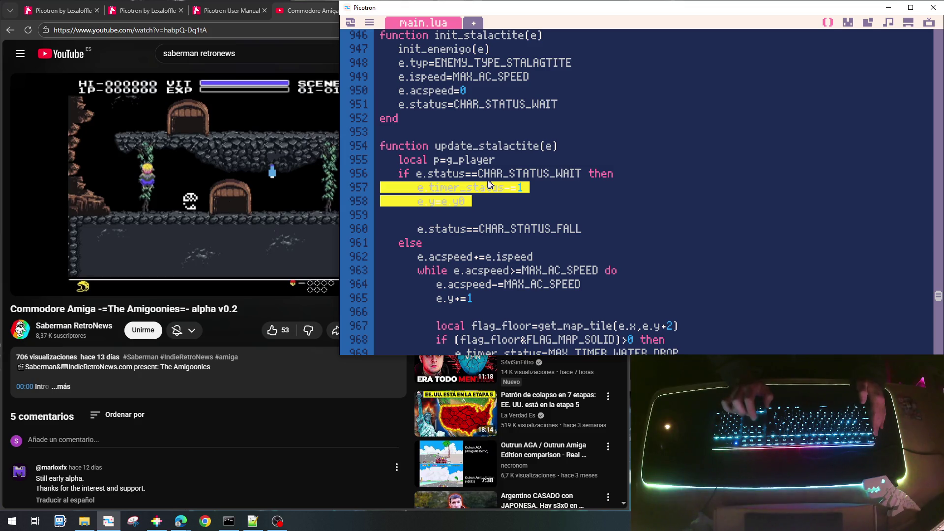
pyautogui.press('Delete')
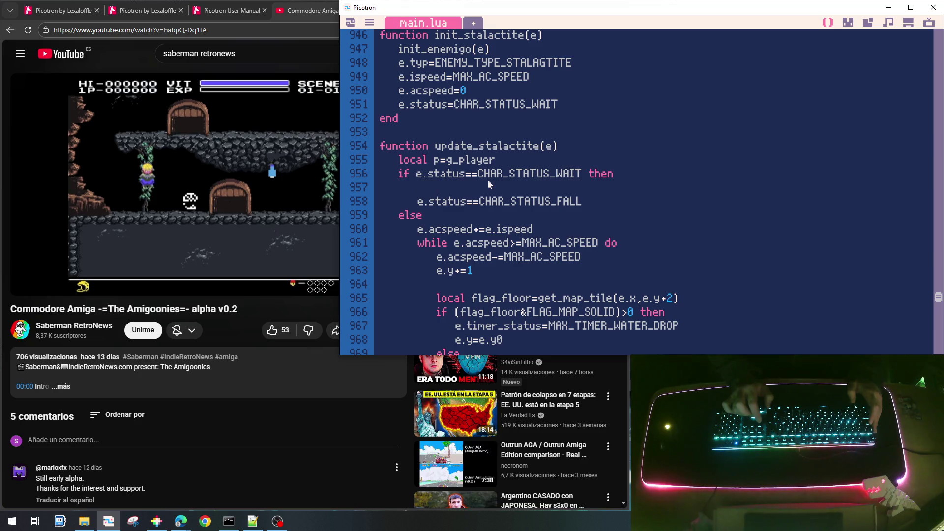
# Step: Change '==' to '=' on the FALL line, start an 'if', and copy the abs() proximity check from line 970
pyautogui.press('Delete')
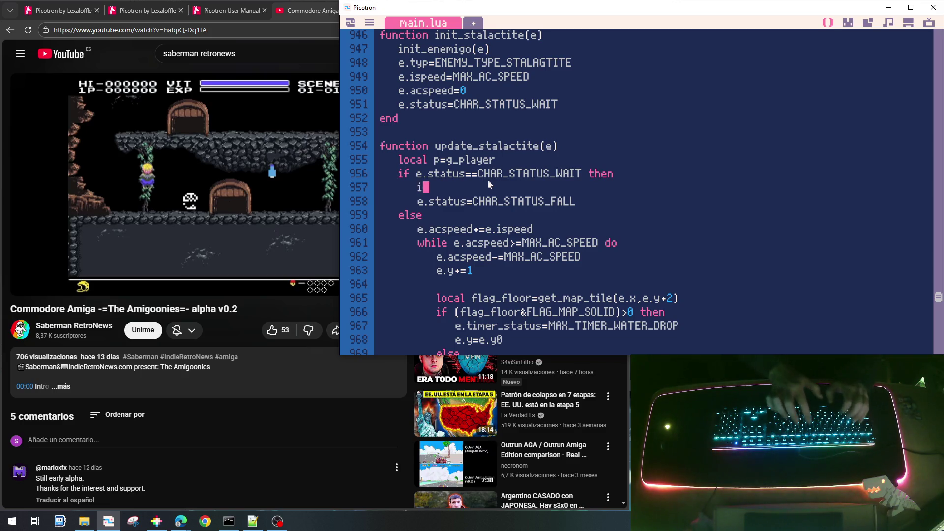
pyautogui.write('if')
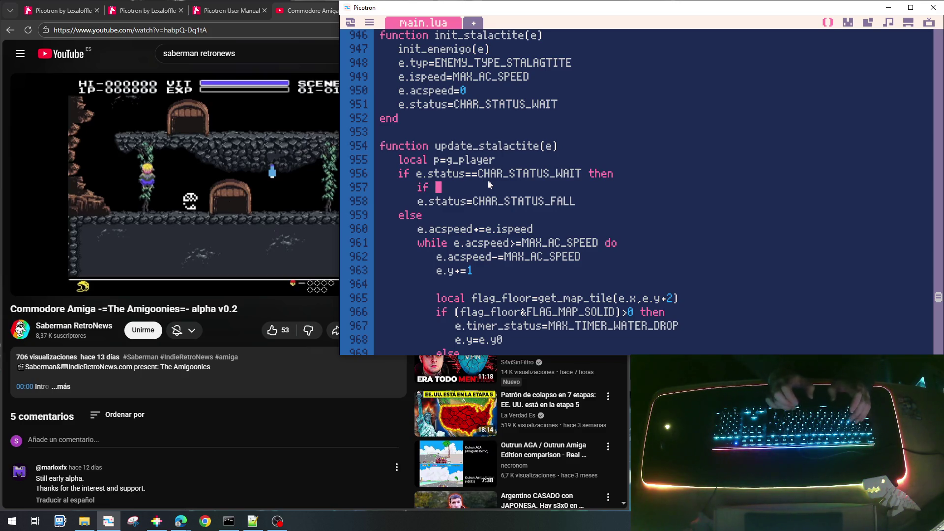
pyautogui.scroll(-2, 490, 187)
pyautogui.scroll(-4, 490, 188)
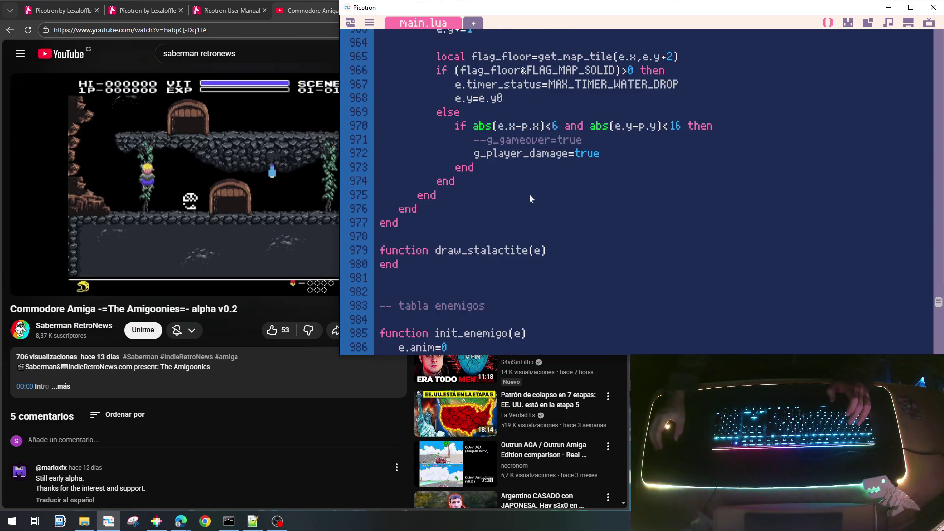
pyautogui.scroll(1, 526, 195)
pyautogui.moveTo(478, 167)
pyautogui.mouseDown()
pyautogui.moveTo(697, 183)
pyautogui.moveTo(718, 172)
pyautogui.mouseUp()
pyautogui.hotkey('ctrl', 'c')
# Step: Paste the proximity check after 'if' on line 957 and change the horizontal limit 6 to 3*16
pyautogui.scroll(7, 517, 123)
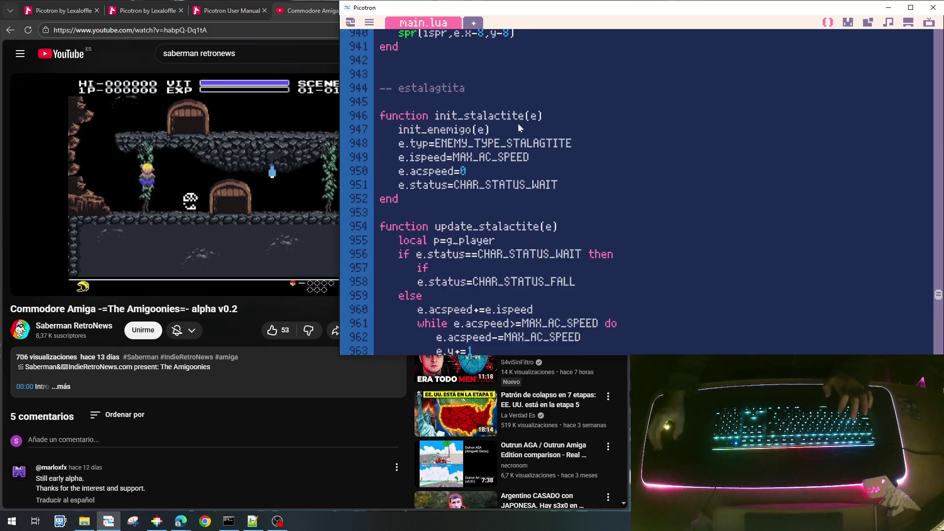
pyautogui.scroll(-2, 451, 210)
pyautogui.click(459, 189)
pyautogui.hotkey('ctrl', 'v')
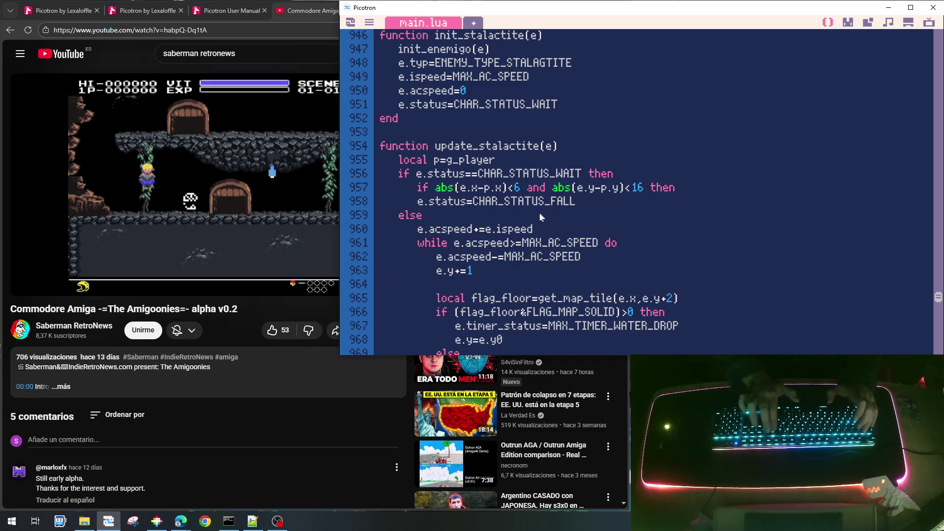
pyautogui.press('BackSpace')
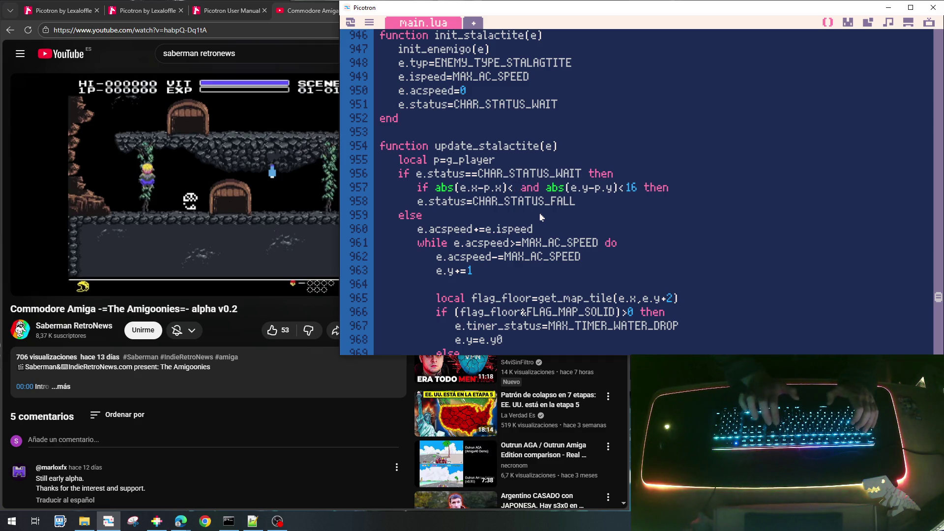
pyautogui.write('16')
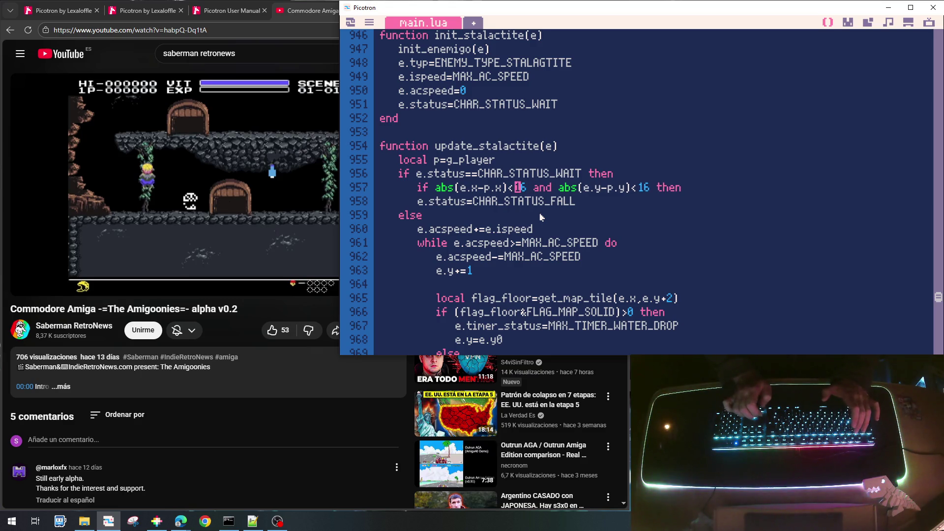
pyautogui.write('3*')
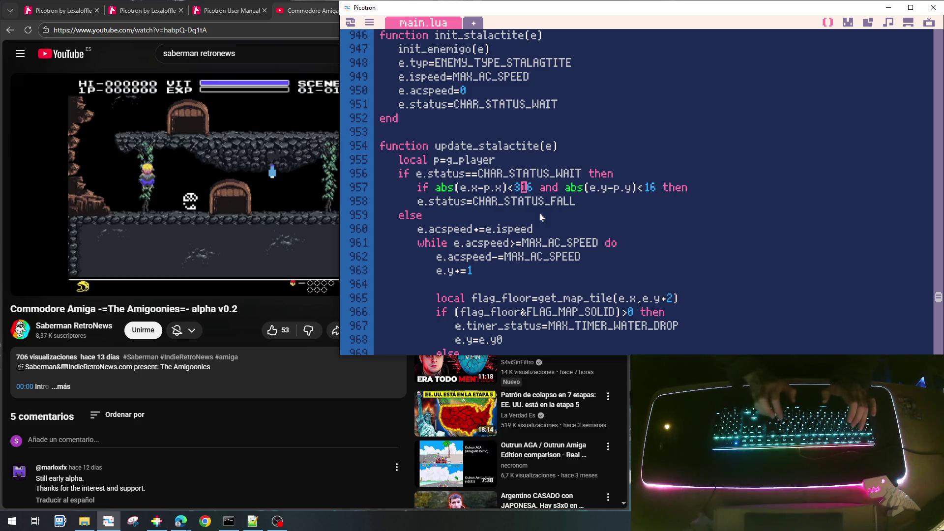
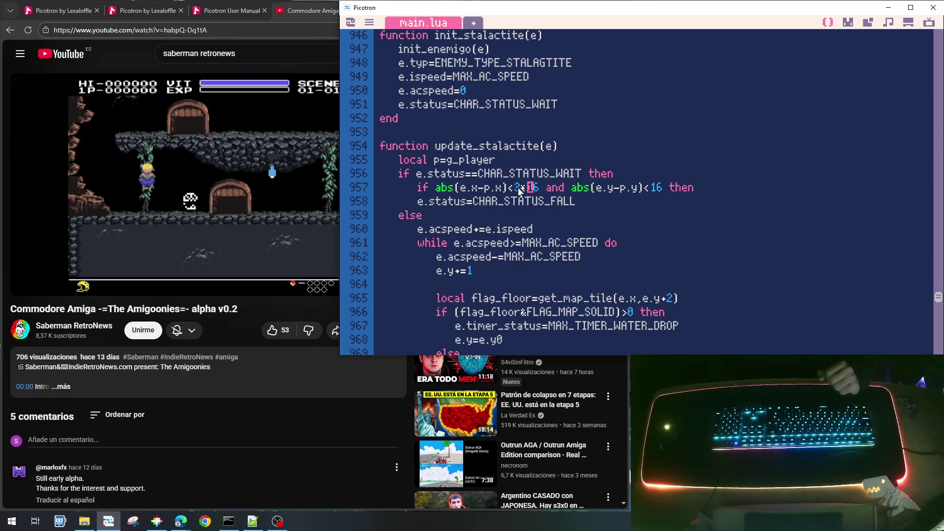
# Step: Change the stalactite trigger's horizontal range to 3*16 and locate the vertical check's limit
pyautogui.press('BackSpace')
pyautogui.press('Left')
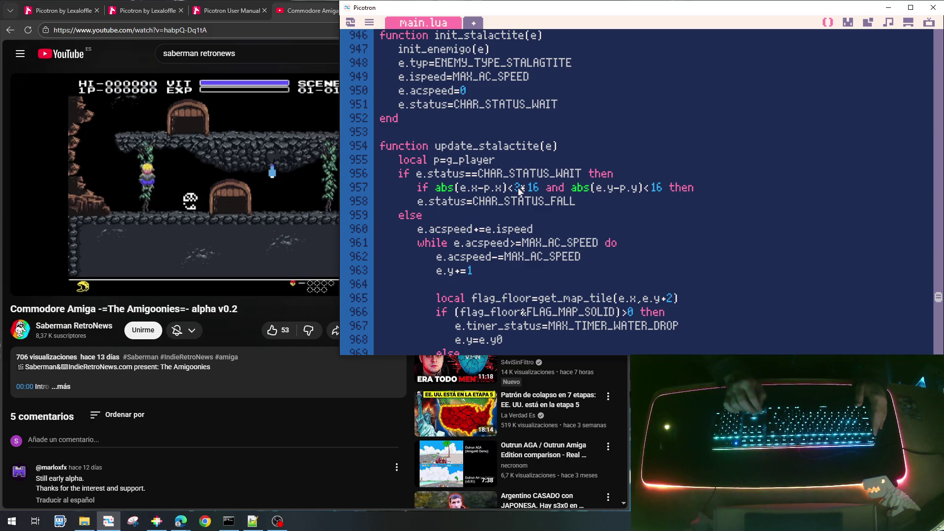
pyautogui.press('Right')
pyautogui.press('Right')
pyautogui.press('Right')
pyautogui.hotkey('shift', 'Left')
pyautogui.hotkey('shift', 'Left')
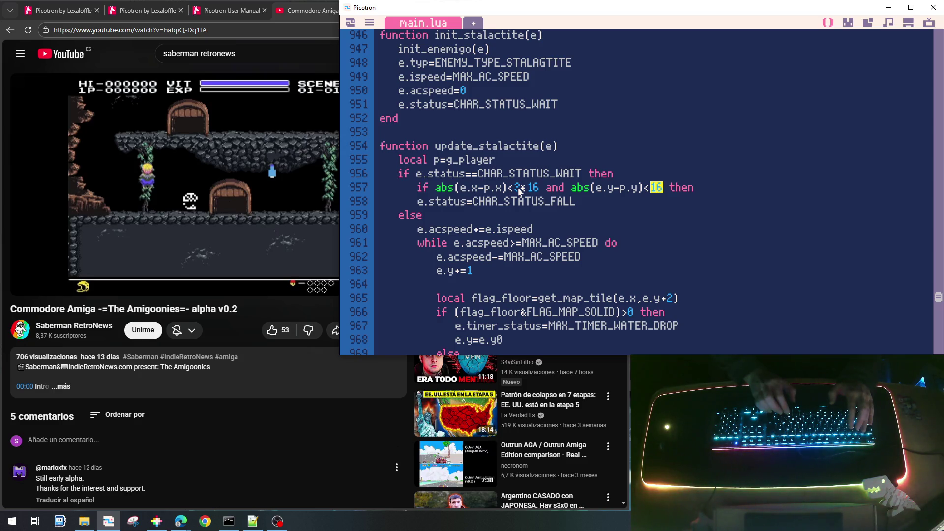
pyautogui.press('Left')
pyautogui.press('Left')
pyautogui.press('Right')
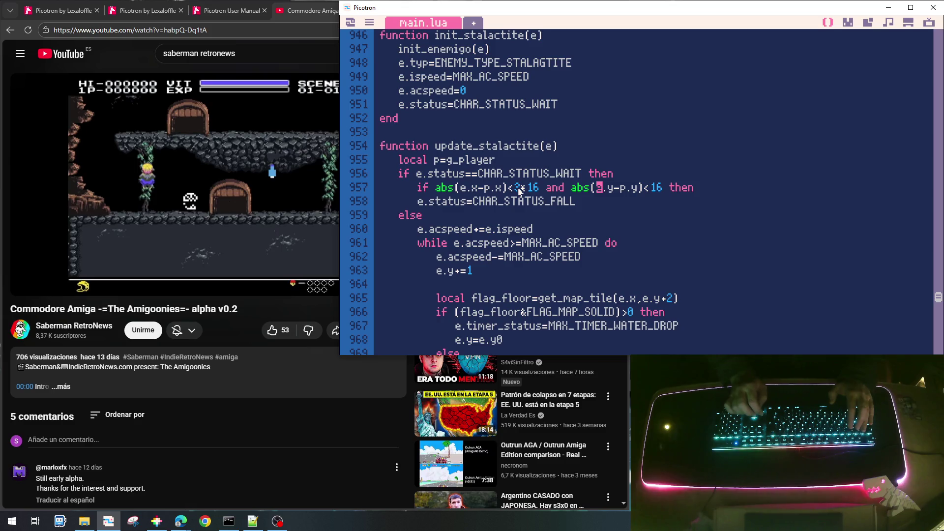
pyautogui.press('Left')
pyautogui.press('Right')
pyautogui.press('Left')
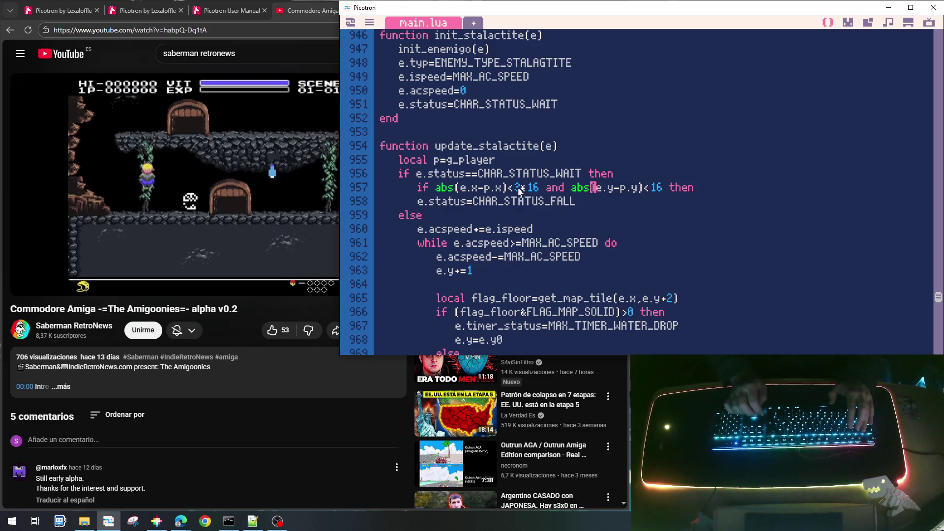
pyautogui.press('Right')
pyautogui.press('Right')
pyautogui.press('Right')
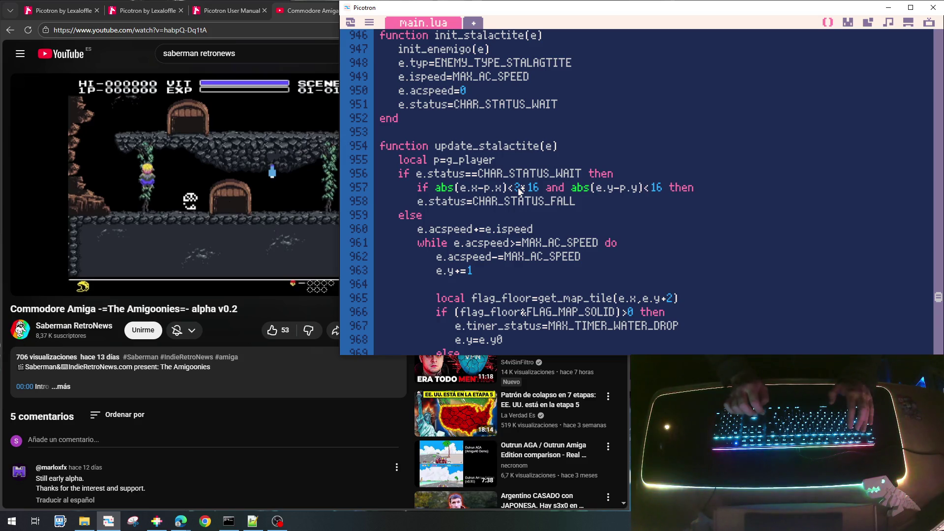
# Step: Remove abs and the <16 limit from the vertical check, making it (e.y-p.y)<0 and
pyautogui.press('Right')
pyautogui.press('Right')
pyautogui.press('Right')
pyautogui.press('BackSpace')
pyautogui.press('BackSpace')
pyautogui.press('BackSpace')
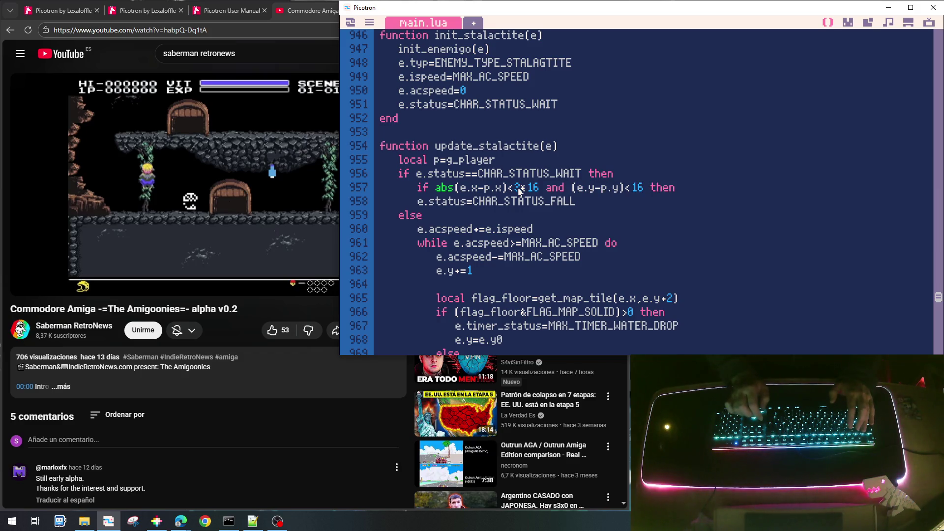
pyautogui.press('BackSpace')
pyautogui.press('BackSpace')
pyautogui.press('BackSpace')
pyautogui.write('>')
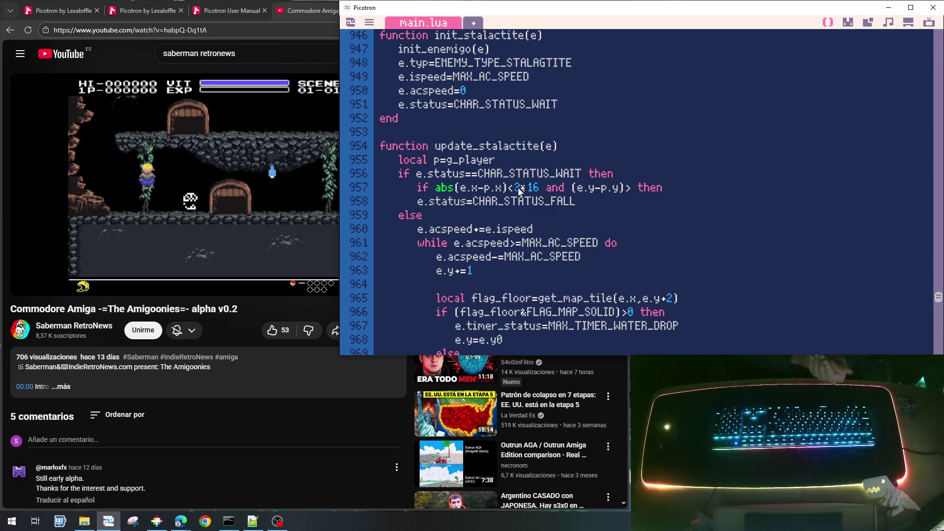
pyautogui.press('BackSpace')
pyautogui.write('<')
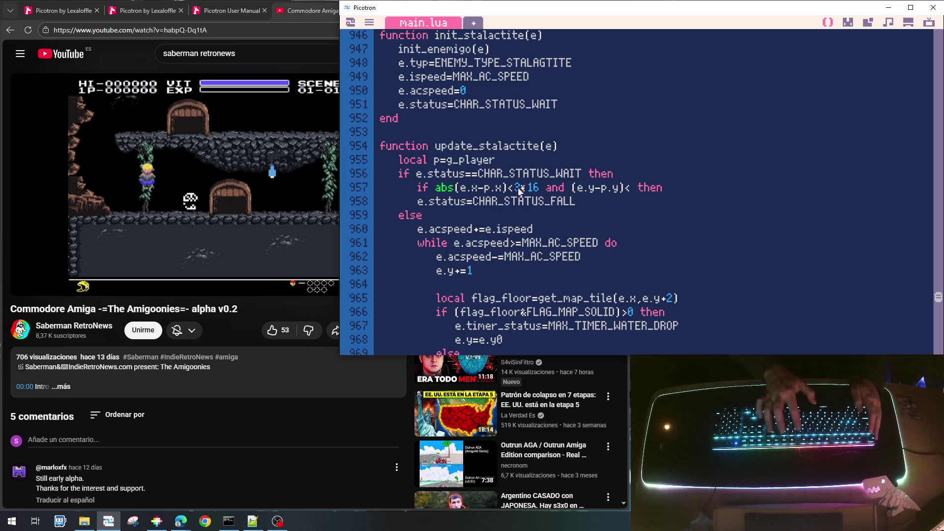
pyautogui.write('0 and')
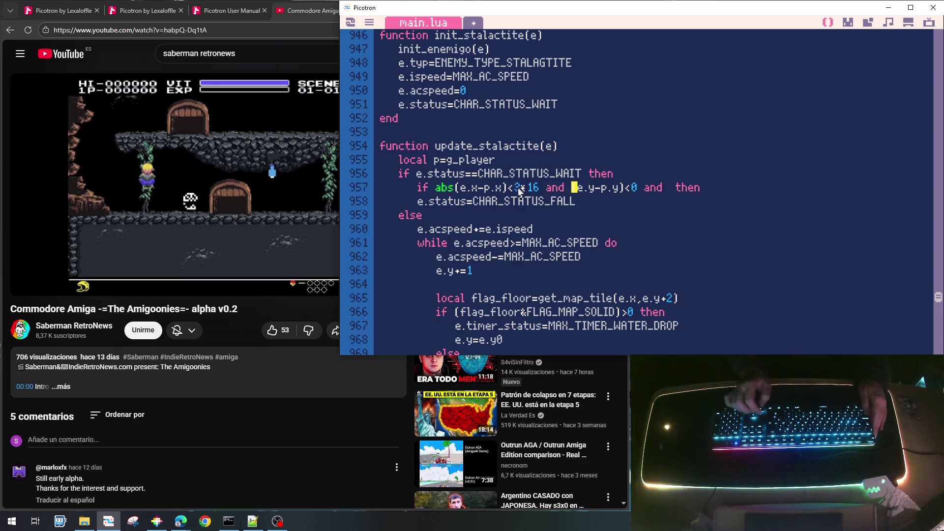
# Step: Try flipping the first vertical condition to >0, then restore it to (e.y-p.y)<0
pyautogui.hotkey('shift', 'Right')
pyautogui.hotkey('shift', 'Right')
pyautogui.hotkey('shift', 'Right')
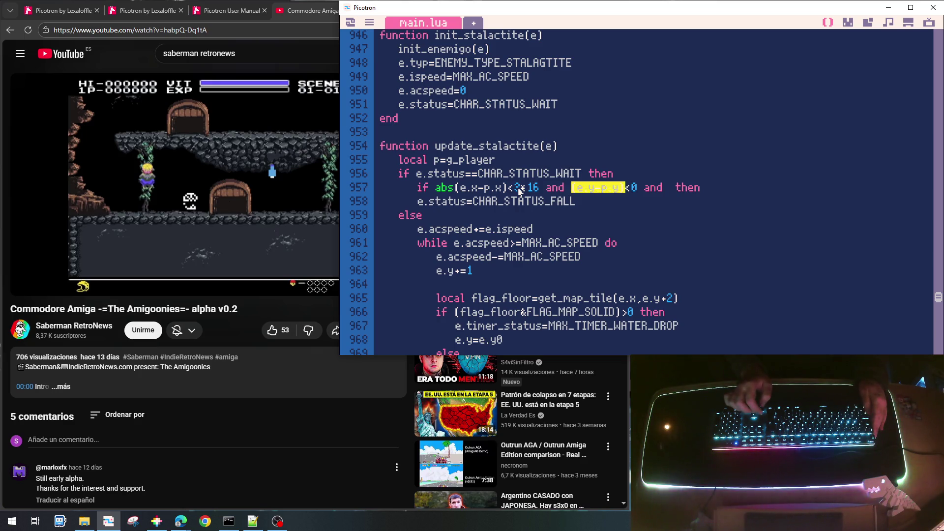
pyautogui.press('Right')
pyautogui.press('Right')
pyautogui.press('Right')
pyautogui.press('Left')
pyautogui.press('BackSpace')
pyautogui.press('BackSpace')
pyautogui.write('>0')
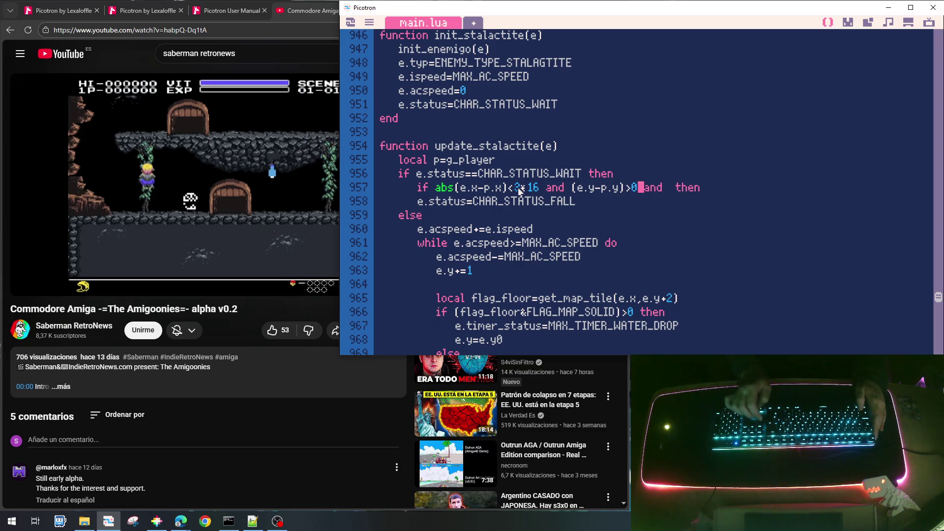
pyautogui.press('BackSpace')
pyautogui.press('BackSpace')
pyautogui.write('<0')
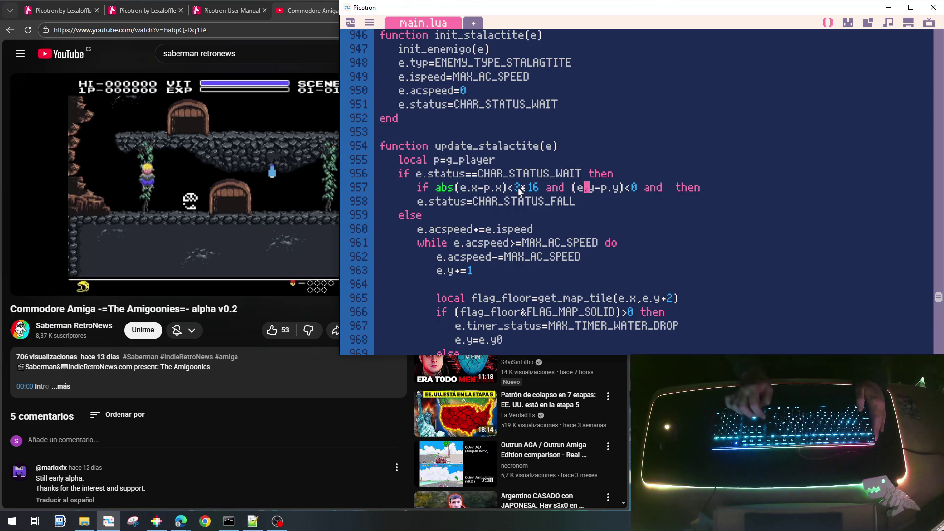
# Step: Paste a copy of (e.y-p.y)<0 after the final and, changing it to >-3*16
pyautogui.hotkey('shift', 'Right')
pyautogui.hotkey('shift', 'Right')
pyautogui.hotkey('shift', 'Right')
pyautogui.hotkey('ctrl', 'c')
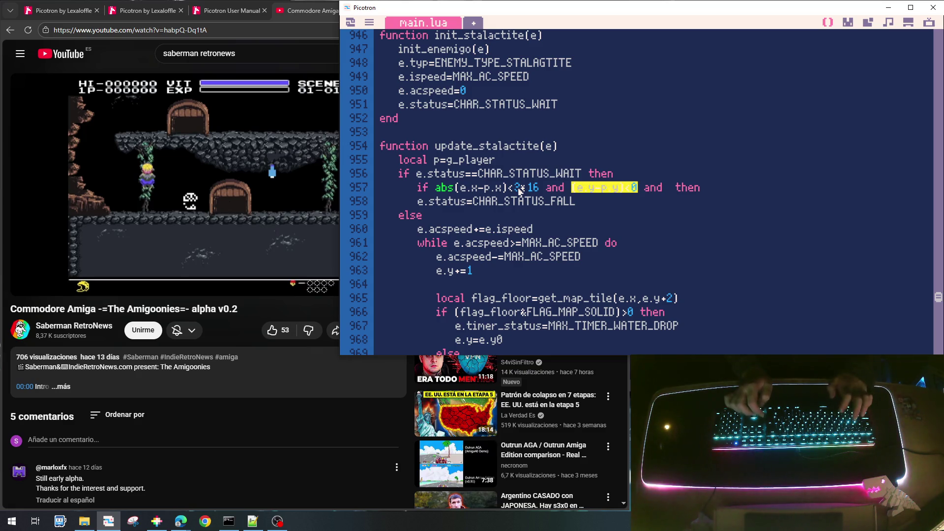
pyautogui.press('Right')
pyautogui.hotkey('ctrl', 'v')
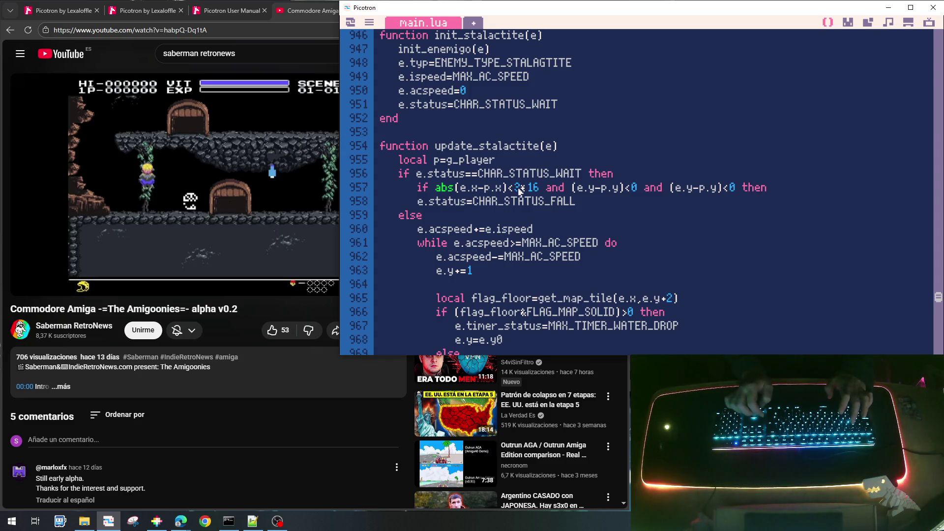
pyautogui.press('BackSpace')
pyautogui.write('3*16')
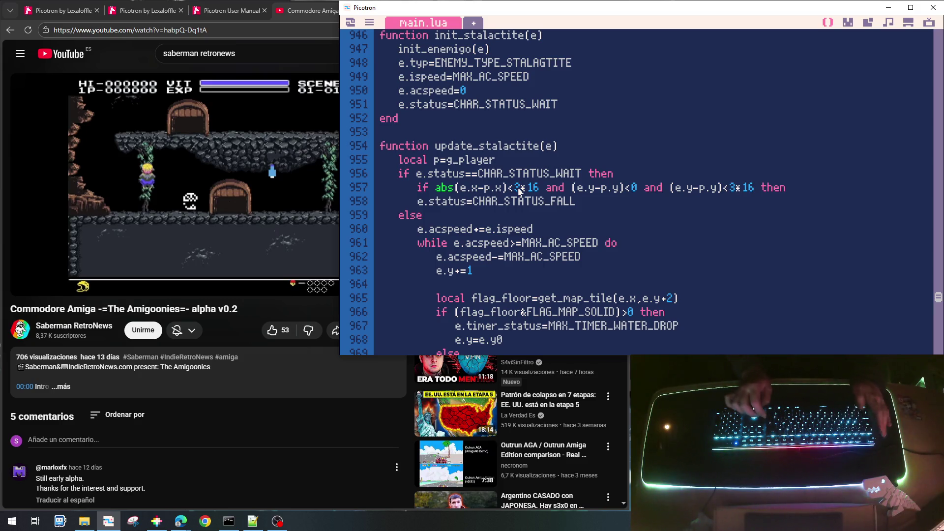
pyautogui.press('BackSpace')
pyautogui.write('>')
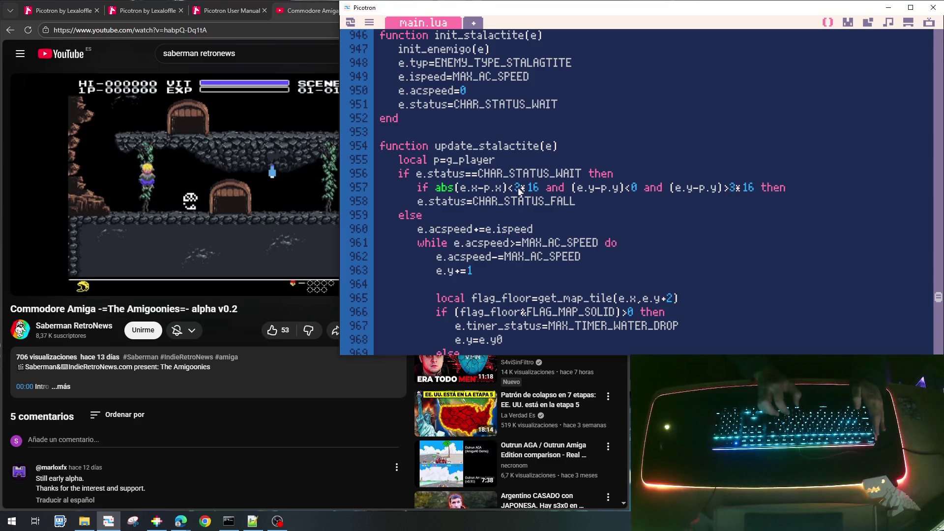
pyautogui.write('-')
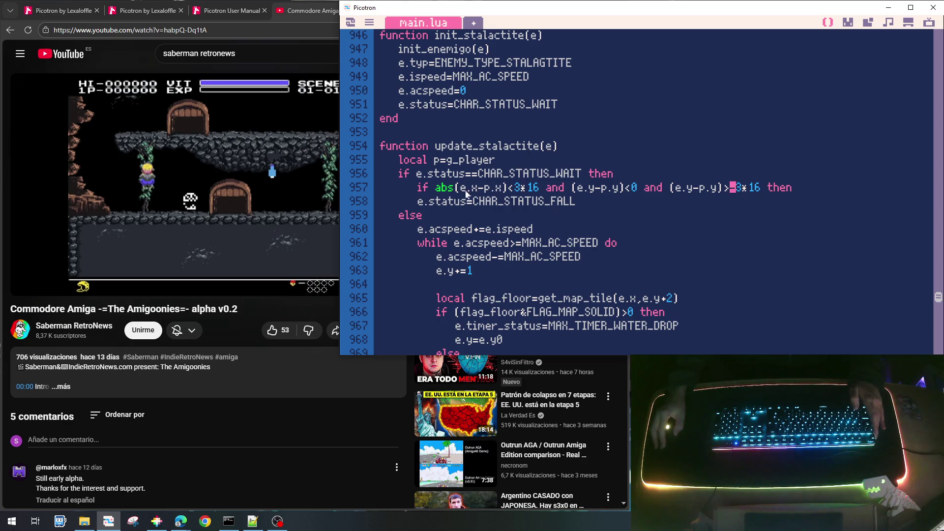
# Step: Rewrite the first vertical condition as (p.y-e.y)>0
pyautogui.click(584, 195)
pyautogui.press('BackSpace')
pyautogui.write('p')
pyautogui.press('BackSpace')
pyautogui.press('BackSpace')
pyautogui.write('e.1')
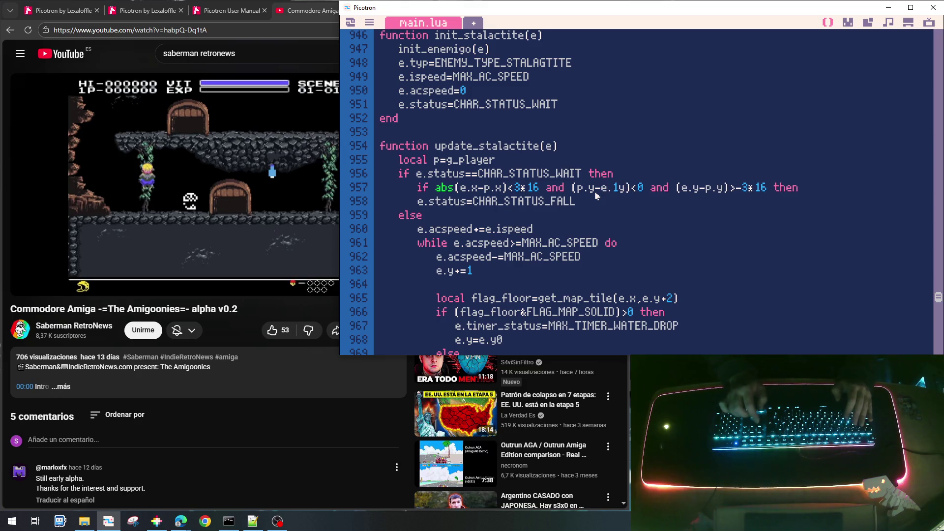
pyautogui.press('BackSpace')
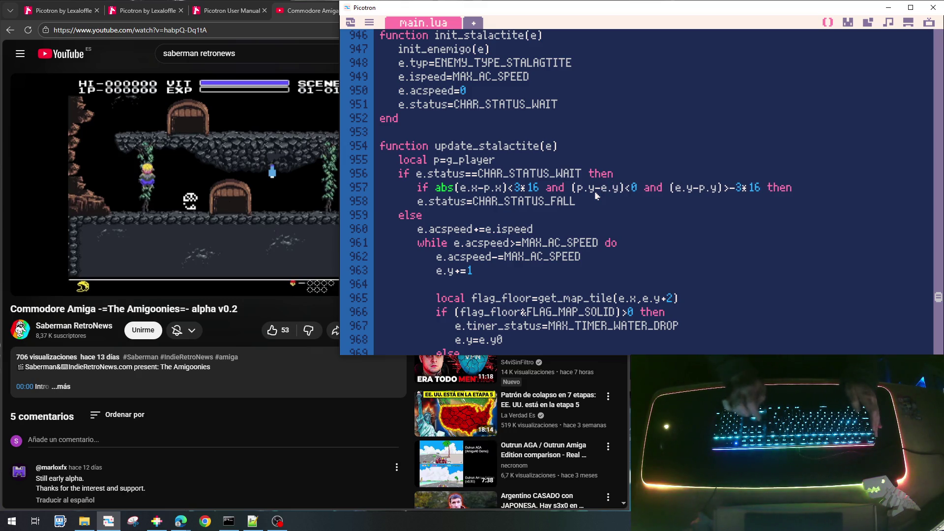
pyautogui.press('BackSpace')
pyautogui.write('>')
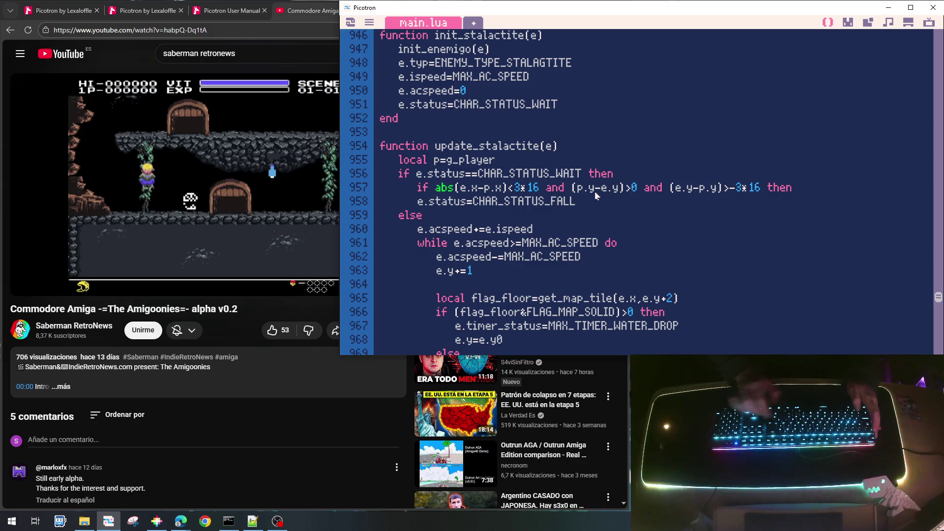
# Step: Rewrite the second vertical condition as (p.y-e.y)<3*16
pyautogui.press('BackSpace')
pyautogui.write('p')
pyautogui.press('BackSpace')
pyautogui.write('e')
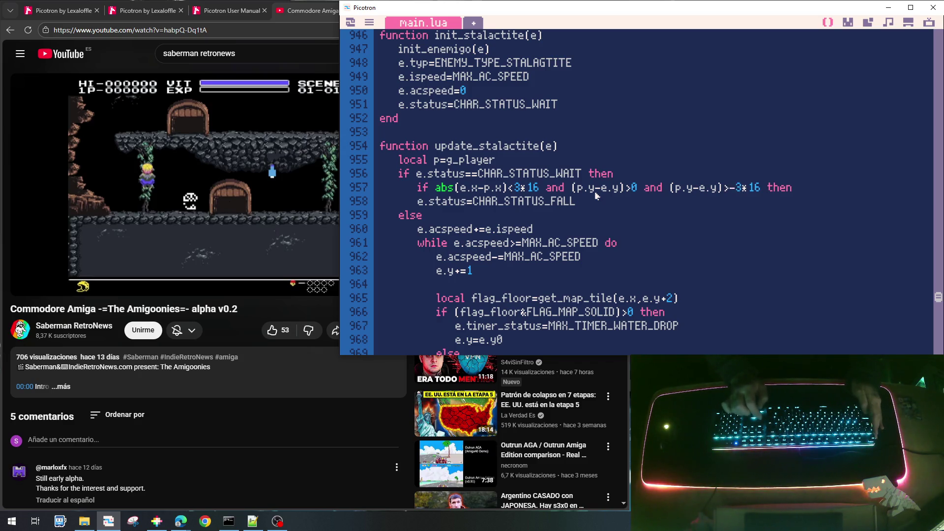
pyautogui.press('BackSpace')
pyautogui.press('BackSpace')
pyautogui.write('<')
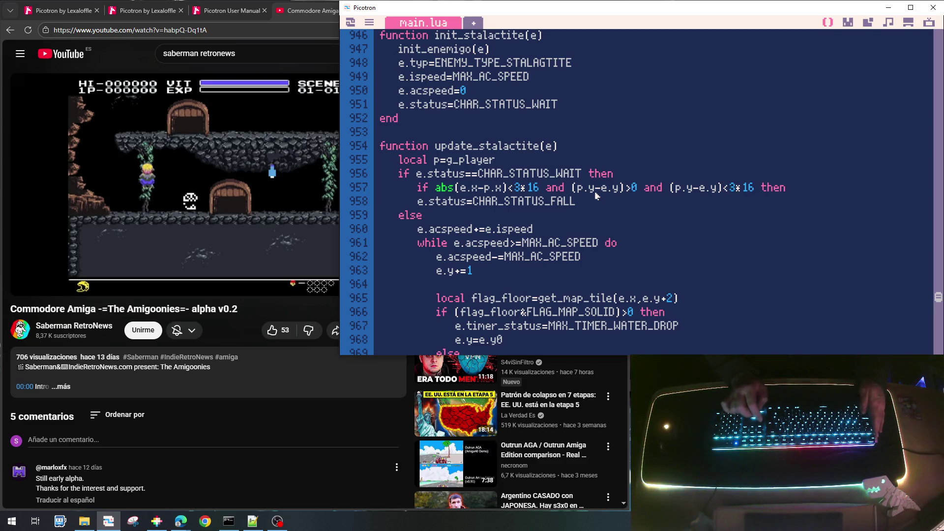
pyautogui.hotkey('shift', 'Left')
pyautogui.hotkey('shift', 'Left')
pyautogui.hotkey('shift', 'Left')
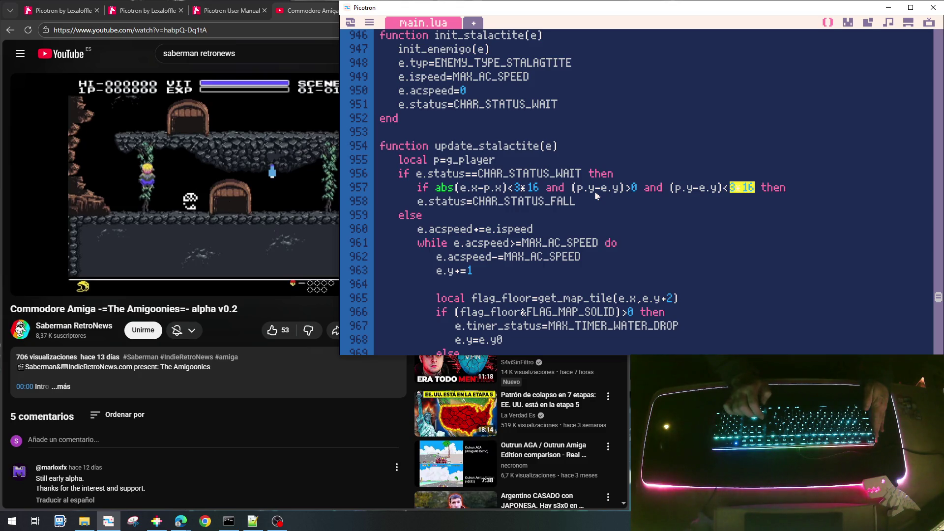
# Step: Indent the fall status line under the if and close the block with end
pyautogui.click(596, 196)
pyautogui.press('Home')
pyautogui.press('Tab')
pyautogui.press('End')
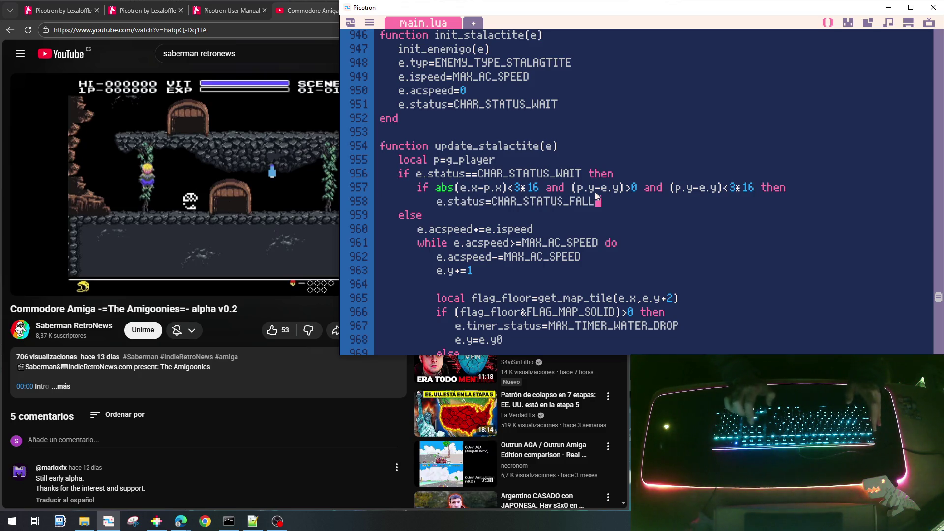
pyautogui.press('Return')
pyautogui.write('end')
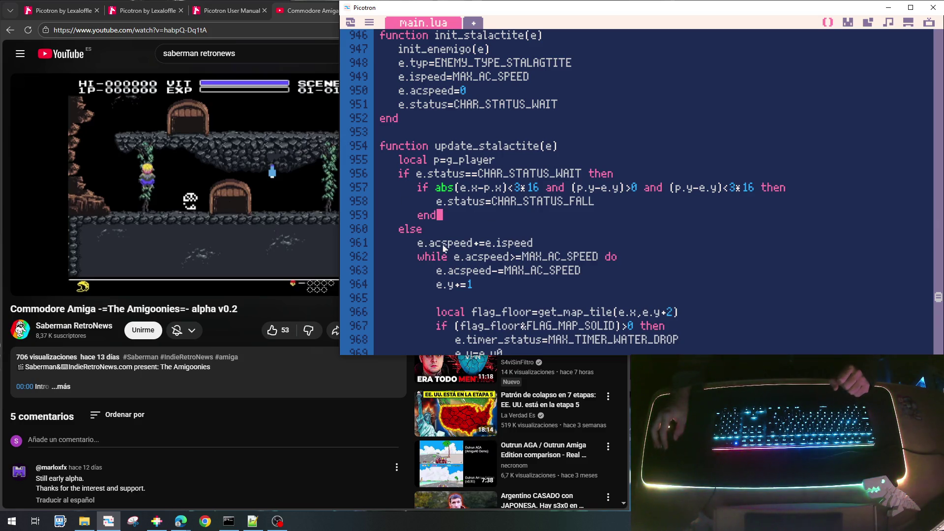
pyautogui.scroll(-2, 471, 241)
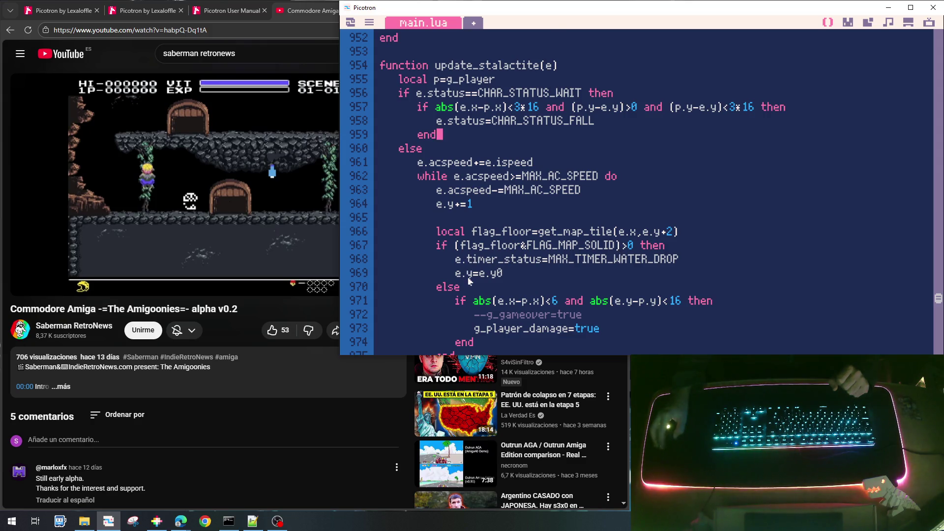
pyautogui.scroll(-1, 491, 273)
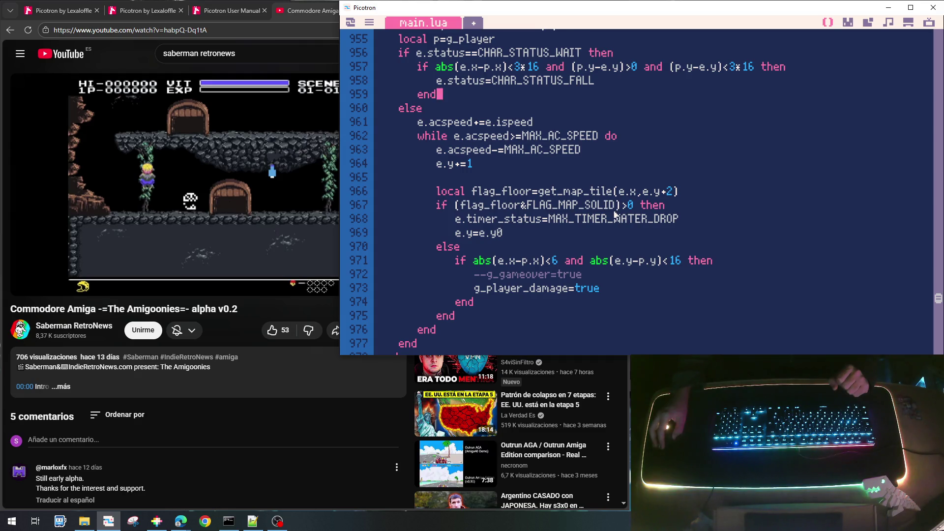
pyautogui.scroll(5, 499, 183)
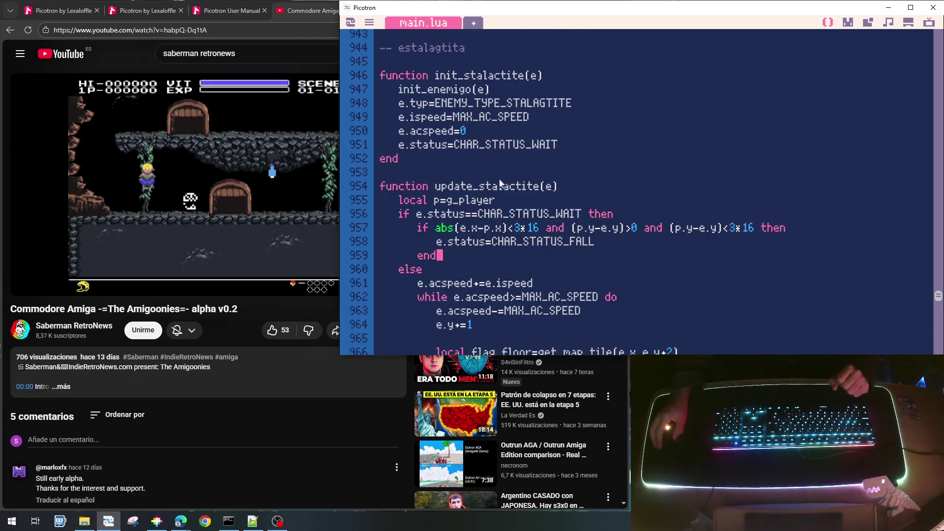
pyautogui.scroll(2, 501, 192)
pyautogui.scroll(-2, 504, 207)
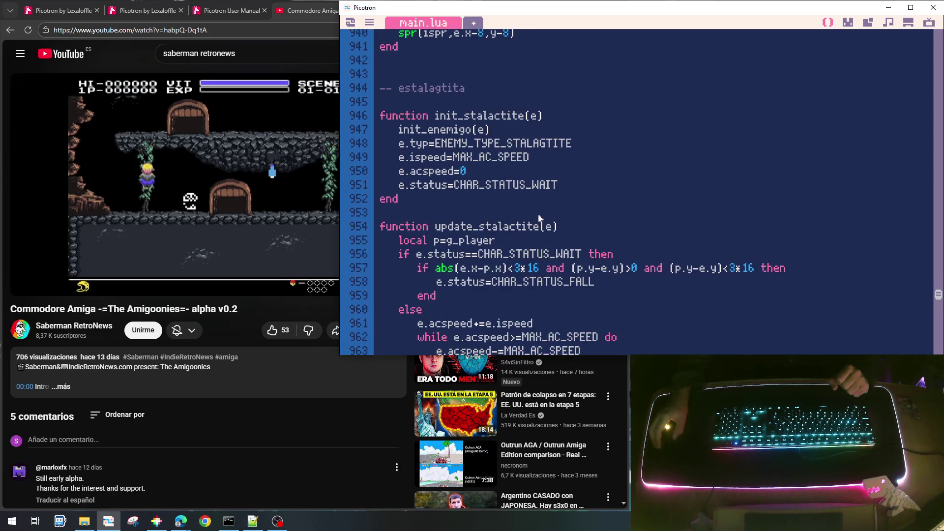
pyautogui.scroll(1, 544, 212)
# Step: Add e.remove=false below the wait status line in init_stalactite
pyautogui.click(581, 225)
pyautogui.press('Return')
pyautogui.write('e.remove=tru')
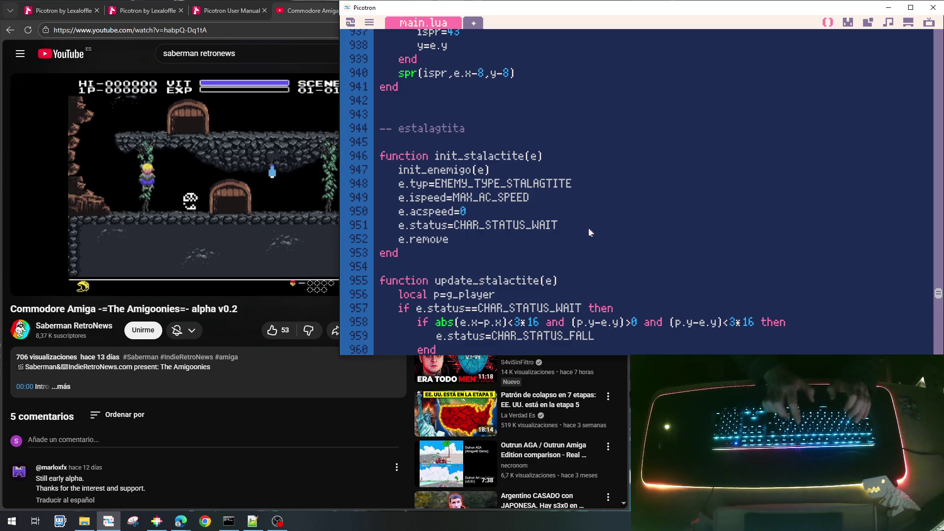
pyautogui.write('e')
pyautogui.press('BackSpace')
pyautogui.press('BackSpace')
pyautogui.press('BackSpace')
pyautogui.write('false')
# Step: Replace the leftover timer lines in update_stalactite with e.remove=true
pyautogui.scroll(-7, 590, 232)
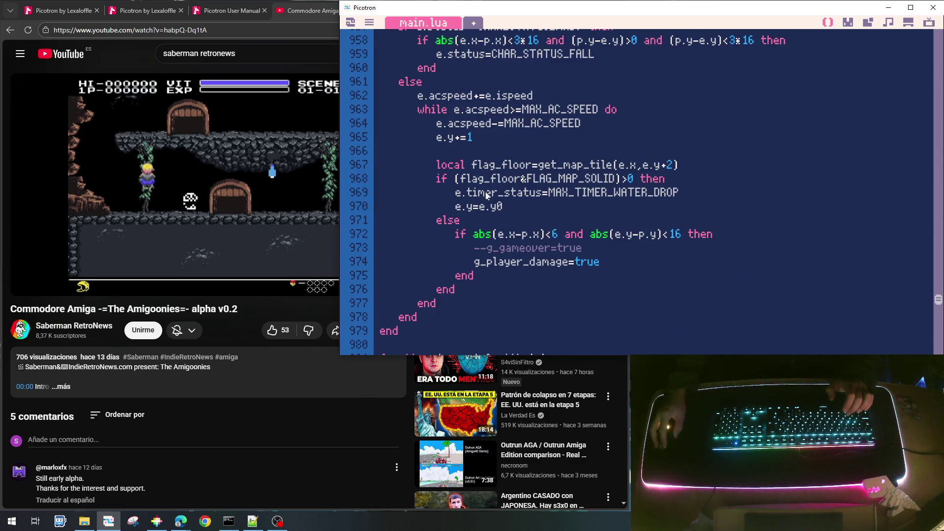
pyautogui.moveTo(503, 213); pyautogui.dragTo(509, 213)
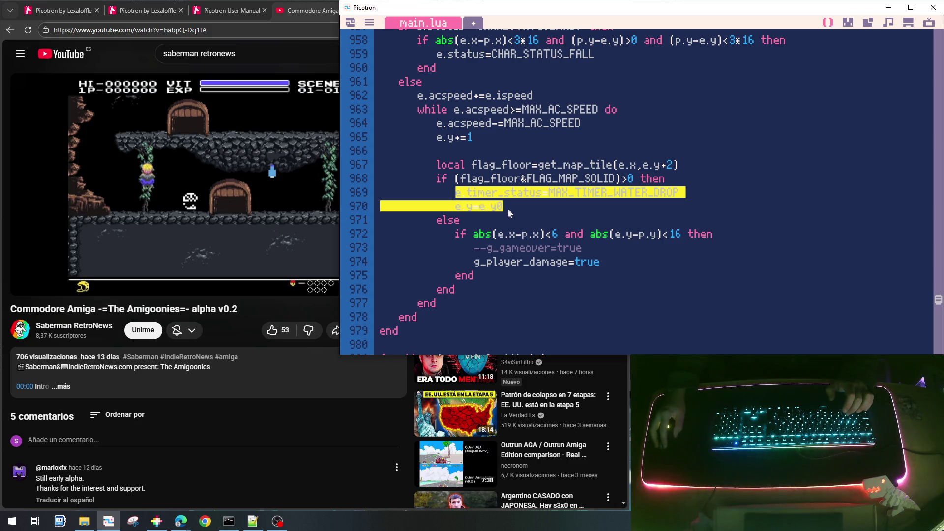
pyautogui.write('e.re')
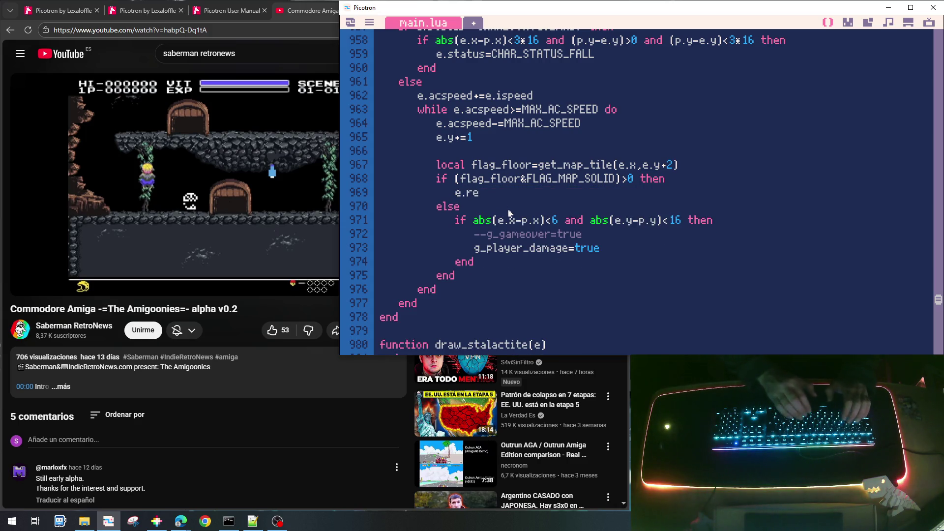
pyautogui.write('move=true')
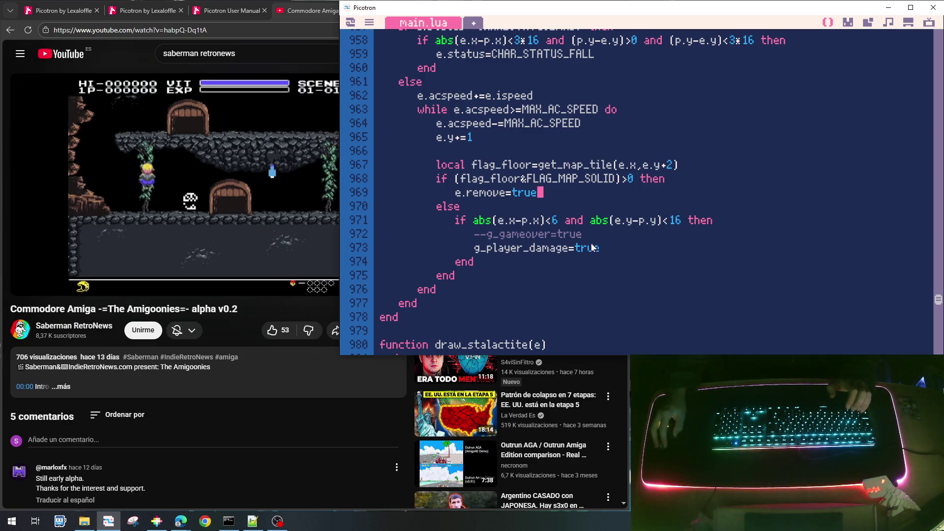
pyautogui.click(609, 250)
pyautogui.scroll(2, 612, 254)
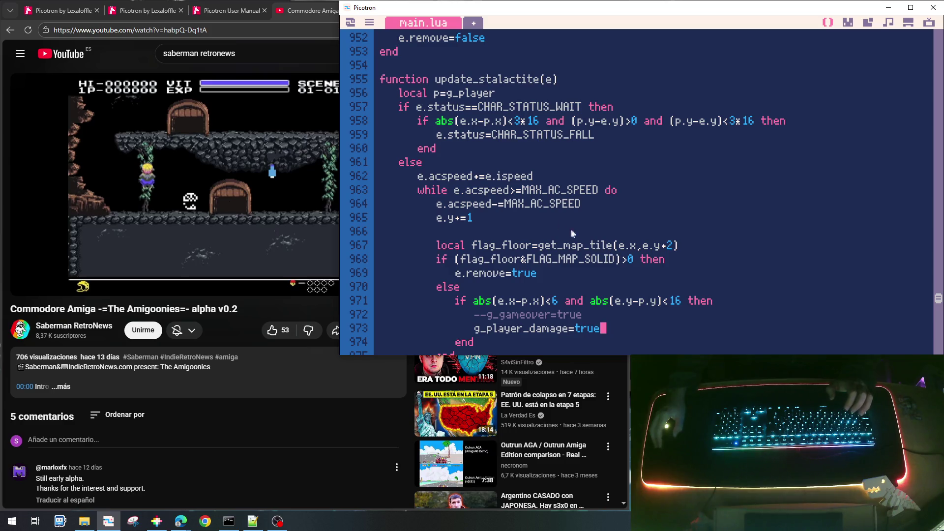
pyautogui.scroll(-4, 541, 221)
pyautogui.scroll(2, 523, 210)
pyautogui.scroll(10, 524, 210)
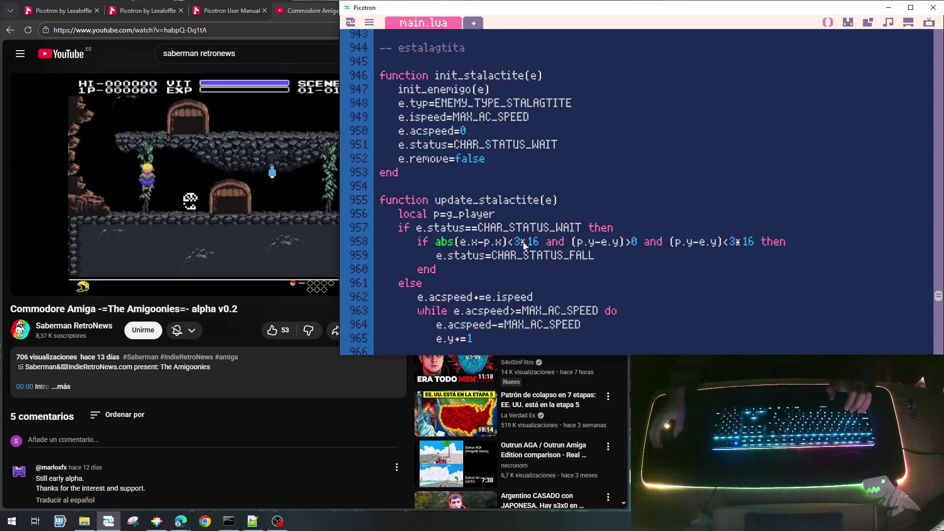
# Step: Copy the spr drawing line from draw_water_drop
pyautogui.click(454, 151)
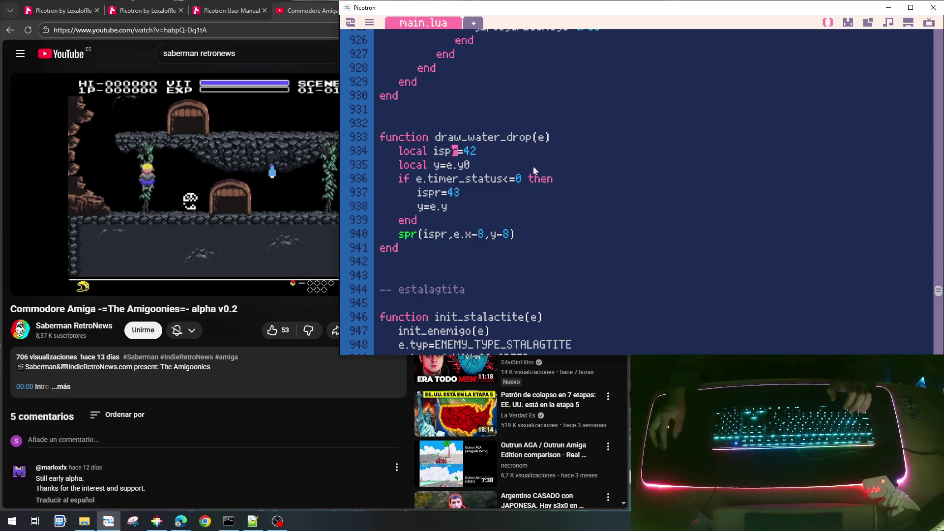
pyautogui.click(577, 192)
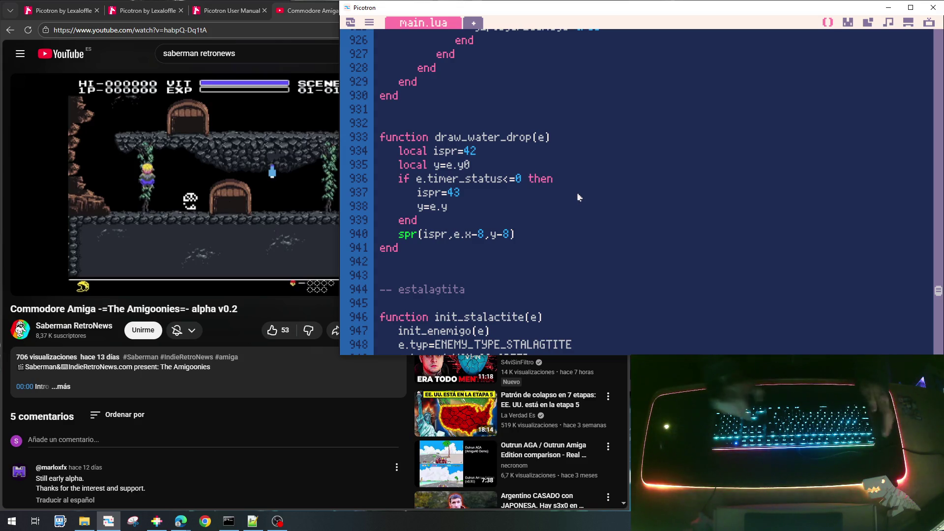
pyautogui.press('Down')
pyautogui.press('Down')
pyautogui.press('Down')
pyautogui.press('End')
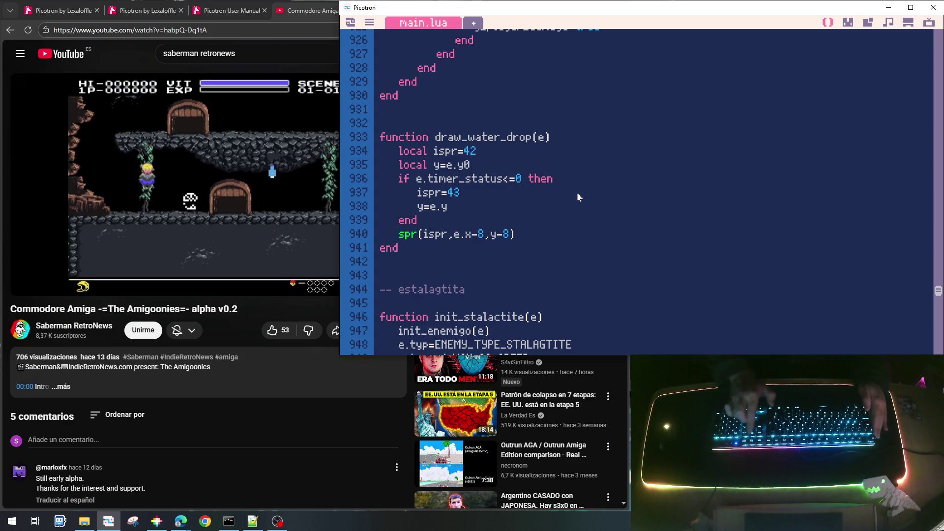
pyautogui.hotkey('shift', 'Home')
pyautogui.hotkey('ctrl', 'c')
pyautogui.press('Down')
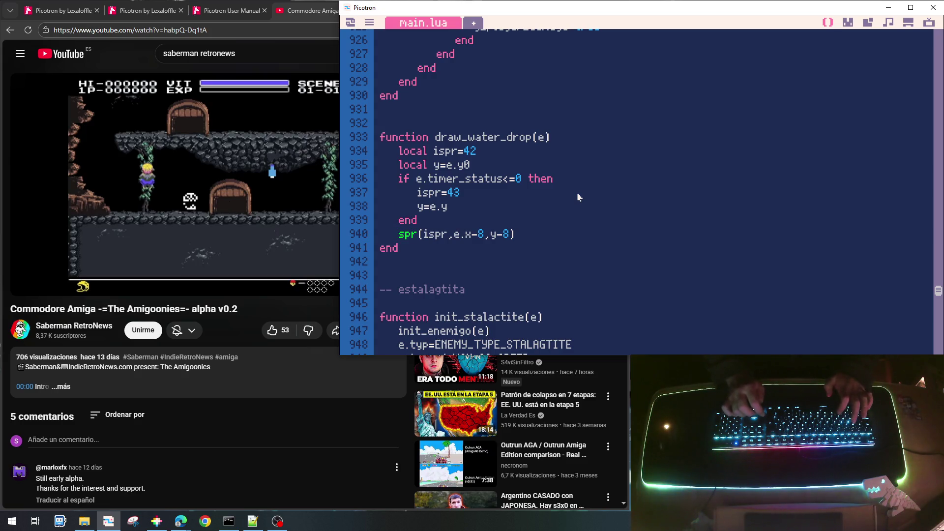
# Step: Paste the spr line into draw_stalactite and begin an if line above it
pyautogui.scroll(-6, 577, 193)
pyautogui.scroll(-4, 577, 195)
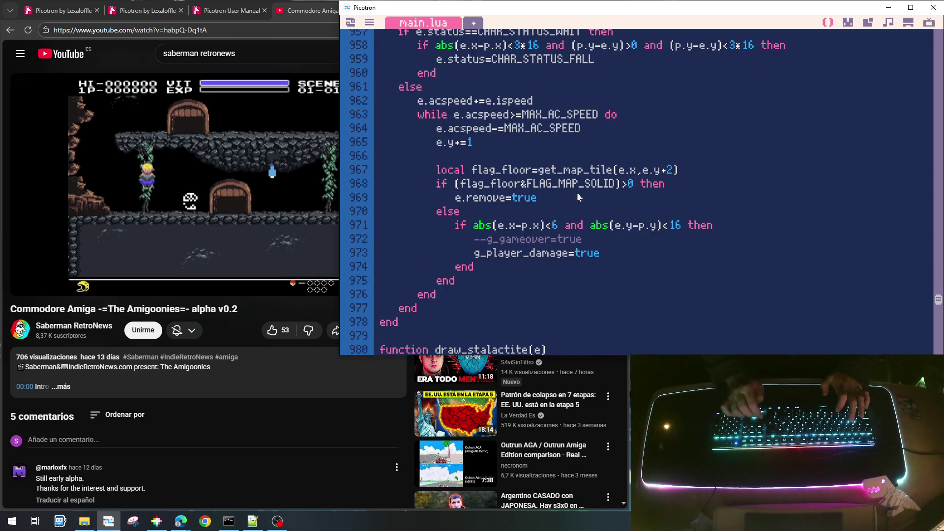
pyautogui.scroll(-2, 578, 196)
pyautogui.hotkey('ctrl', 'v')
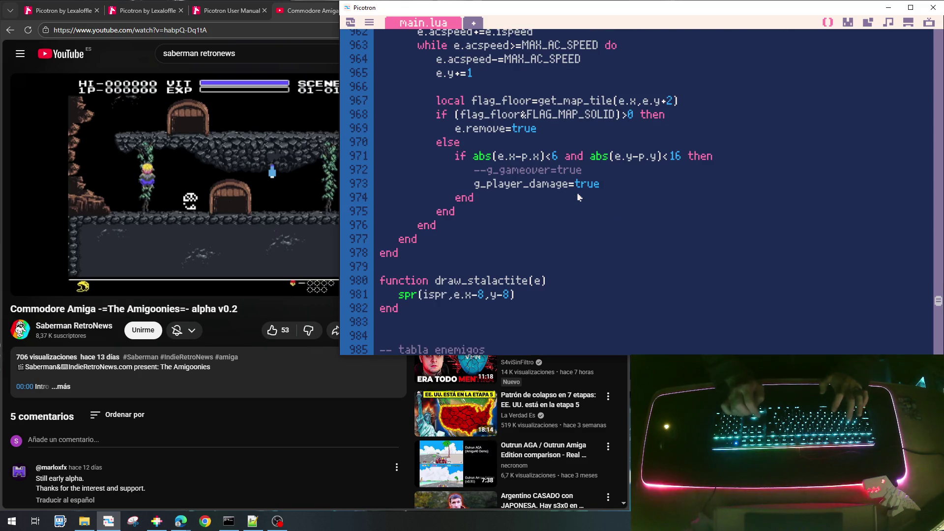
pyautogui.press('Return')
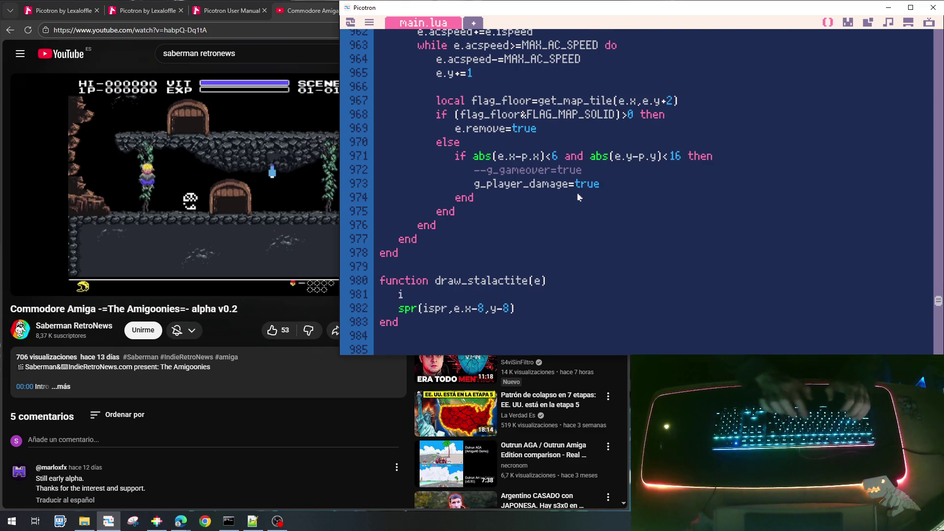
pyautogui.write('if')
pyautogui.scroll(3, 556, 161)
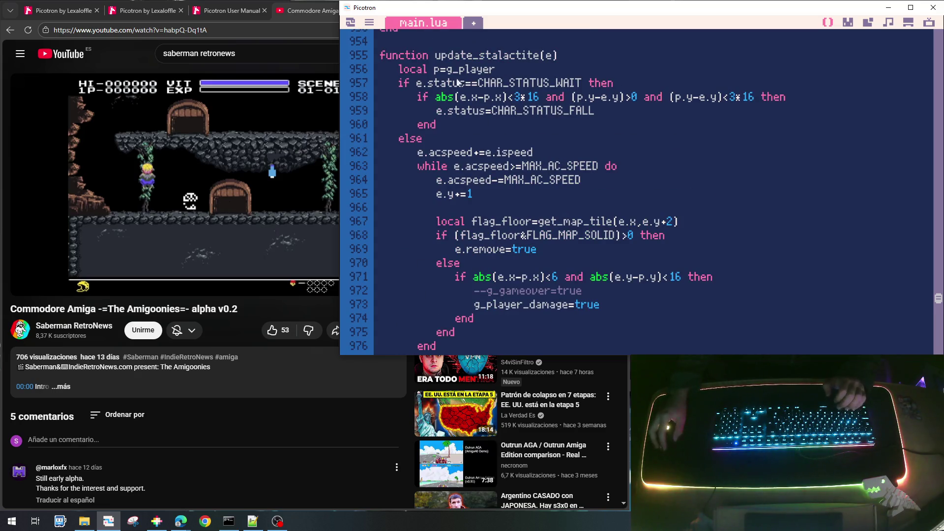
# Step: Complete the line above the spr call as 'if e.status!=CHAR_STATUS_WAIT then'
pyautogui.moveTo(418, 84); pyautogui.dragTo(578, 92)
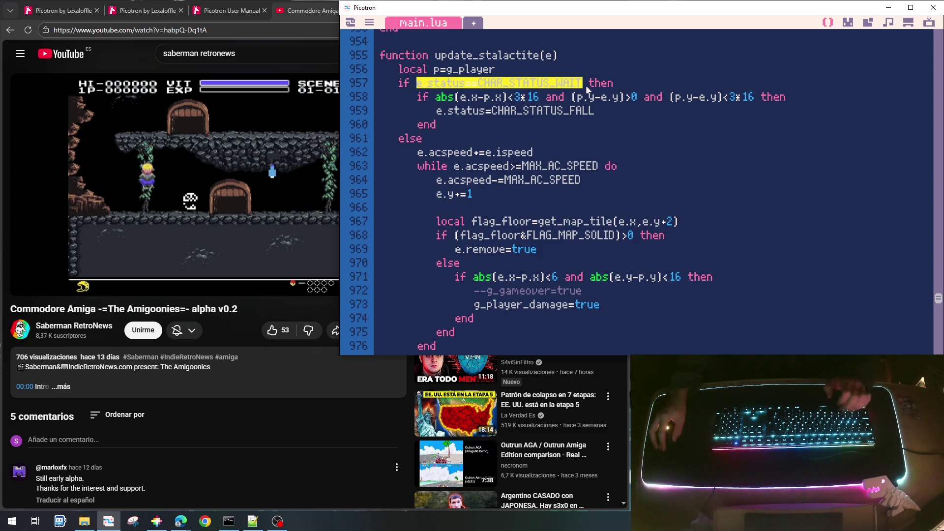
pyautogui.scroll(-6, 458, 236)
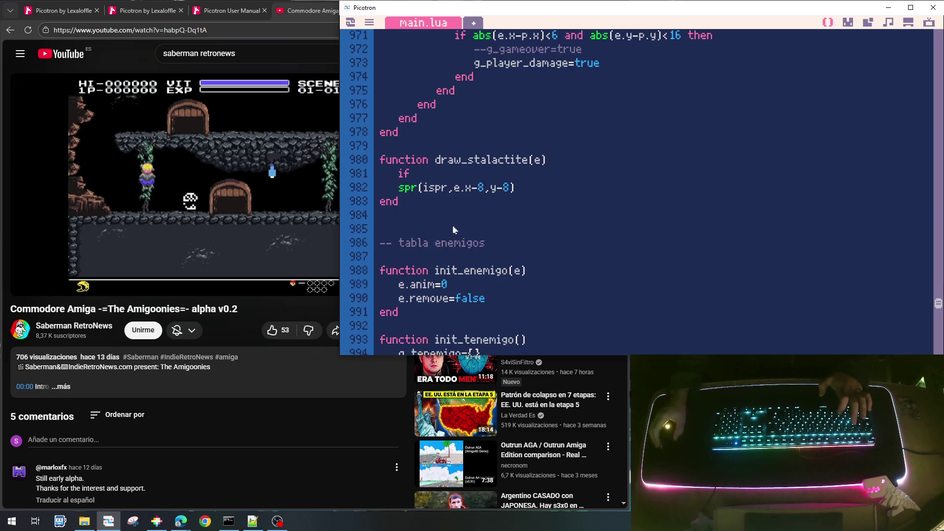
pyautogui.click(436, 178)
pyautogui.write('e.status==CHAR_STATUS_WAIT')
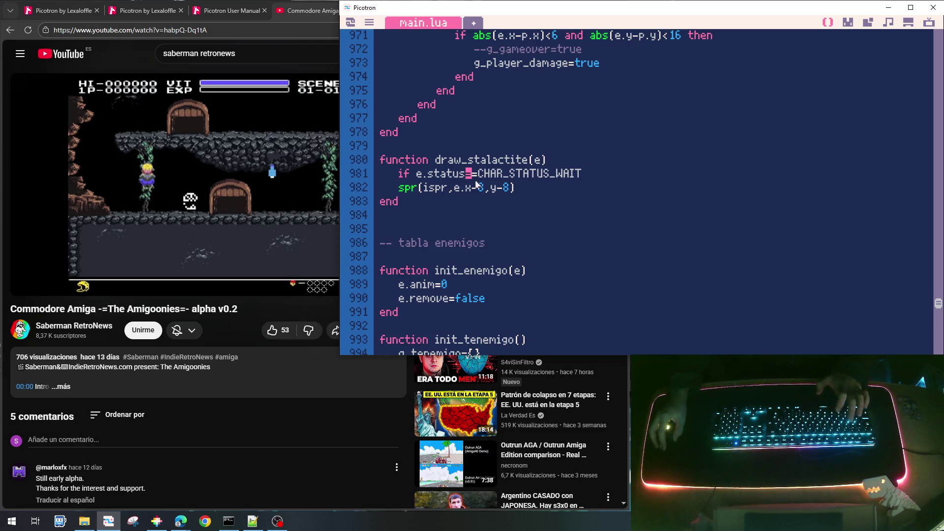
pyautogui.press('BackSpace')
pyautogui.write('!')
pyautogui.press('End')
pyautogui.write('then')
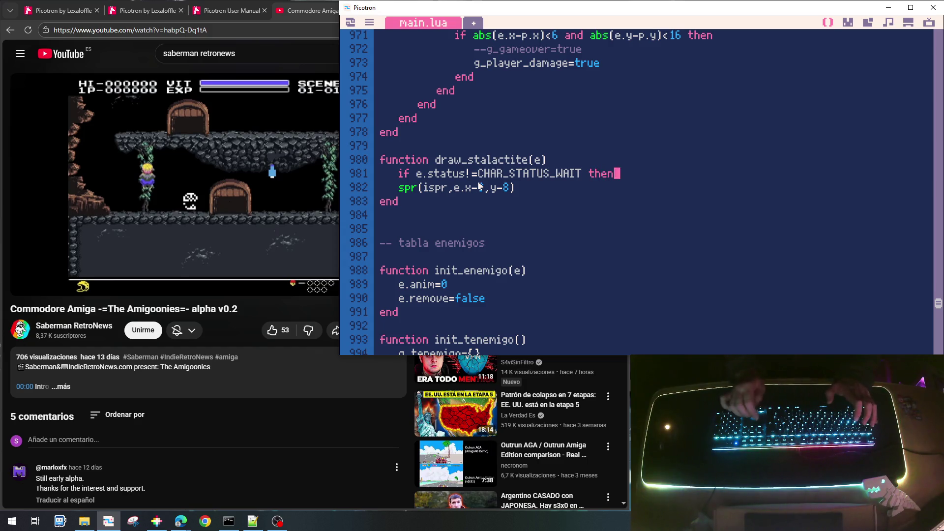
# Step: Indent the spr call and change it to spr(44,e.x-8,e.y-8) after checking the sprite number
pyautogui.press('Down')
pyautogui.press('Home')
pyautogui.press('Tab')
pyautogui.press('Right')
pyautogui.press('Right')
pyautogui.press('Right')
pyautogui.hotkey('shift', 'Right')
pyautogui.hotkey('shift', 'Right')
pyautogui.hotkey('shift', 'Right')
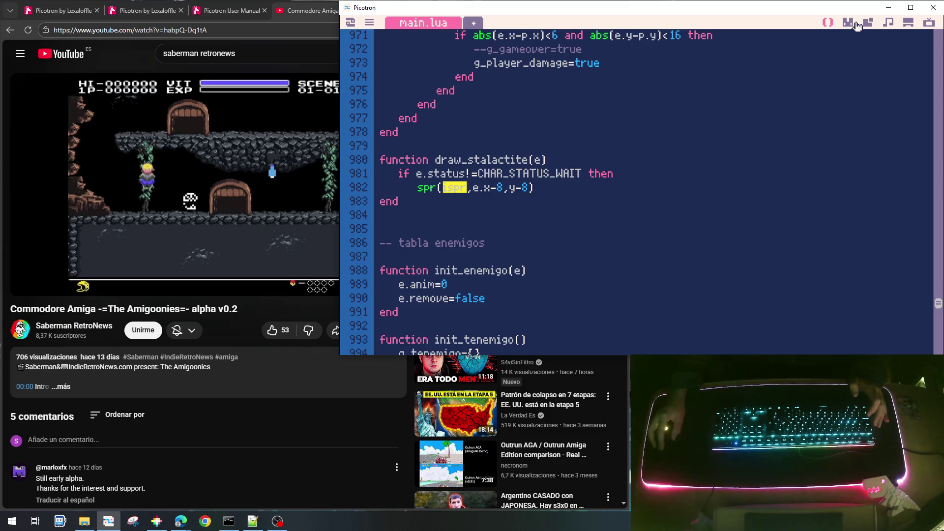
pyautogui.click(856, 24)
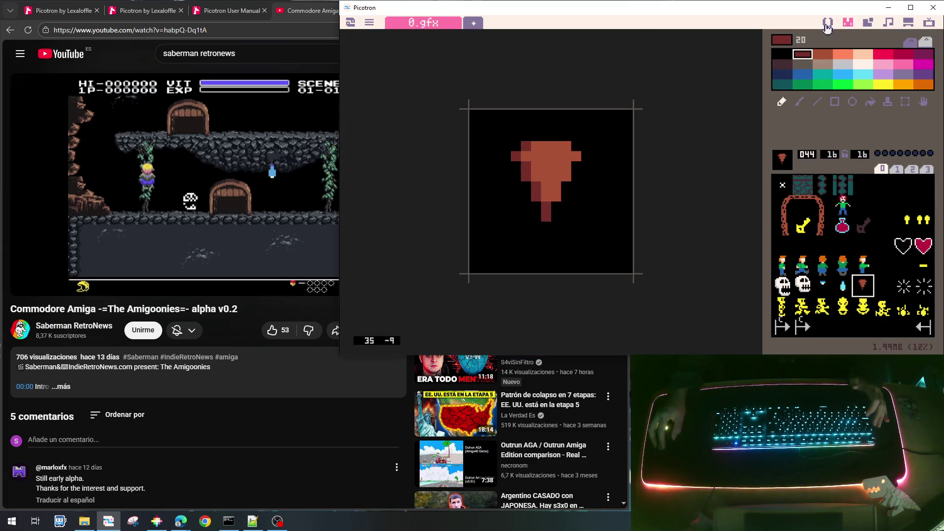
pyautogui.click(827, 23)
pyautogui.write('44')
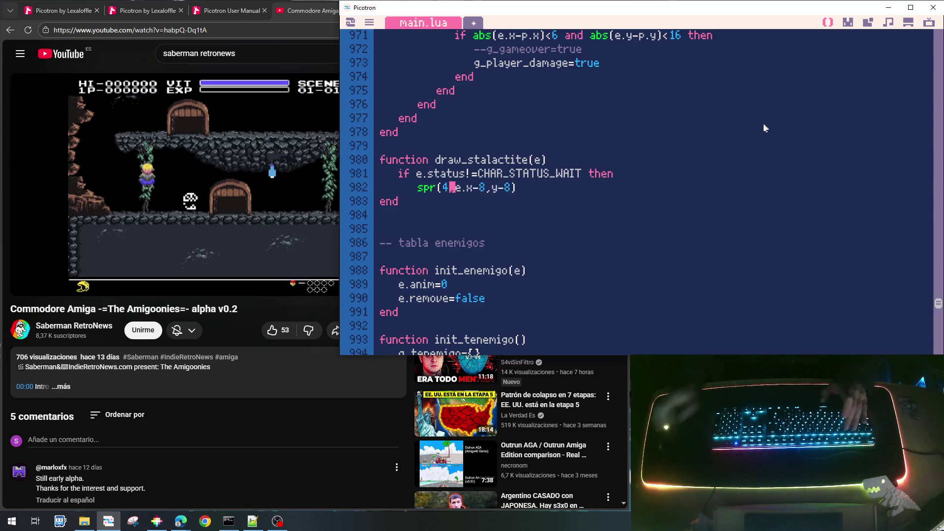
pyautogui.press('Right')
pyautogui.press('Right')
pyautogui.press('Right')
pyautogui.press('Right')
pyautogui.press('Right')
pyautogui.press('Right')
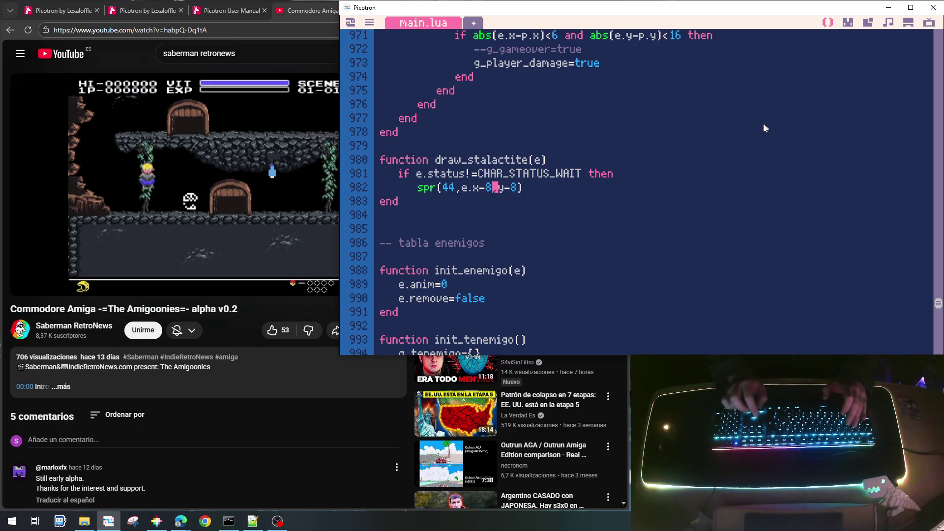
pyautogui.write('e.')
pyautogui.press('Right')
pyautogui.press('Right')
pyautogui.press('Right')
# Step: Close the status if block in draw_stalactite with end
pyautogui.press('End')
pyautogui.press('Return')
pyautogui.write('end')
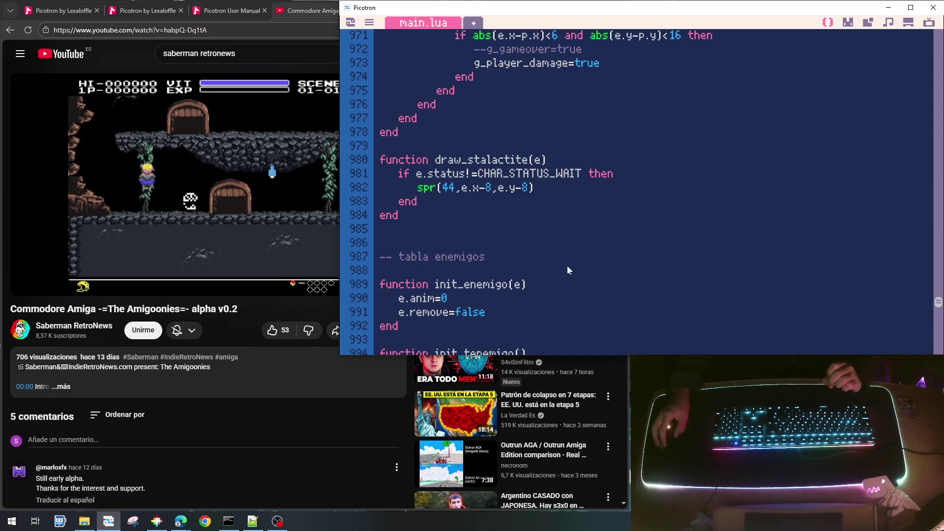
pyautogui.scroll(6, 497, 205)
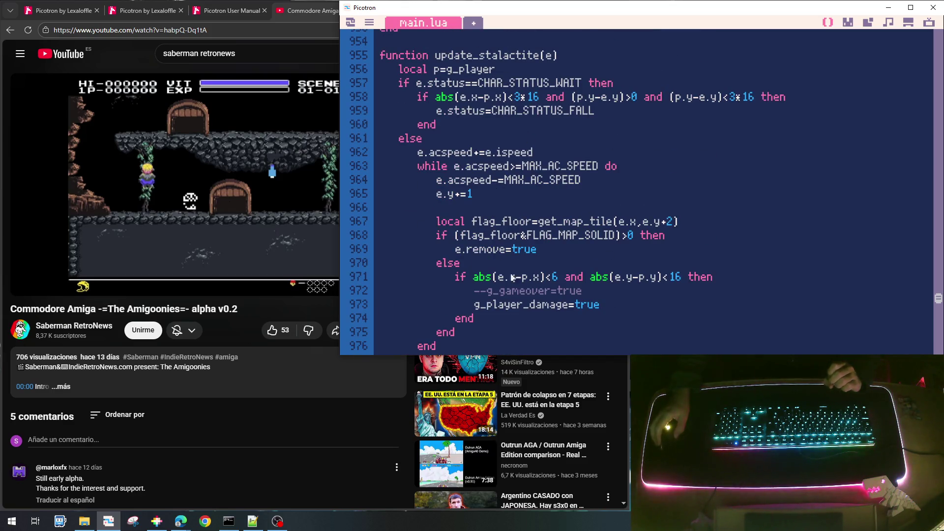
pyautogui.scroll(-4, 530, 227)
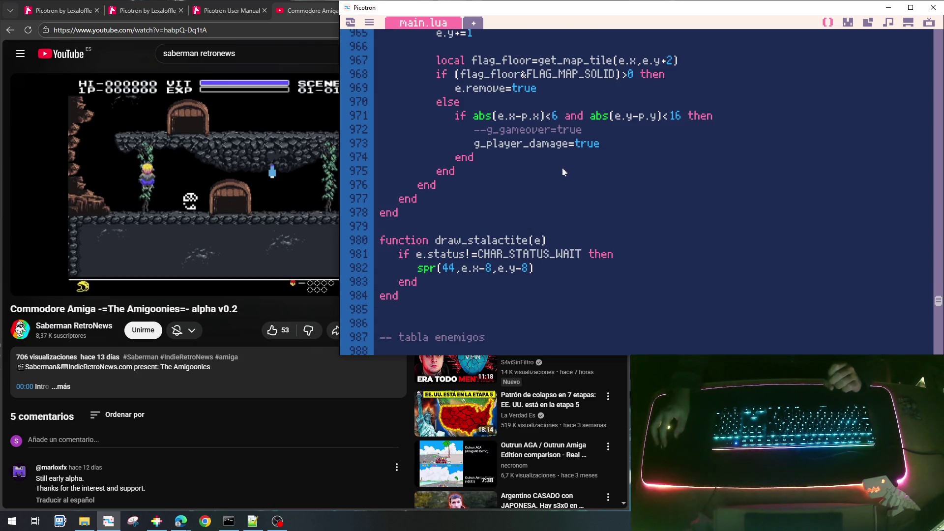
pyautogui.scroll(2, 568, 169)
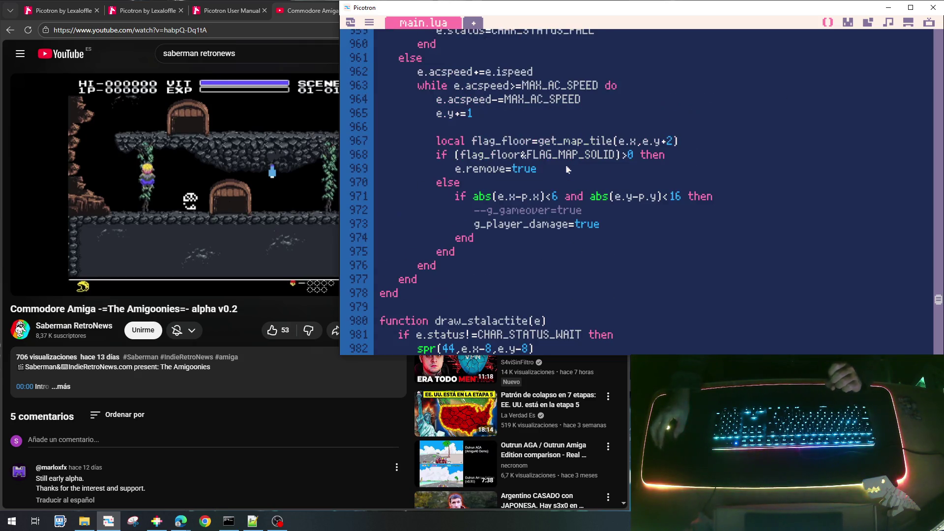
pyautogui.scroll(6, 568, 170)
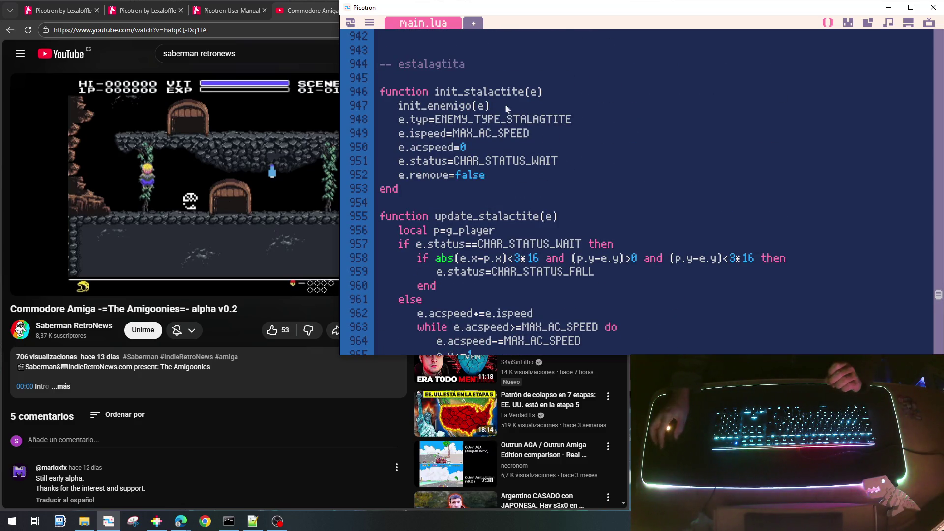
pyautogui.doubleClick(517, 167)
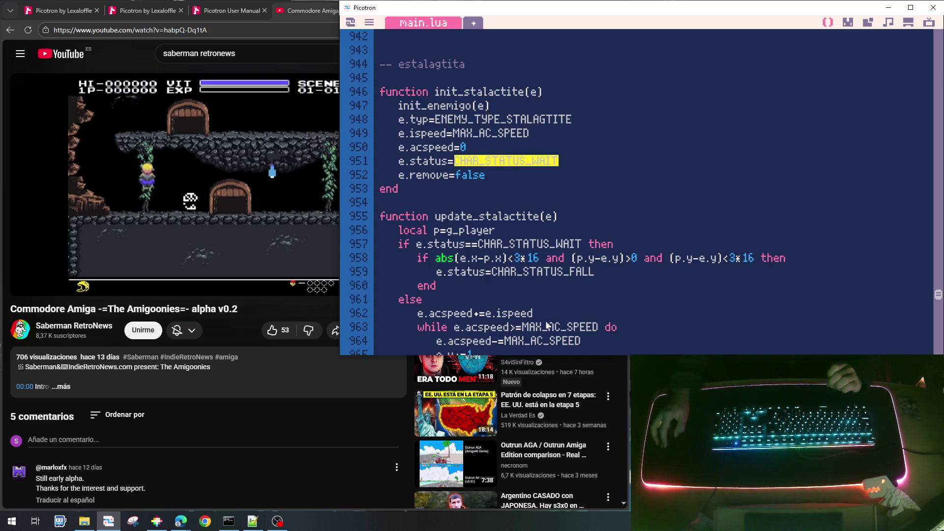
pyautogui.scroll(-2, 545, 325)
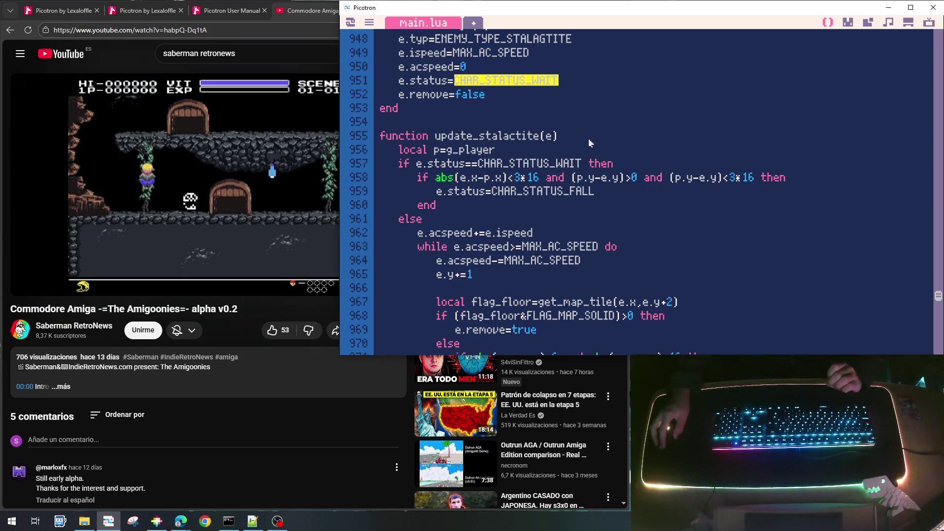
pyautogui.moveTo(938, 296); pyautogui.dragTo(938, 50)
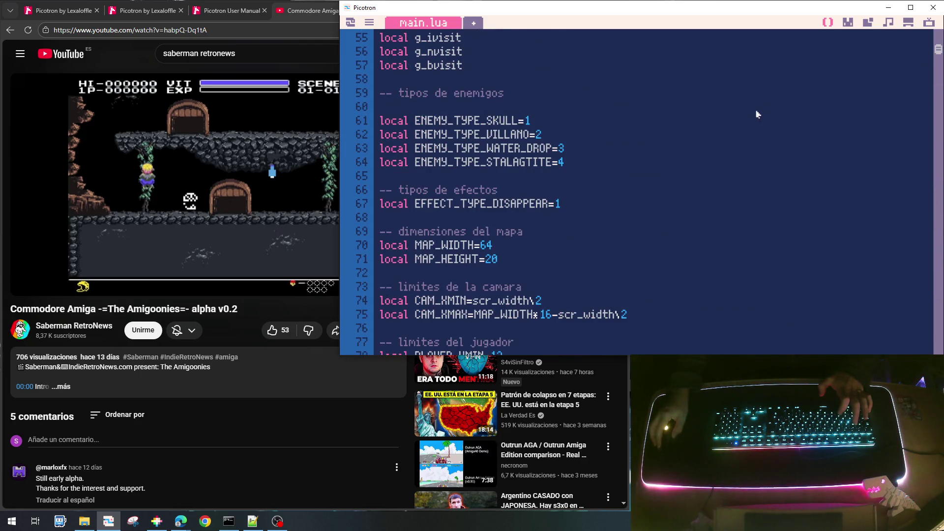
pyautogui.scroll(3, 752, 118)
pyautogui.scroll(-10, 751, 121)
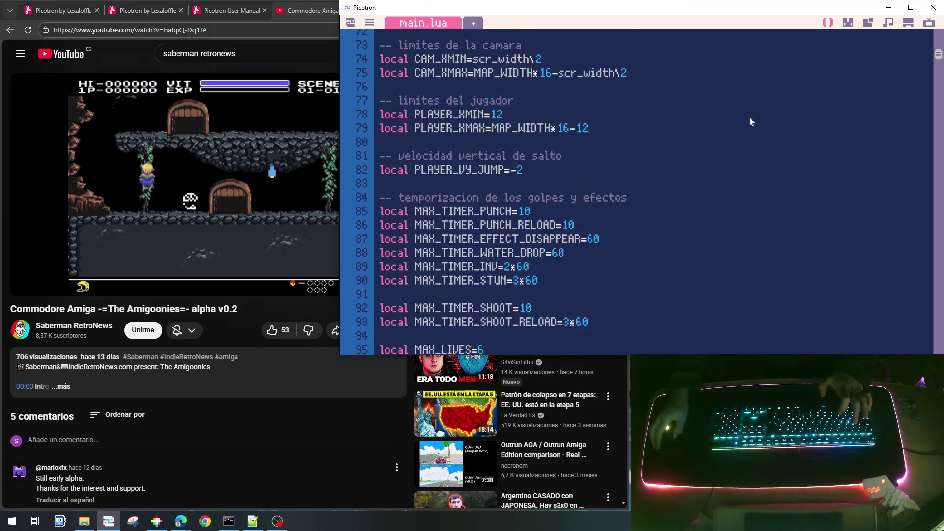
pyautogui.scroll(3, 750, 123)
pyautogui.scroll(-3, 749, 125)
pyautogui.scroll(-10, 747, 127)
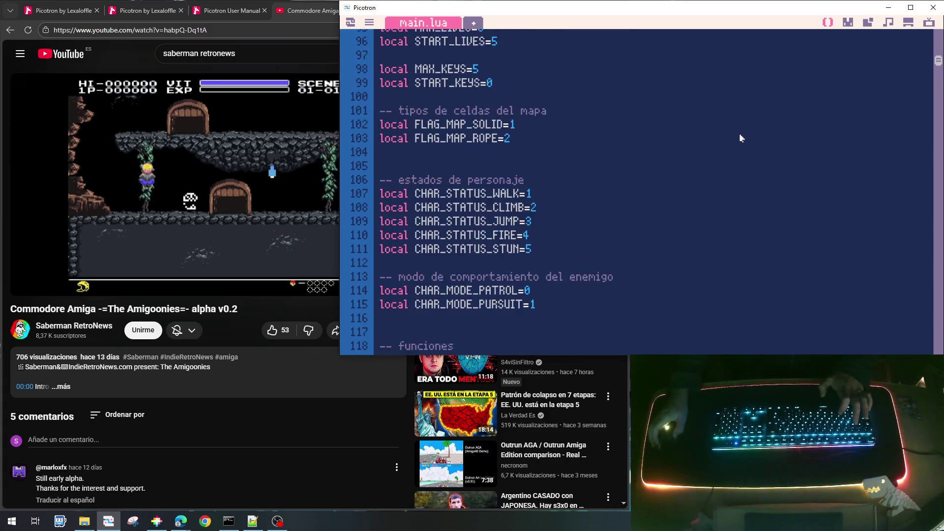
pyautogui.scroll(9, 739, 140)
pyautogui.scroll(11, 734, 157)
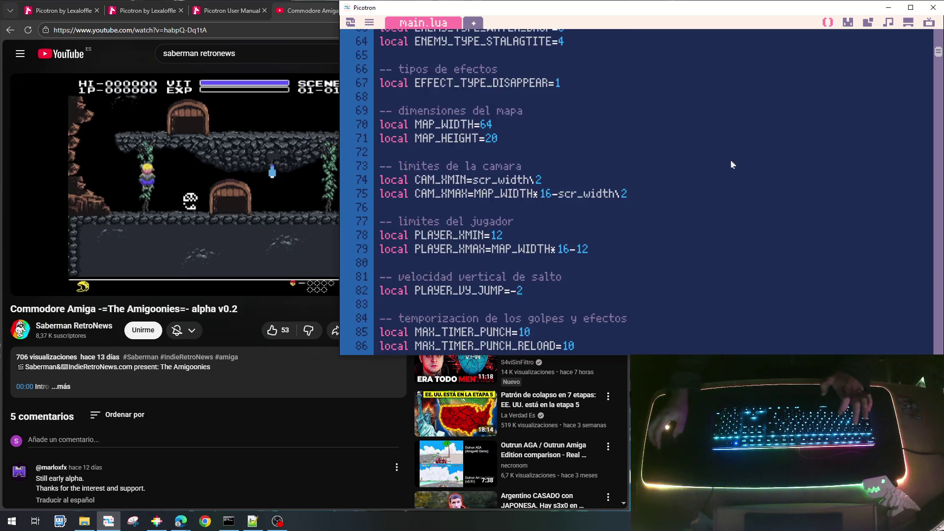
pyautogui.scroll(-3, 730, 172)
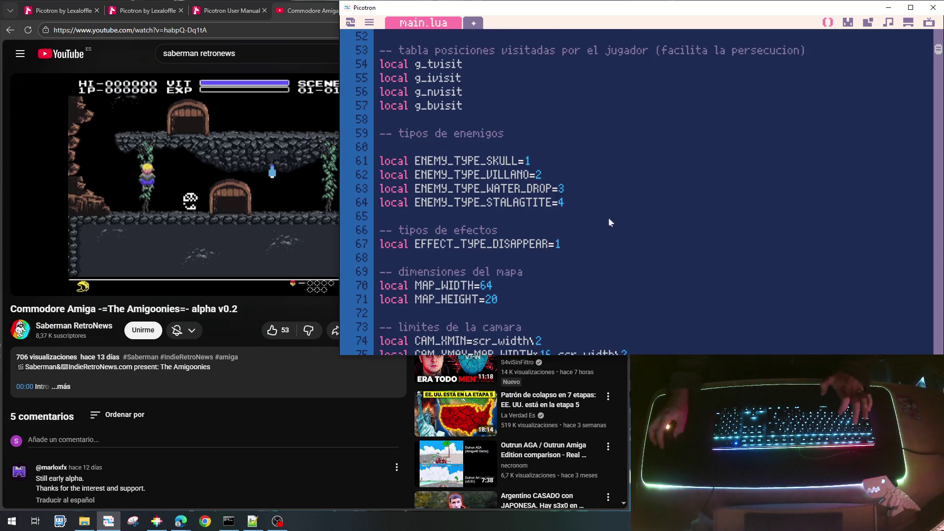
pyautogui.scroll(6, 580, 205)
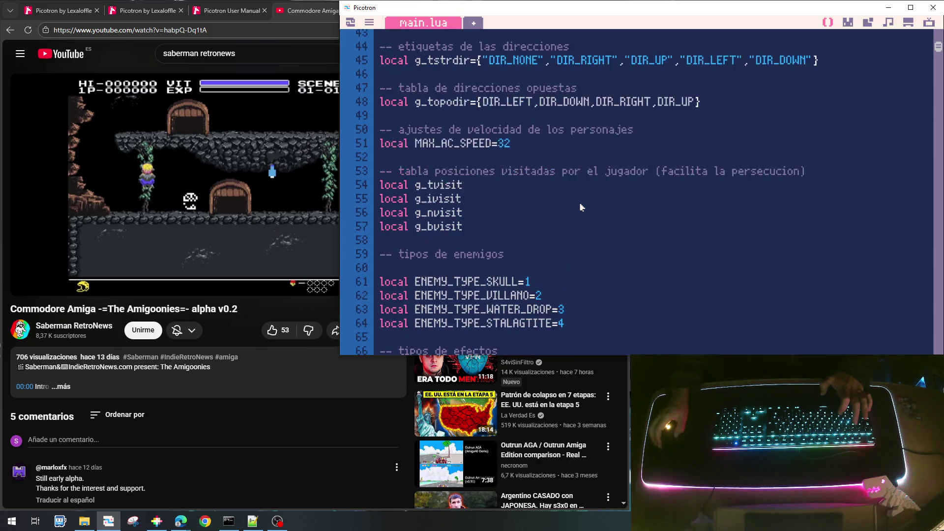
pyautogui.scroll(11, 580, 206)
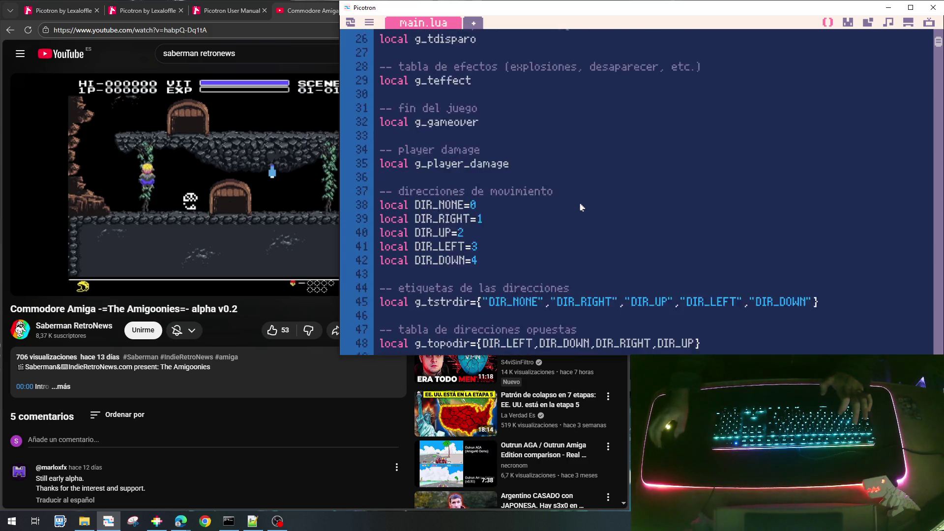
pyautogui.scroll(-13, 580, 208)
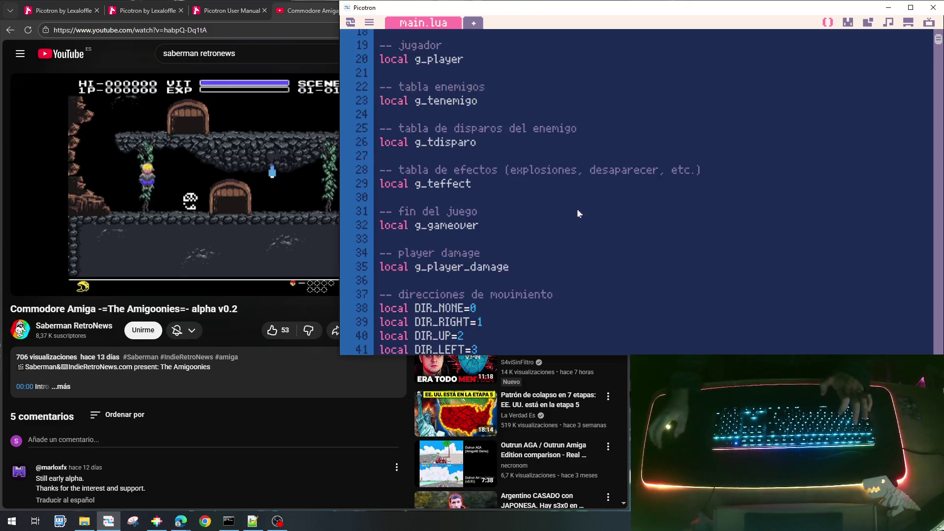
pyautogui.scroll(-2, 578, 211)
pyautogui.scroll(-4, 577, 208)
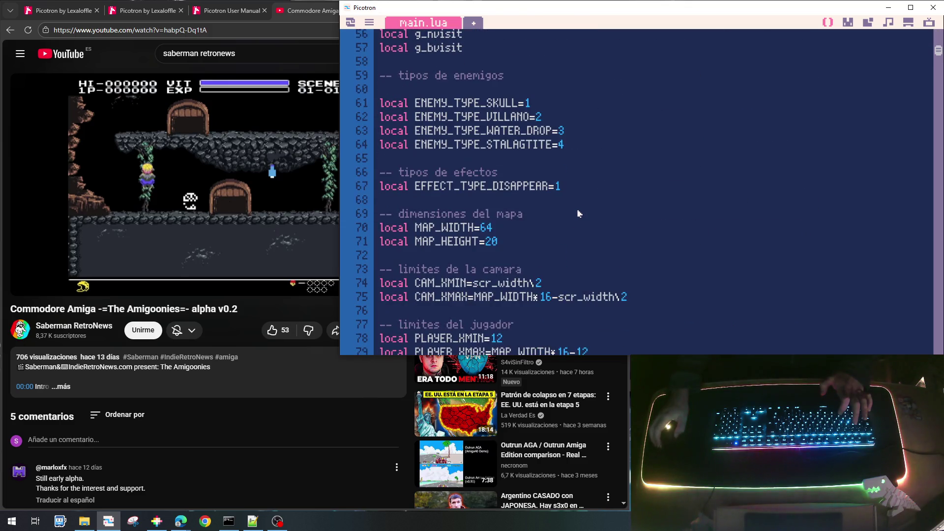
pyautogui.scroll(-5, 565, 199)
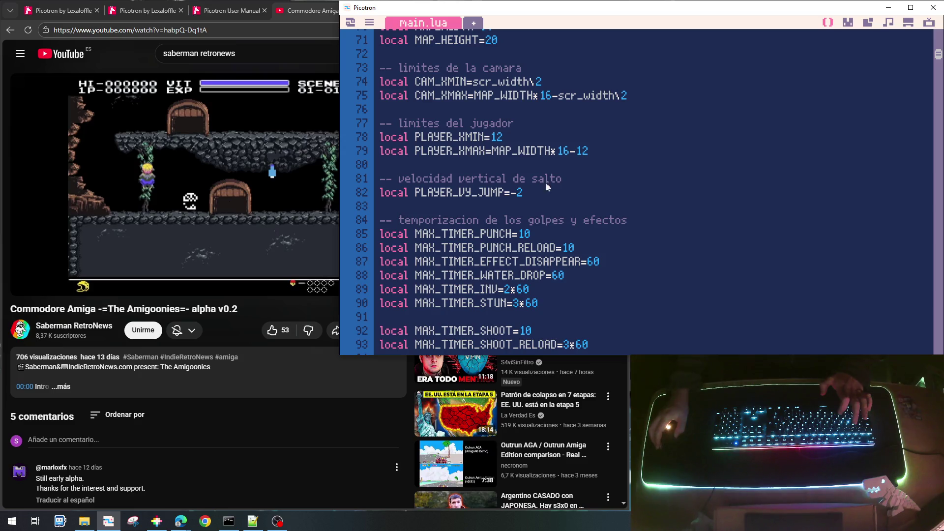
pyautogui.scroll(-6, 506, 177)
pyautogui.scroll(-2, 505, 207)
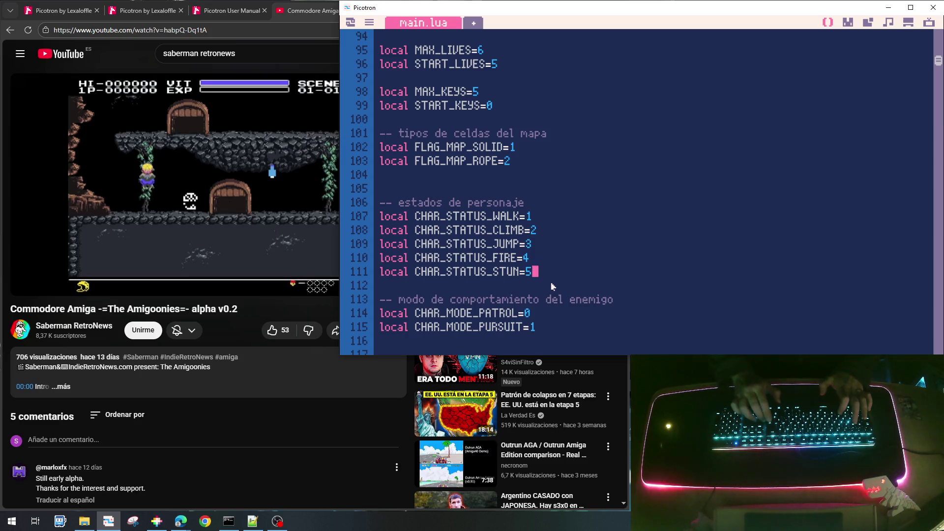
# Step: Declare local CHAR_STATUS_WAIT=6 after the CHAR_STATUS_STUN line
pyautogui.press('Return')
pyautogui.write('lovsal')
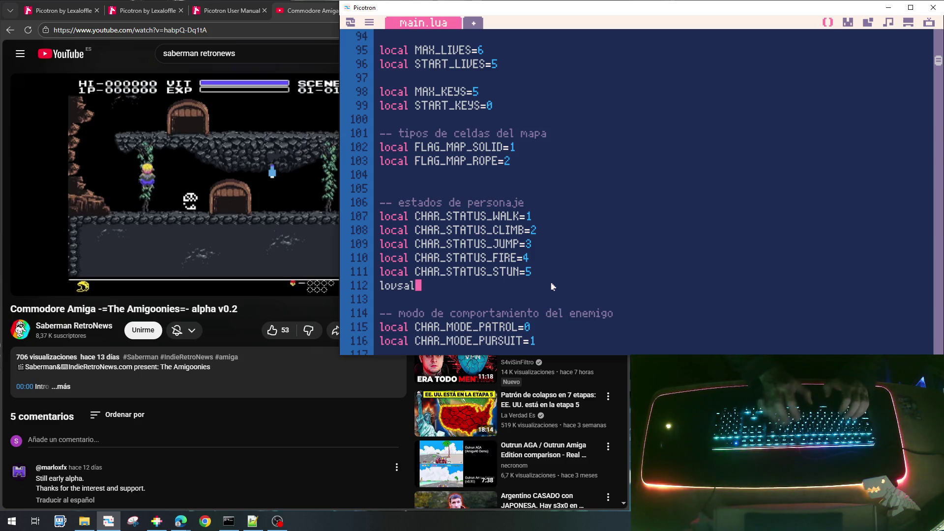
pyautogui.write('ocal CHAR_STATUS_WAIT')
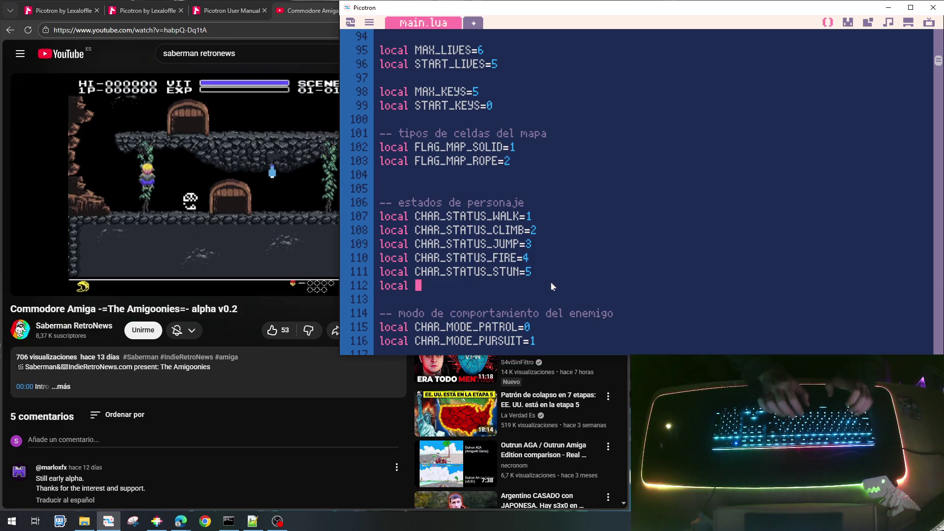
pyautogui.press('BackSpace')
pyautogui.press('BackSpace')
pyautogui.press('BackSpace')
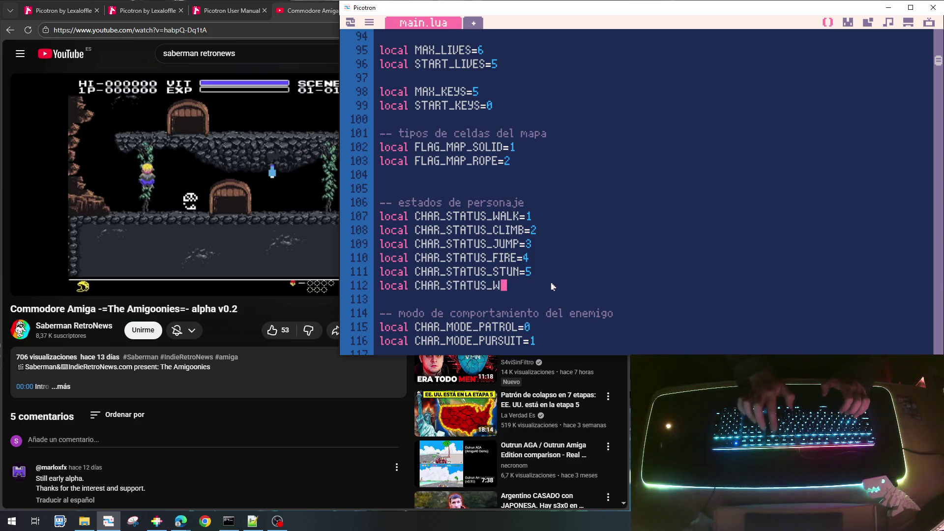
pyautogui.write('WAIT=6')
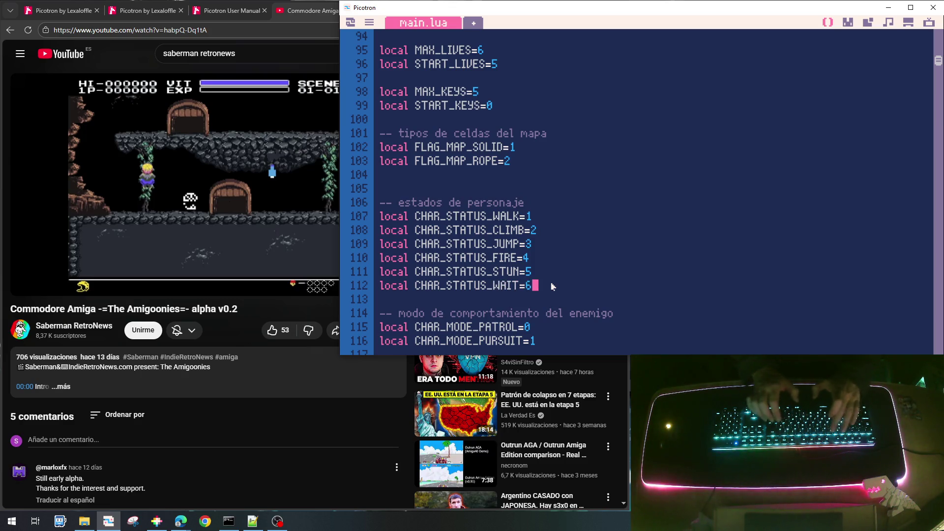
# Step: Declare local CHAR_STATUS_FALL=7 below the WAIT constant
pyautogui.press('Return')
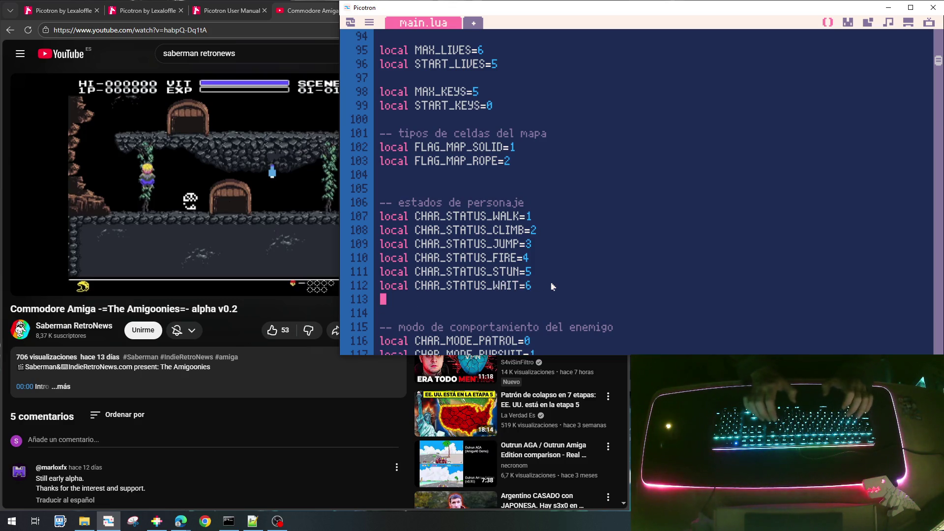
pyautogui.write('local ')
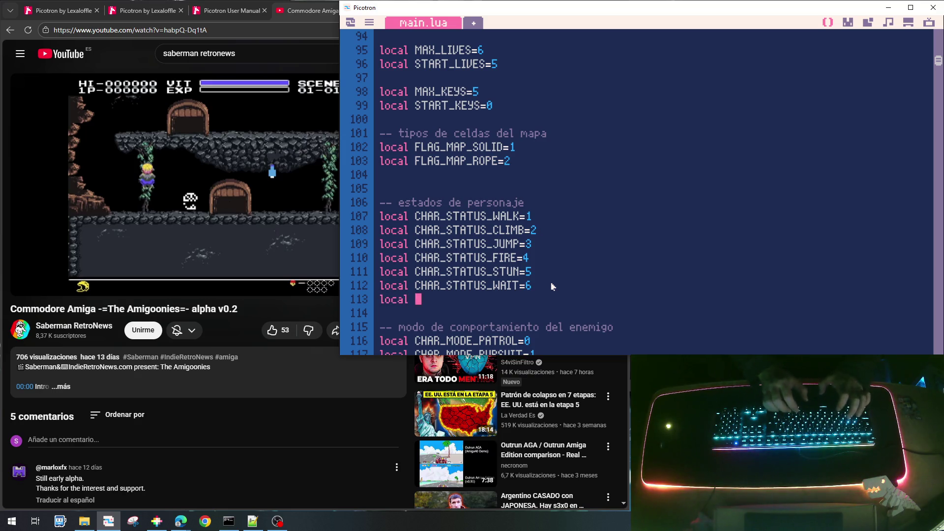
pyautogui.write('CHAR_STATUS_WAIT=')
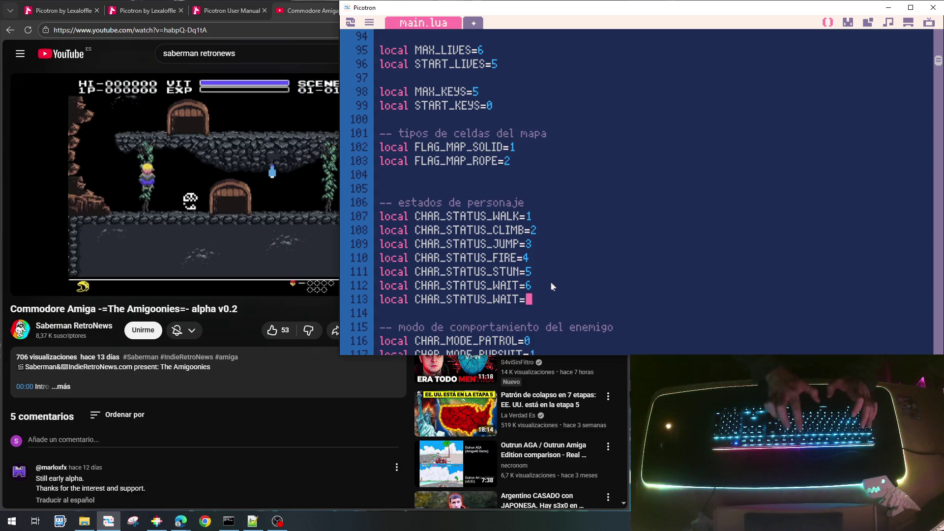
pyautogui.press('BackSpace')
pyautogui.press('BackSpace')
pyautogui.press('BackSpace')
pyautogui.press('BackSpace')
pyautogui.press('BackSpace')
pyautogui.write('FALL=')
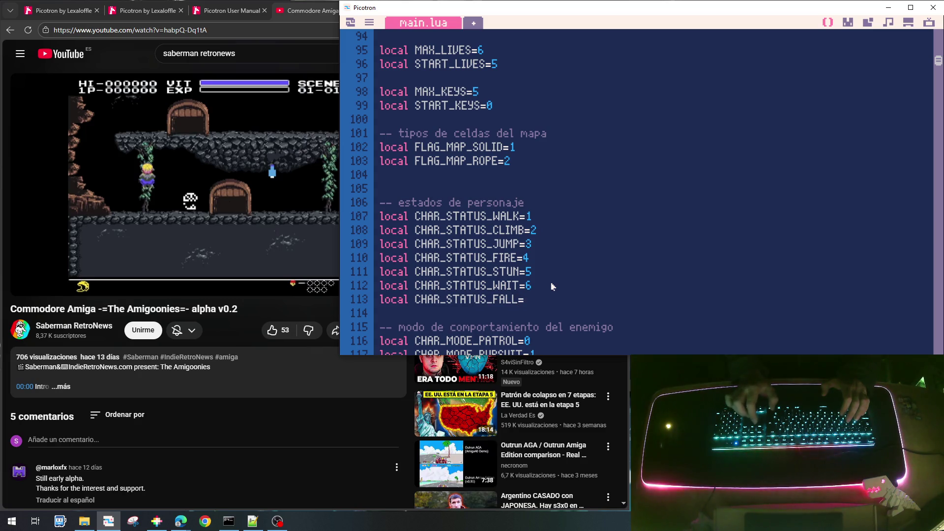
pyautogui.write('7')
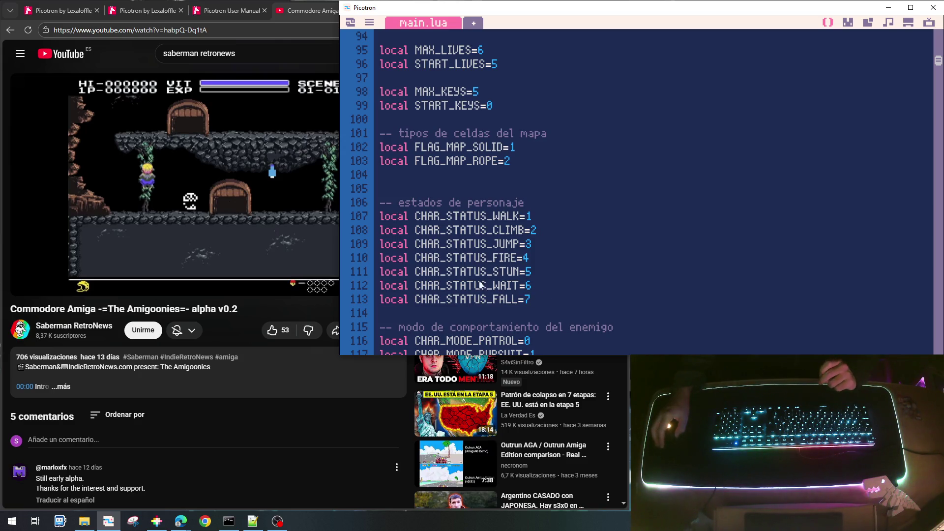
pyautogui.scroll(-1, 508, 279)
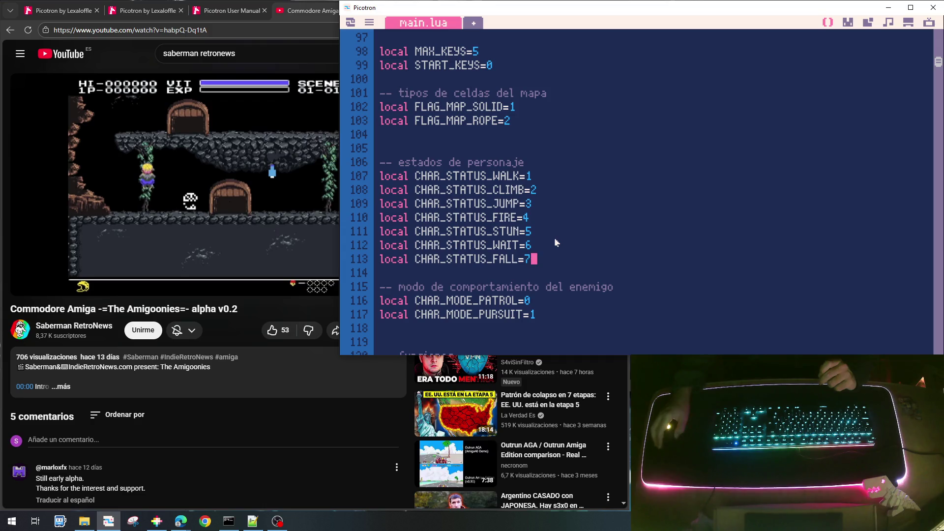
# Step: Duplicate the icell==42 water-drop spawning block in the map loader
pyautogui.scroll(1, 555, 242)
pyautogui.scroll(-5, 555, 242)
pyautogui.scroll(3, 553, 238)
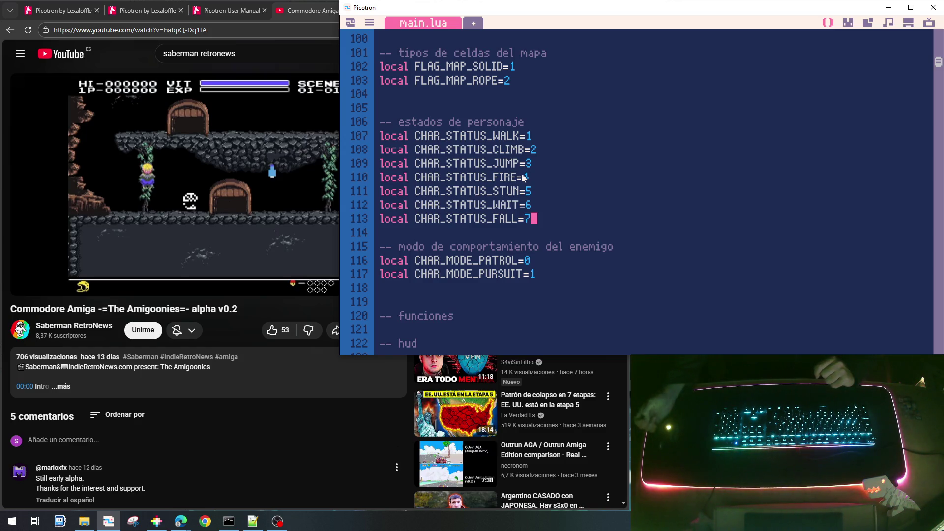
pyautogui.scroll(-2, 524, 178)
pyautogui.scroll(3, 524, 179)
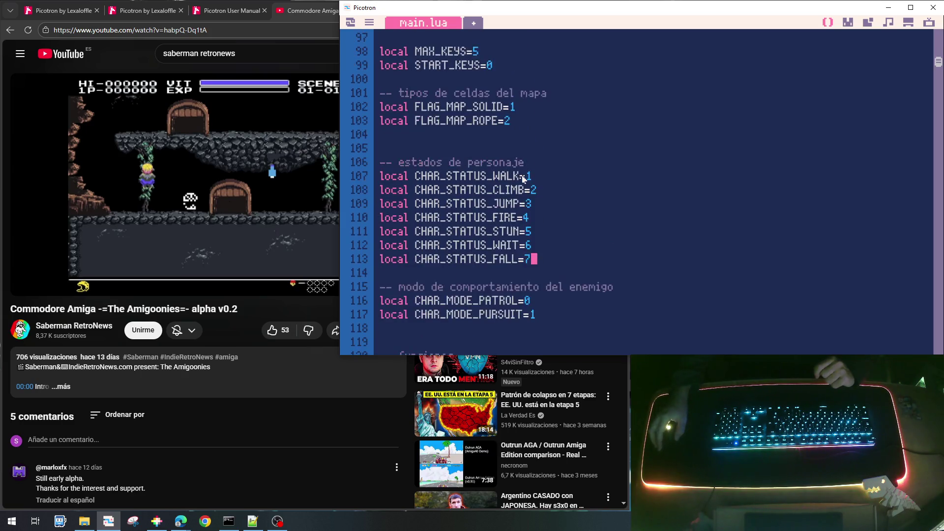
pyautogui.scroll(-1, 524, 180)
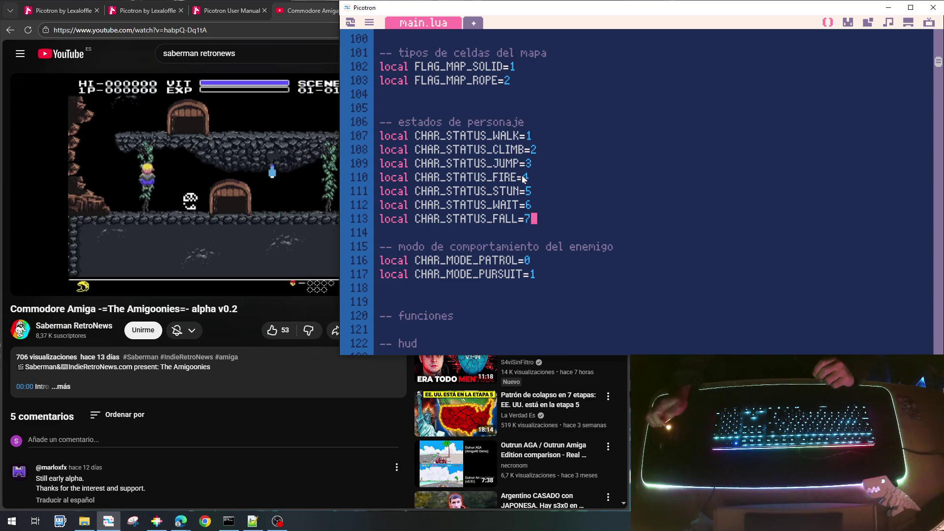
pyautogui.scroll(-13, 525, 180)
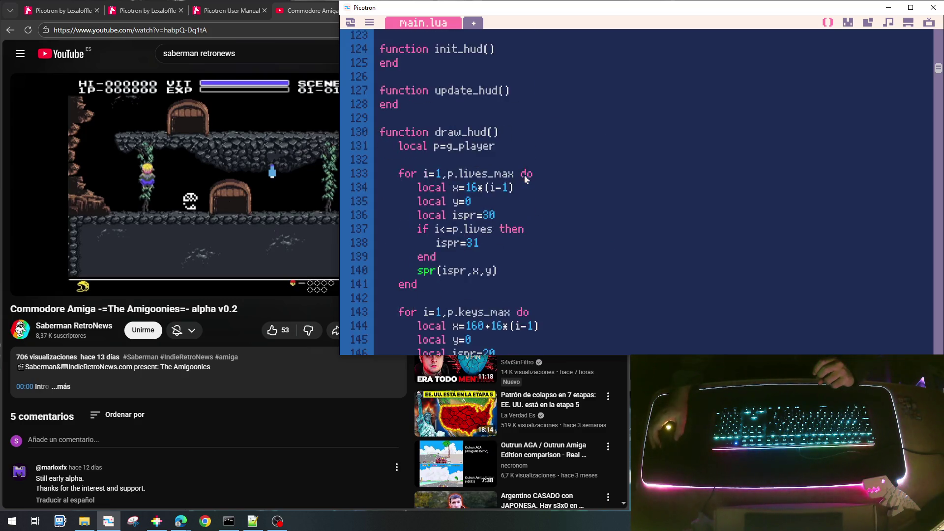
pyautogui.scroll(-15, 529, 180)
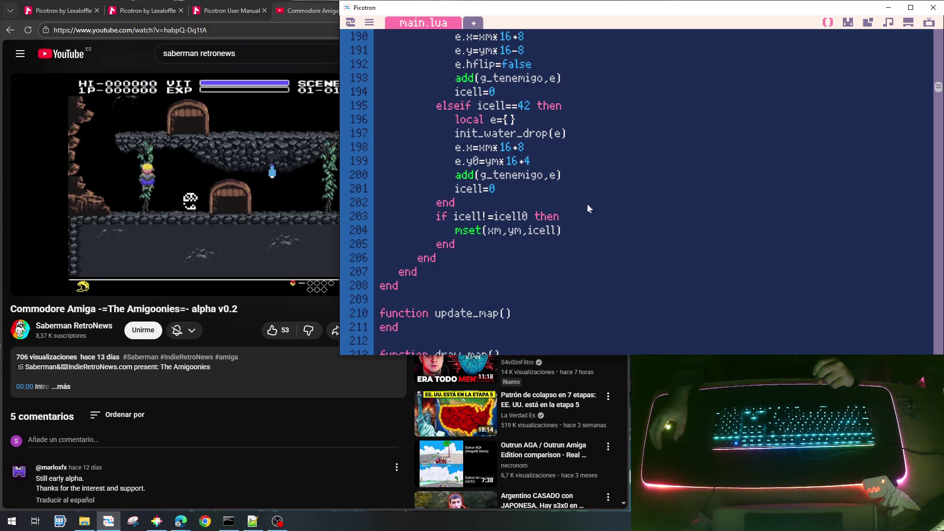
pyautogui.click(561, 180)
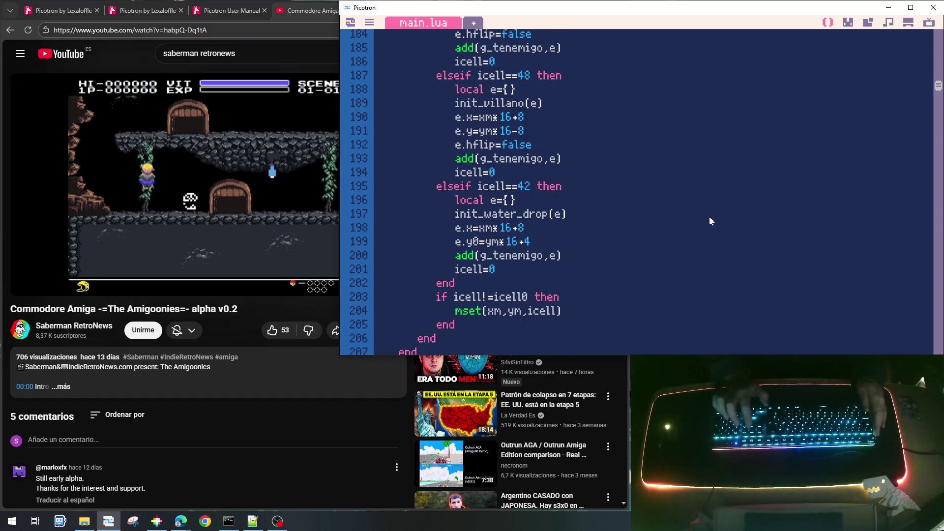
pyautogui.hotkey('shift', 'Home')
pyautogui.hotkey('shift', 'Down')
pyautogui.hotkey('shift', 'Down')
pyautogui.hotkey('shift', 'Down')
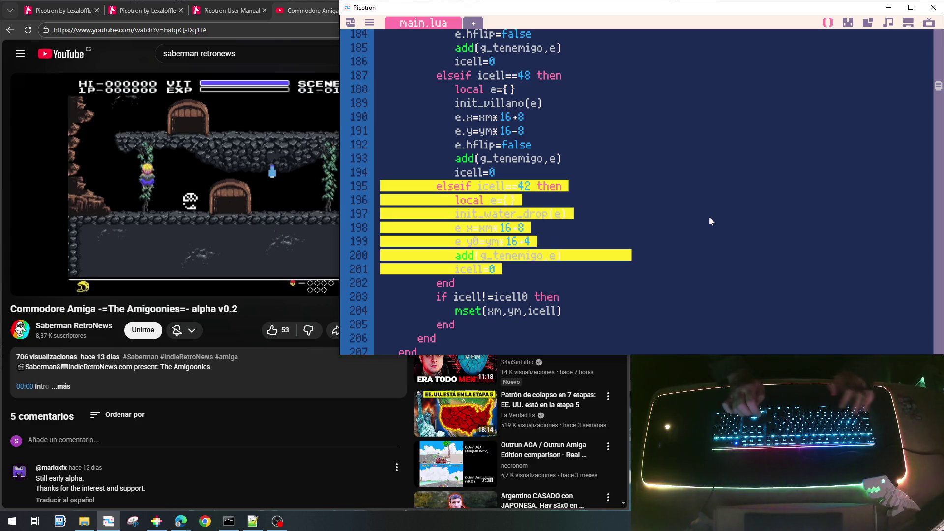
pyautogui.press('Down')
pyautogui.write('elseif icell==42 then \t\t\t\tlocal e={} \t\t\t\tinit_water_drop(e) \t\t\t\te.x=xm*16+8 \t\t\t\te.y0=ym*16+4 \t\t\t\tadd(g_tenemigo,e) \t\t\t\ticell=0')
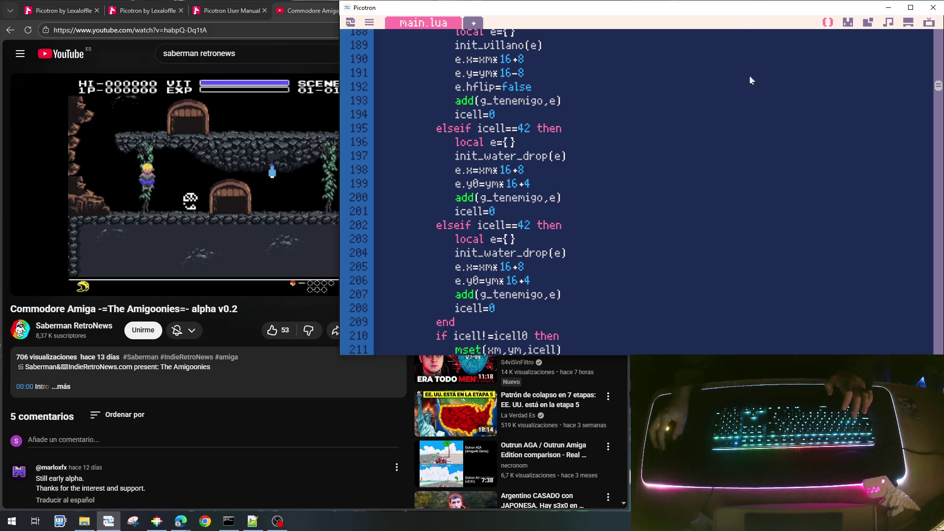
# Step: Change the copy to icell==44, calling init_stalactite and setting e.y instead of e.y0
pyautogui.click(847, 22)
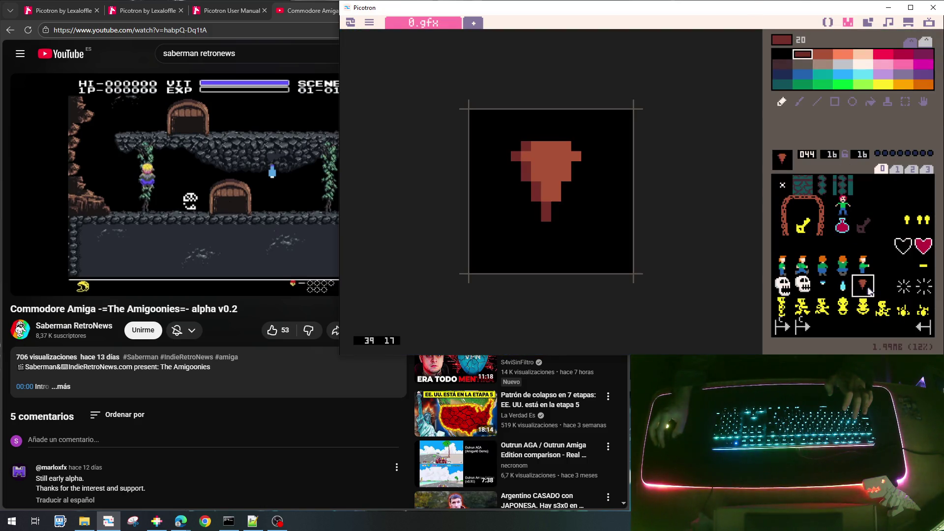
pyautogui.click(828, 22)
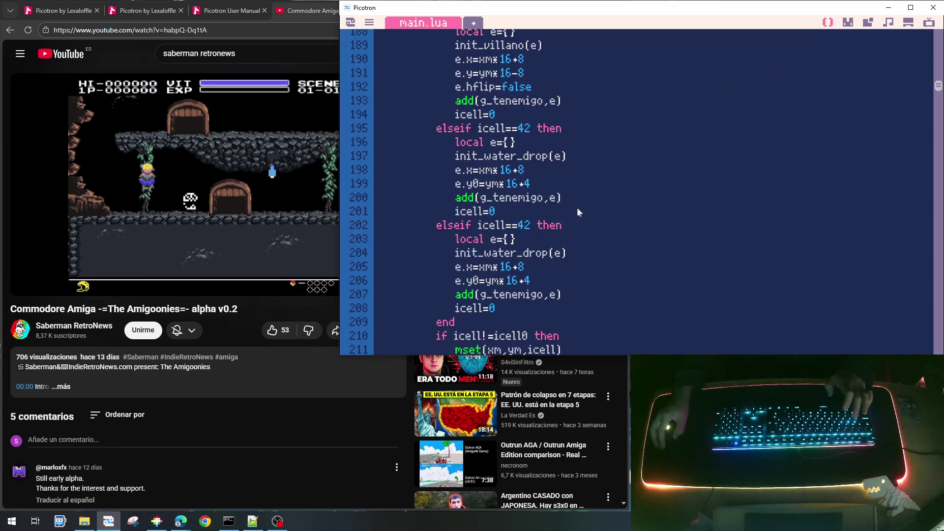
pyautogui.press('Left')
pyautogui.press('Left')
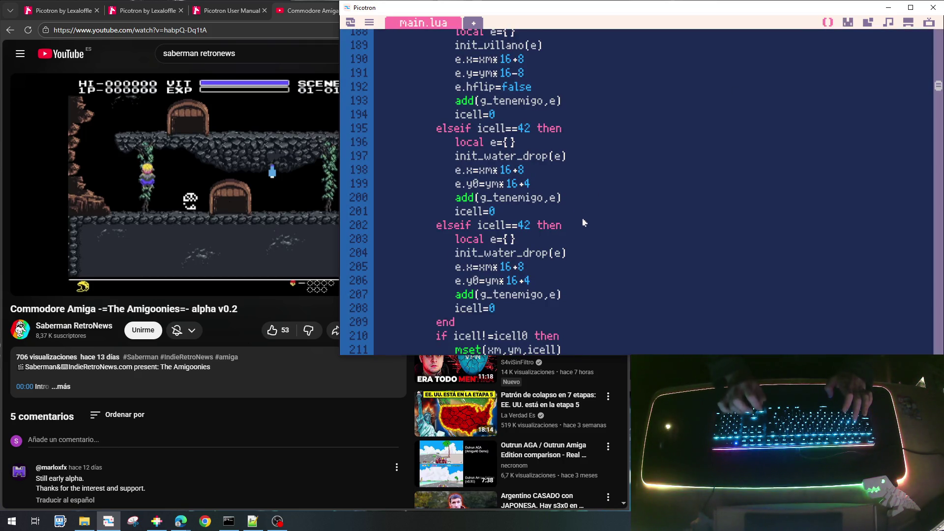
pyautogui.press('BackSpace')
pyautogui.write('4')
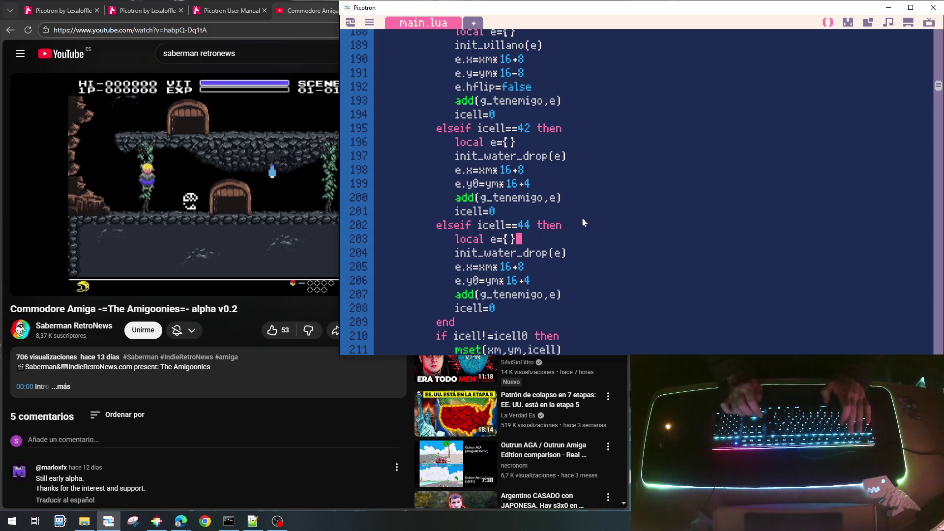
pyautogui.press('Left')
pyautogui.press('Left')
pyautogui.press('Left')
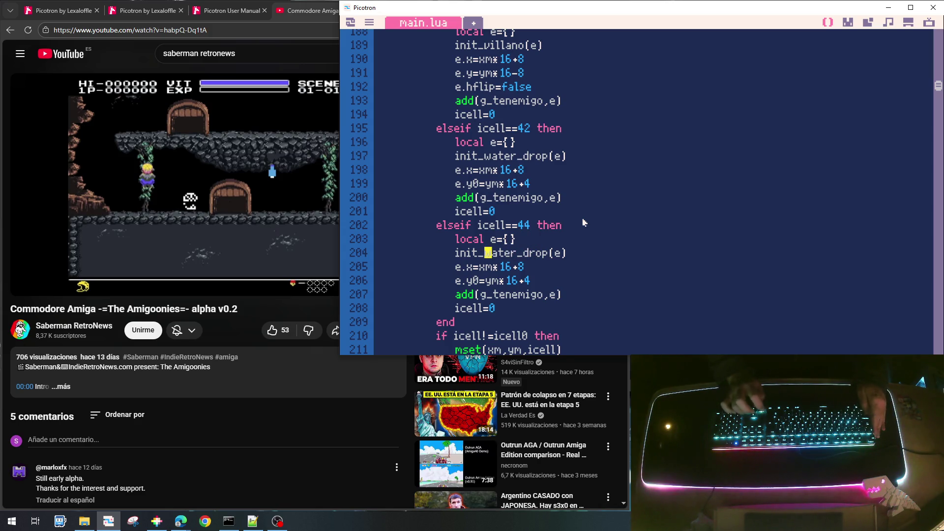
pyautogui.hotkey('shift', 'Right')
pyautogui.hotkey('shift', 'Right')
pyautogui.hotkey('shift', 'Right')
pyautogui.write('stala')
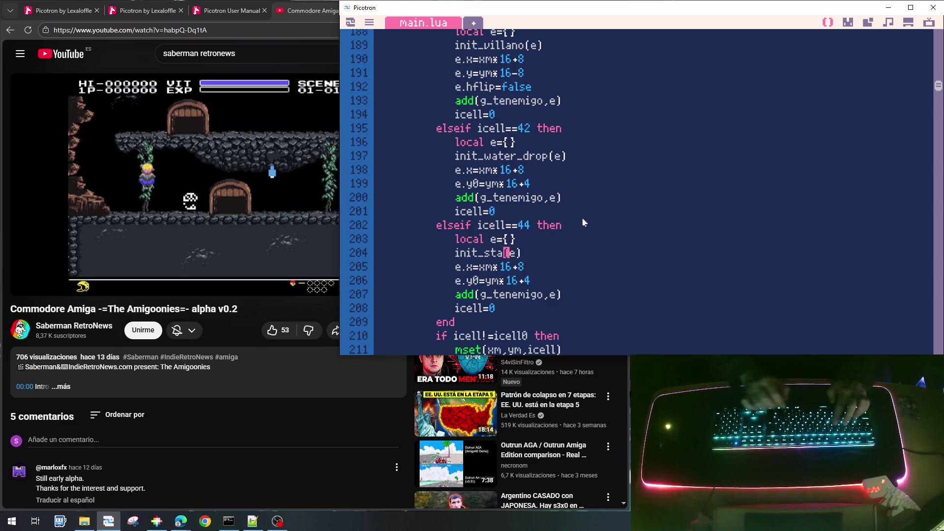
pyautogui.write('ctite')
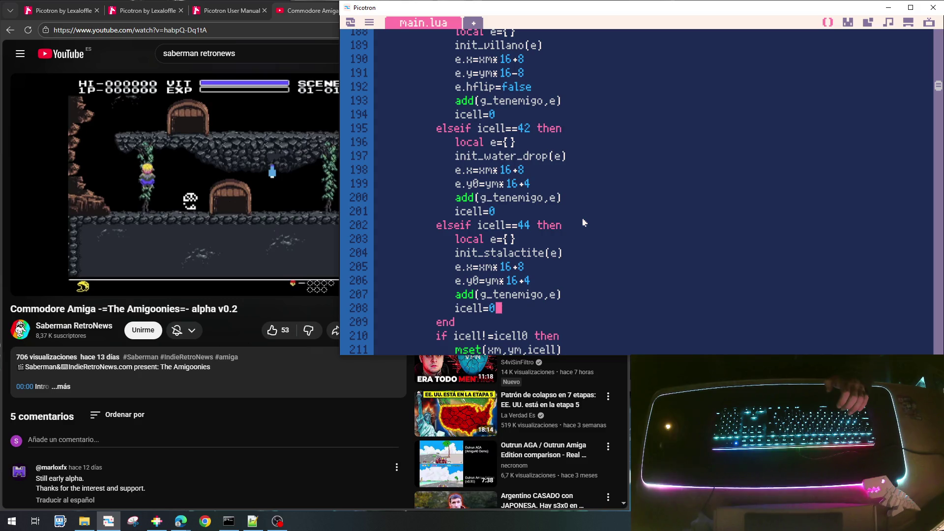
pyautogui.press('Up')
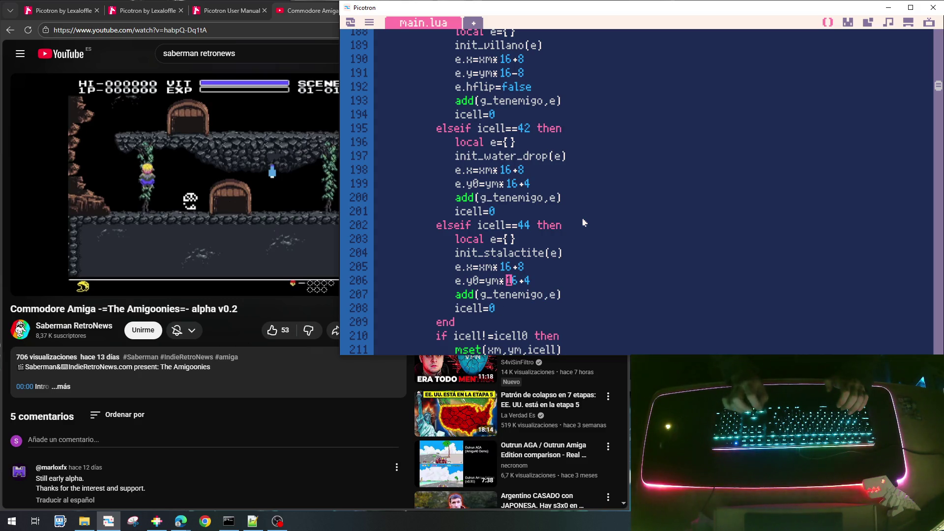
pyautogui.press('Left')
pyautogui.press('Left')
pyautogui.press('Delete')
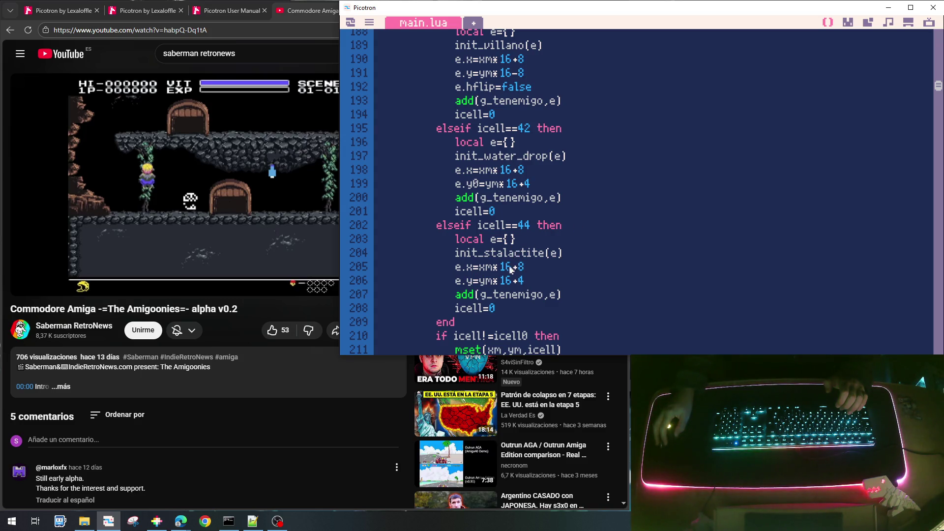
pyautogui.press('Delete')
pyautogui.write('y')
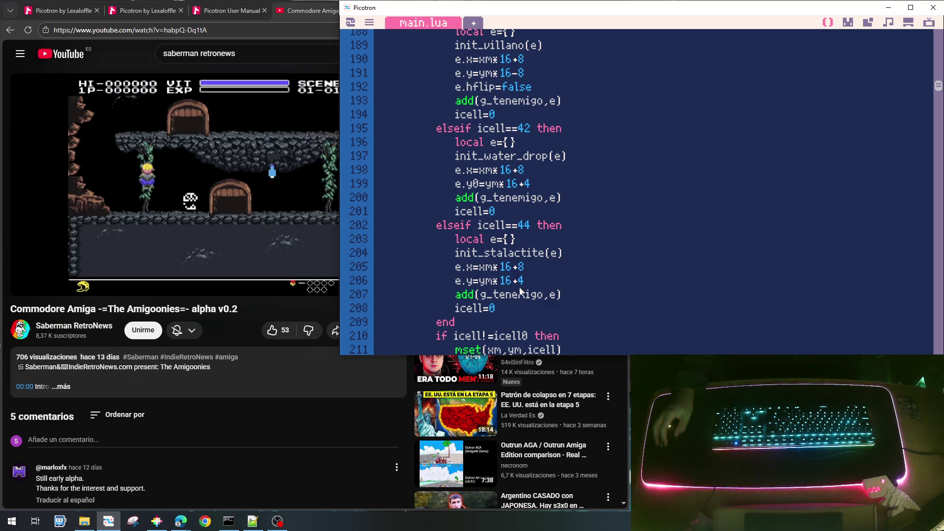
pyautogui.doubleClick(517, 253)
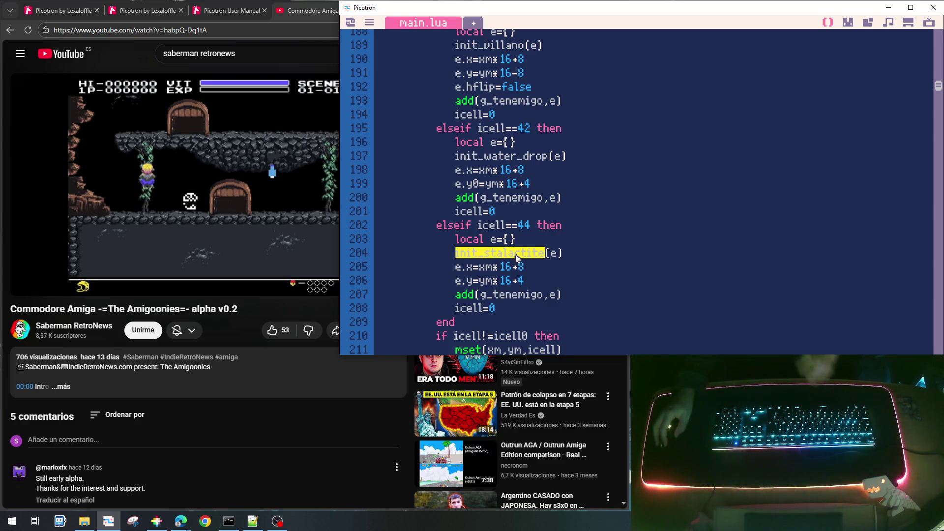
# Step: Search for init_stalactite and jump to its function definition
pyautogui.hotkey('ctrl', 'f')
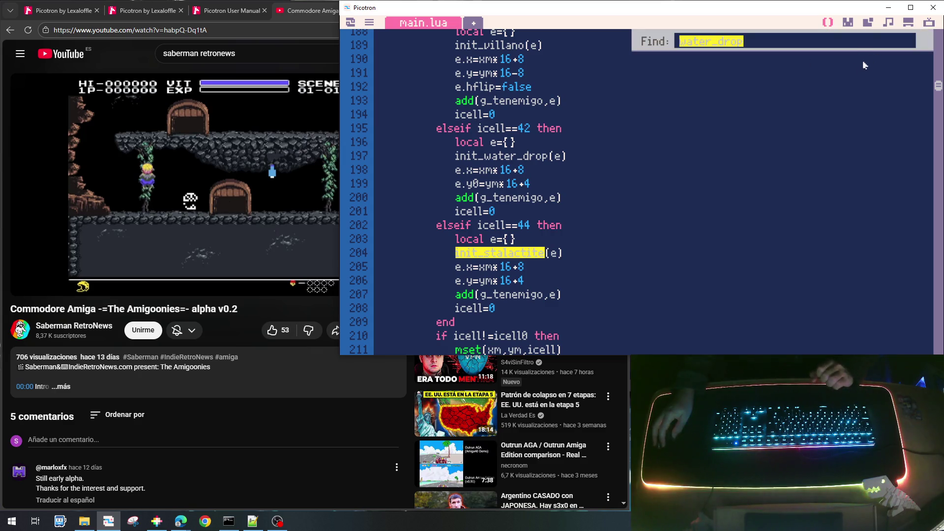
pyautogui.click(494, 254)
pyautogui.doubleClick(494, 253)
pyautogui.hotkey('ctrl', 'c')
pyautogui.moveTo(757, 41); pyautogui.dragTo(700, 43)
pyautogui.hotkey('ctrl', 'a')
pyautogui.hotkey('ctrl', 'v')
pyautogui.press('Return')
pyautogui.click(476, 297)
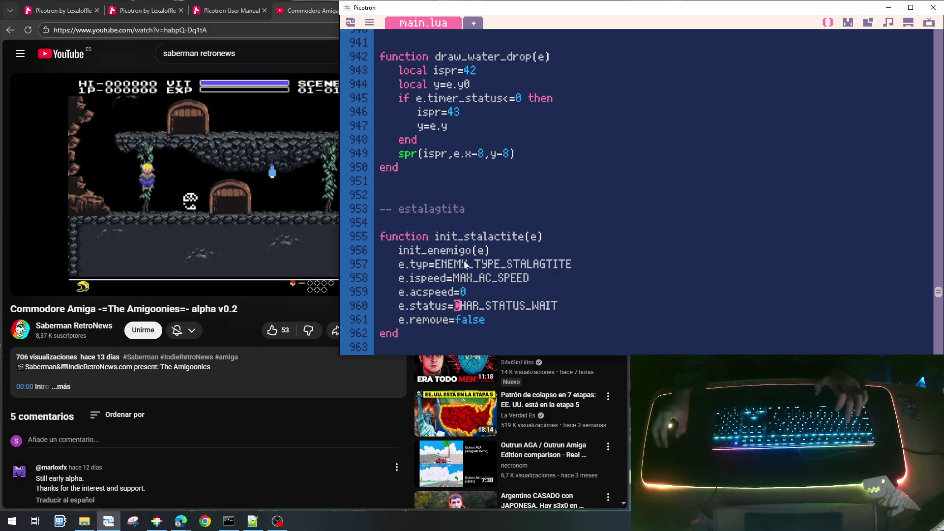
# Step: Scroll through update_stalactite to review its floor-collision and player-damage handling
pyautogui.scroll(-1, 454, 286)
pyautogui.scroll(-7, 525, 277)
pyautogui.scroll(-2, 525, 276)
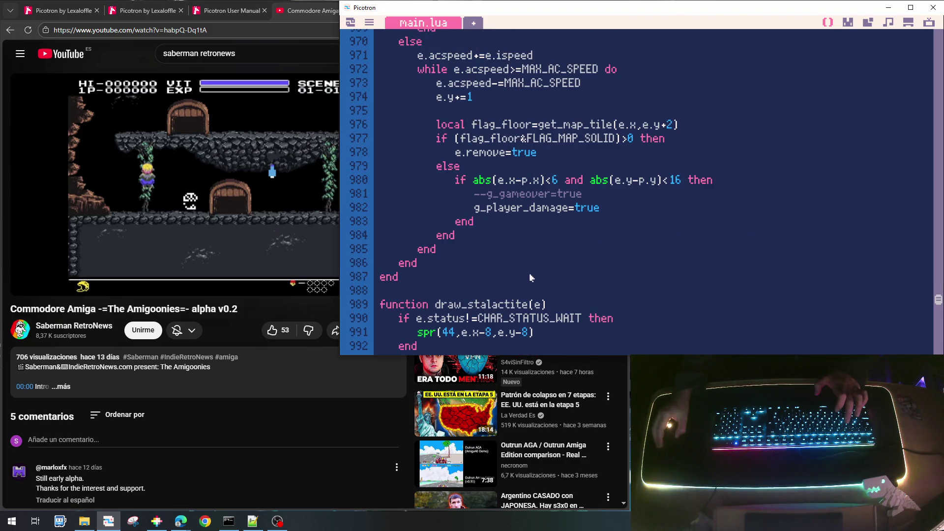
pyautogui.scroll(1, 529, 272)
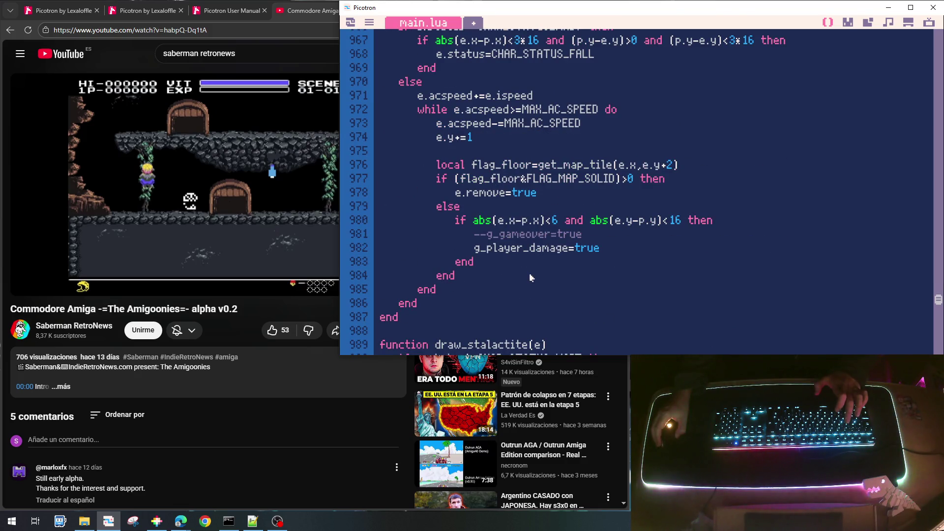
pyautogui.scroll(3, 529, 277)
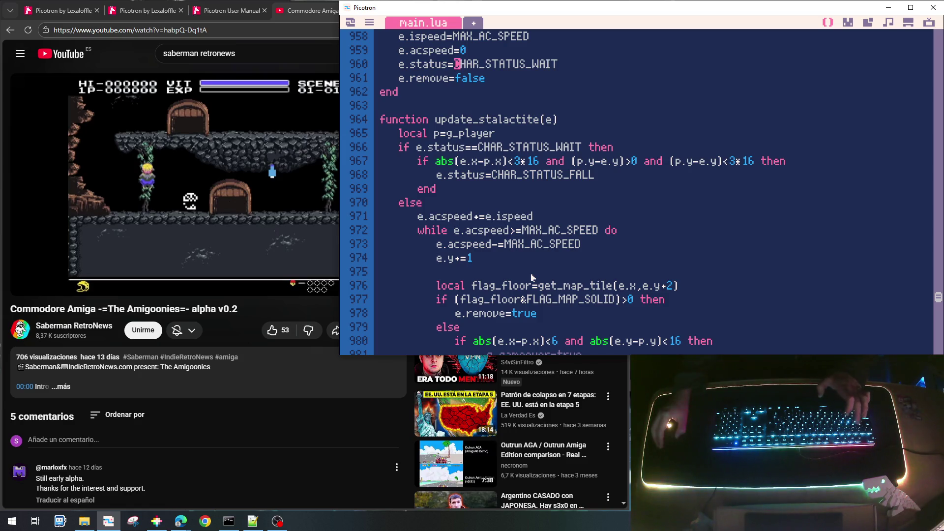
pyautogui.scroll(-18, 531, 278)
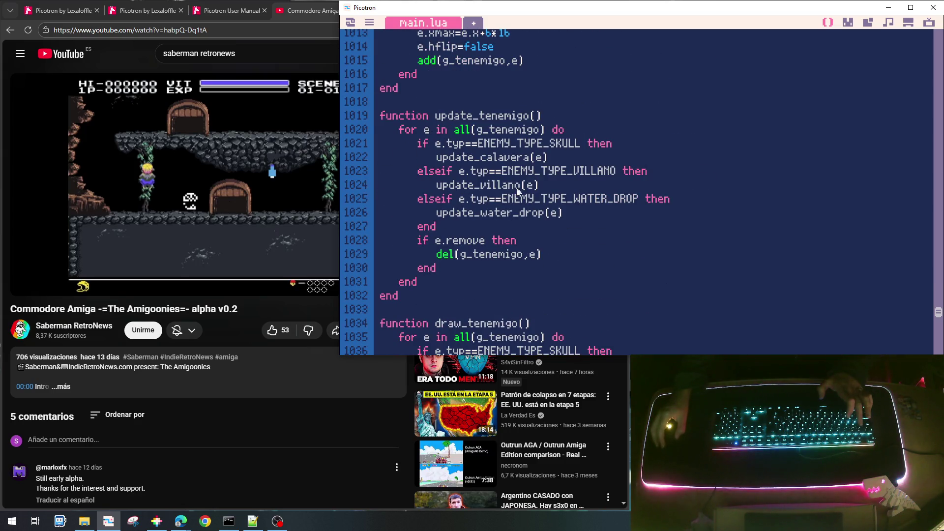
# Step: Duplicate the WATER_DROP branch in update_tenemigo into an ENEMY_TYPE_STALACTITE branch calling update_stalactite
pyautogui.press('Home')
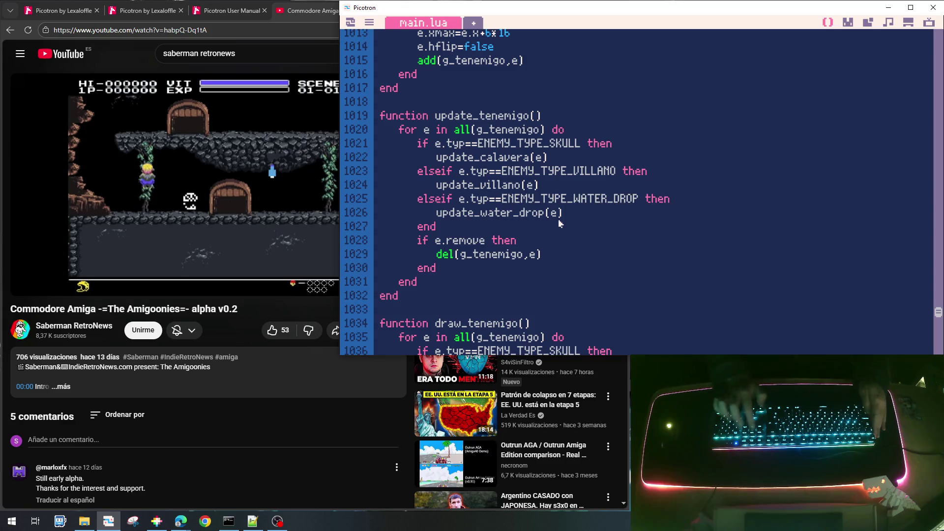
pyautogui.hotkey('shift', 'Down')
pyautogui.hotkey('shift', 'End')
pyautogui.hotkey('ctrl', 'c')
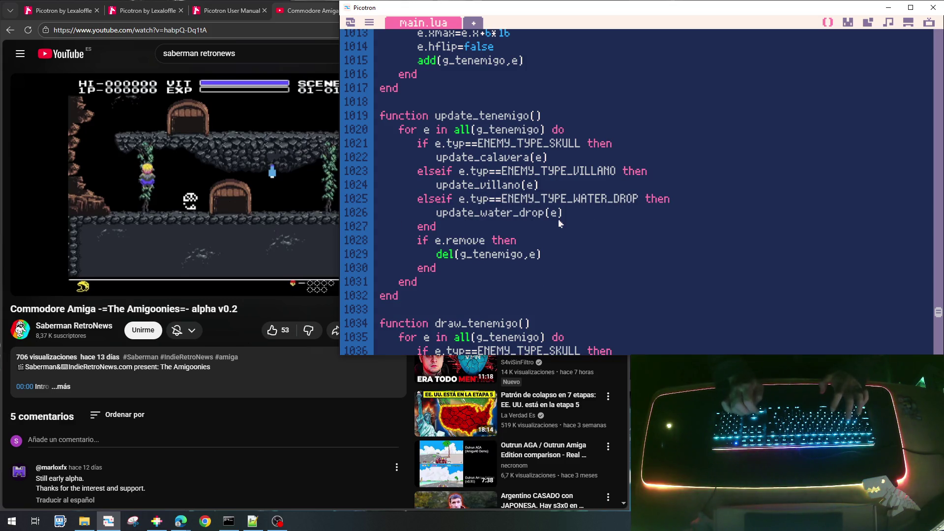
pyautogui.hotkey('ctrl', 'v')
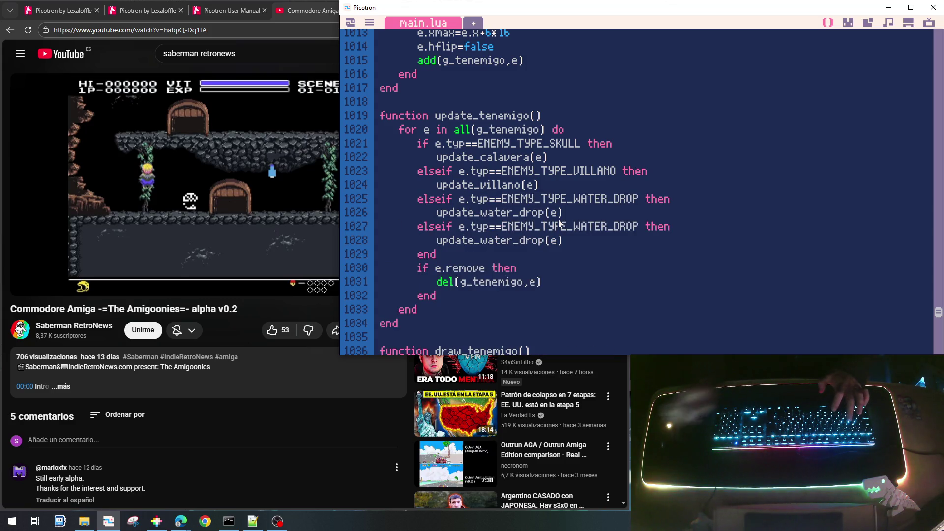
pyautogui.moveTo(574, 226); pyautogui.dragTo(631, 227)
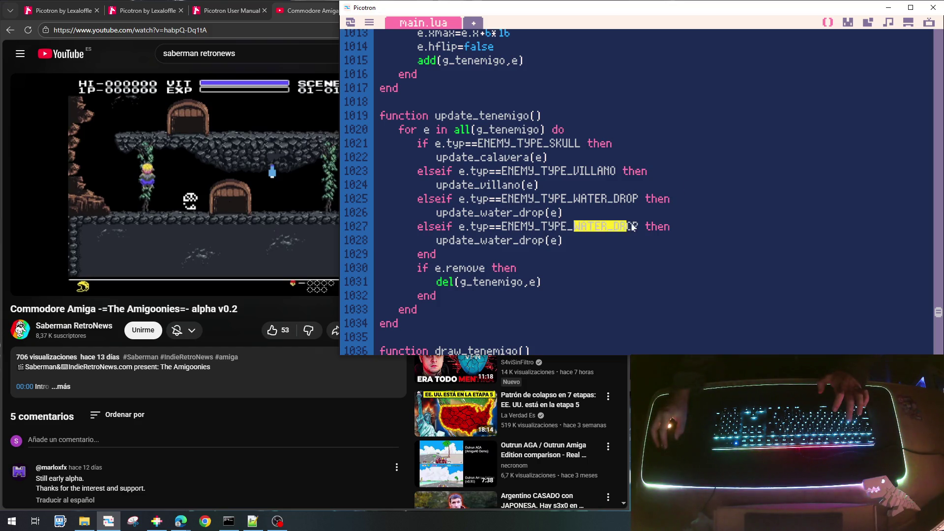
pyautogui.write('STA')
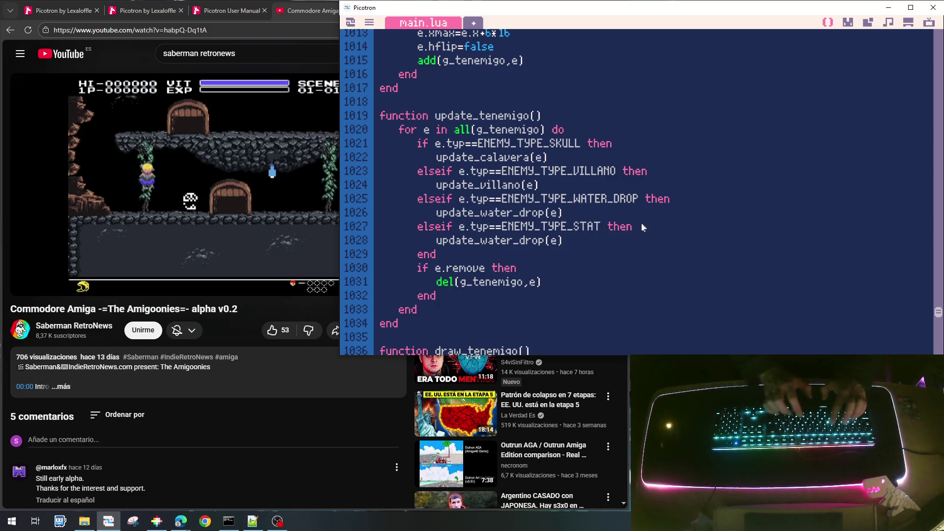
pyautogui.write('LACTITE')
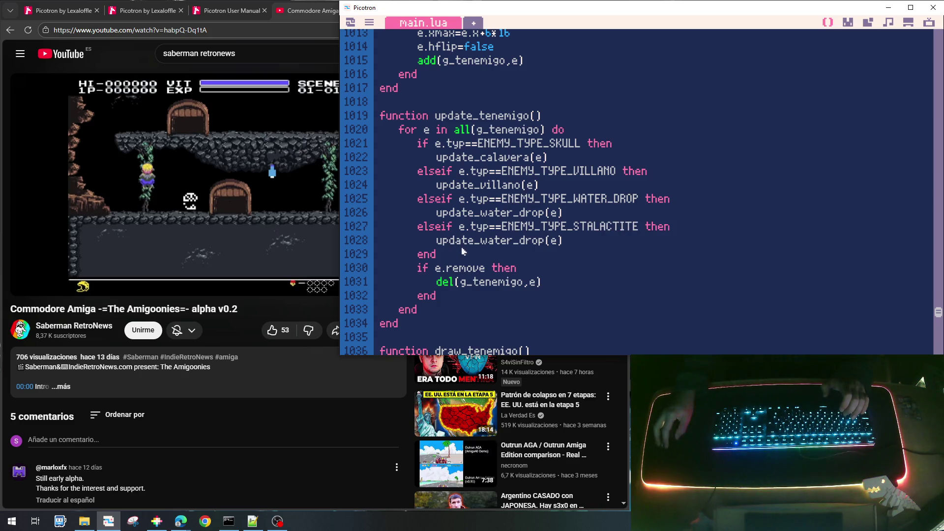
pyautogui.moveTo(480, 241); pyautogui.dragTo(547, 242)
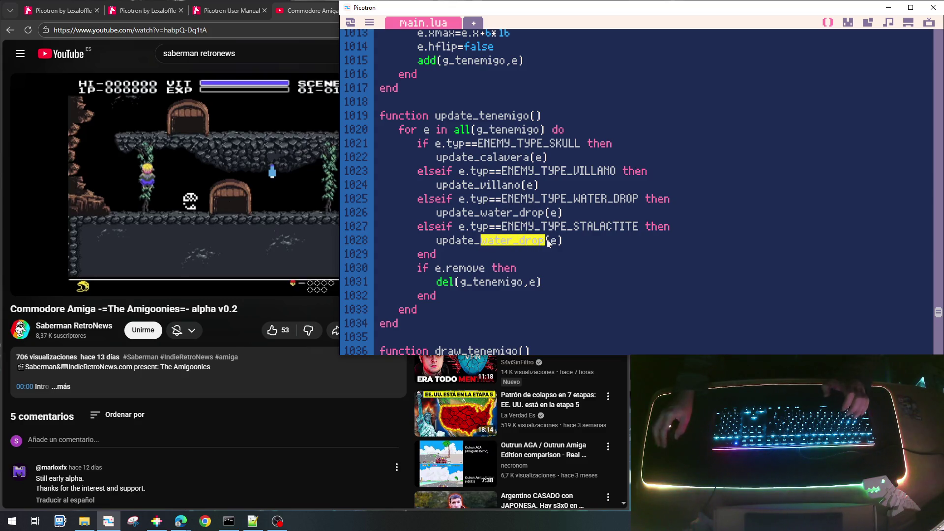
pyautogui.write('stat')
pyautogui.write('lacti')
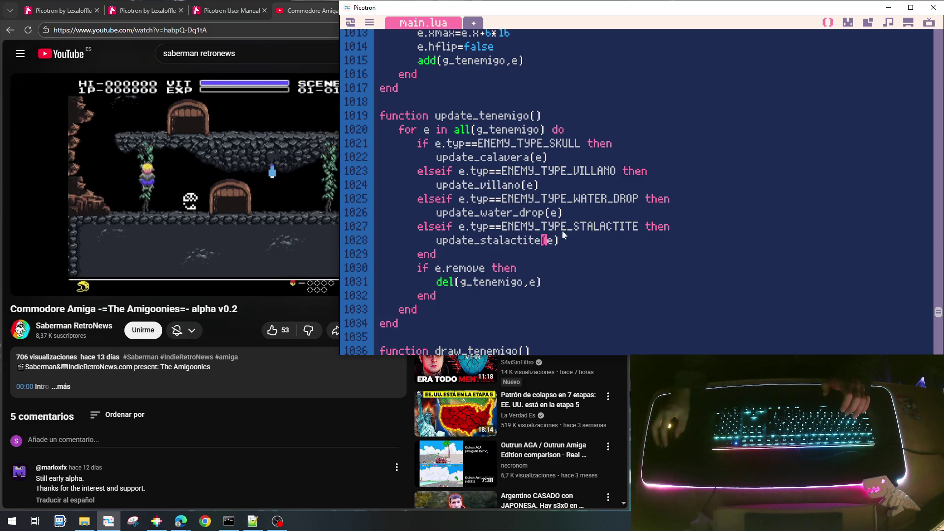
# Step: Add the STALACTITE branch calling draw_stalactite(e) to draw_tenemigo and save goonies_lite_006.p64
pyautogui.press('Home')
pyautogui.hotkey('shift', 'Down')
pyautogui.hotkey('shift', 'Down')
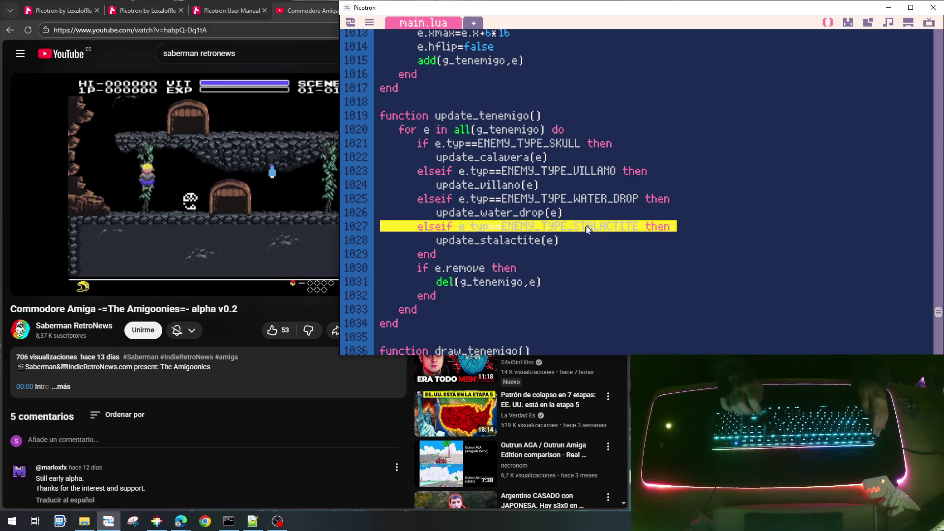
pyautogui.press('Down')
pyautogui.press('Down')
pyautogui.press('Down')
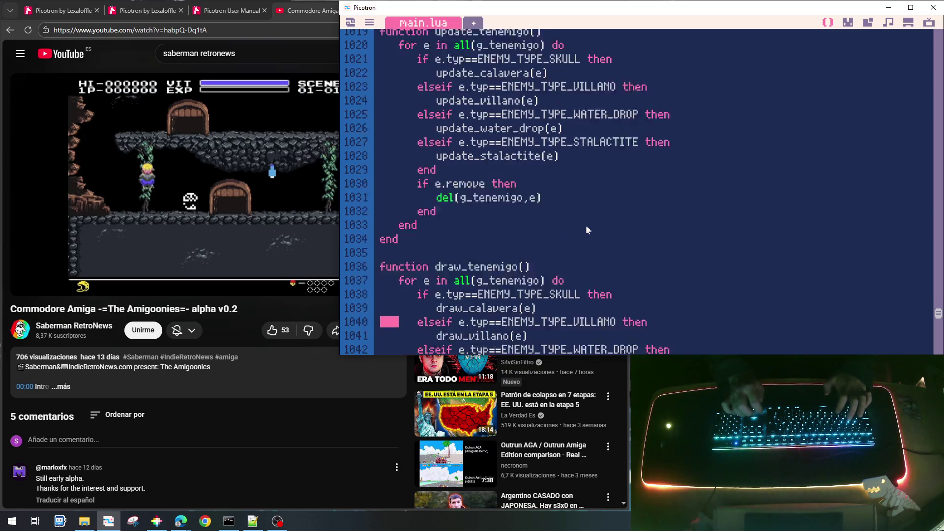
pyautogui.hotkey('ctrl', 'v')
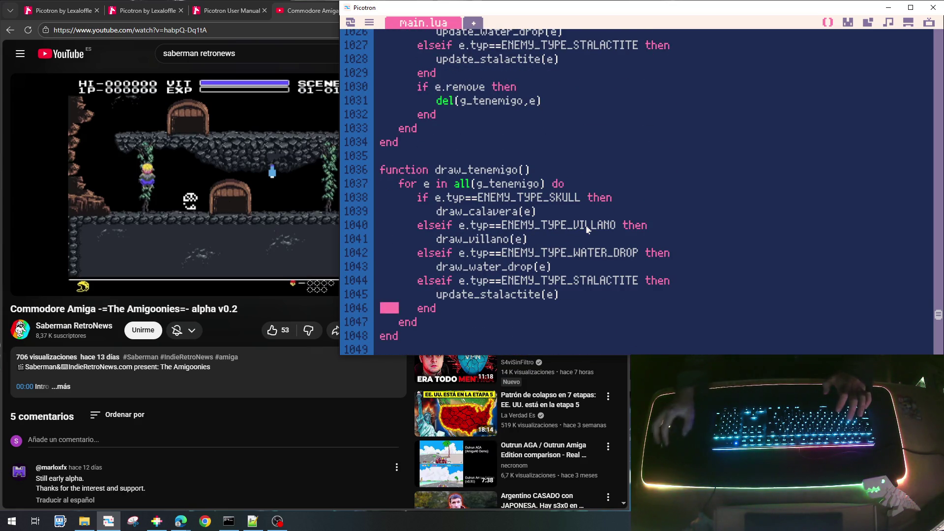
pyautogui.moveTo(471, 295); pyautogui.dragTo(448, 298)
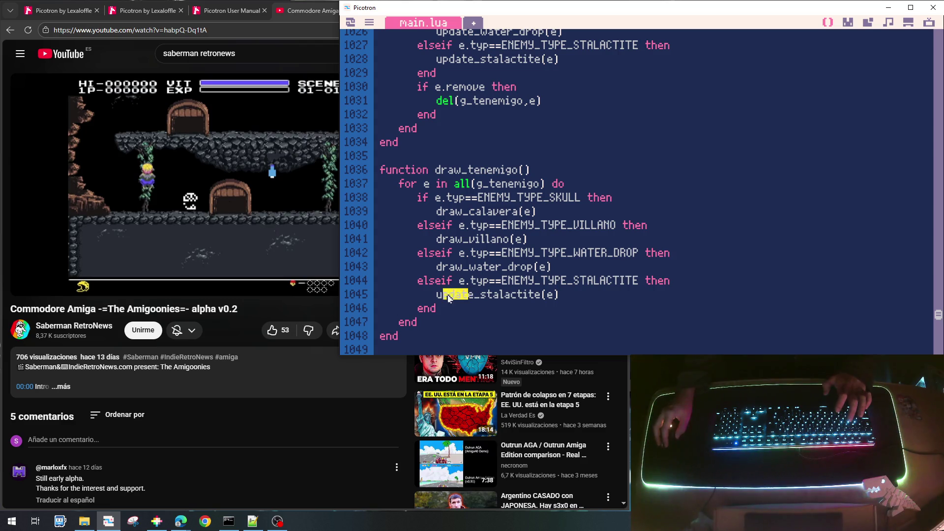
pyautogui.write('dr')
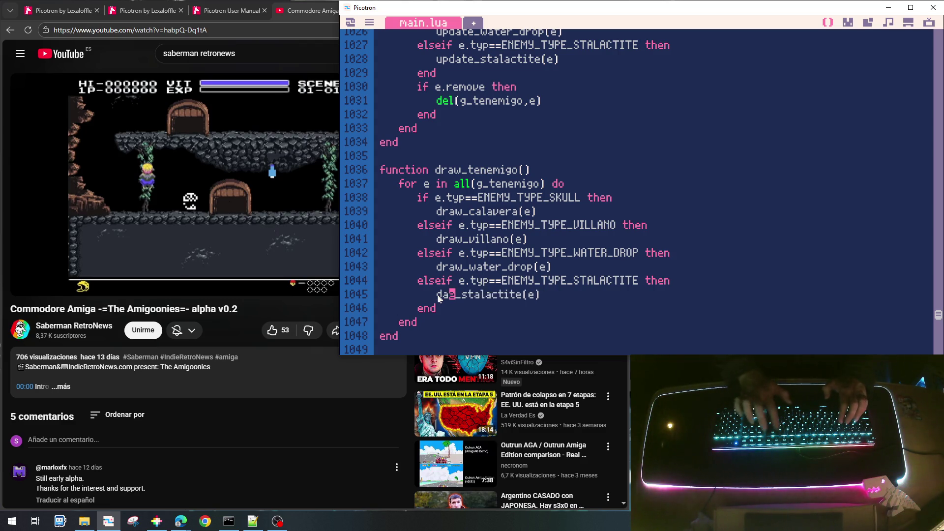
pyautogui.write('aww')
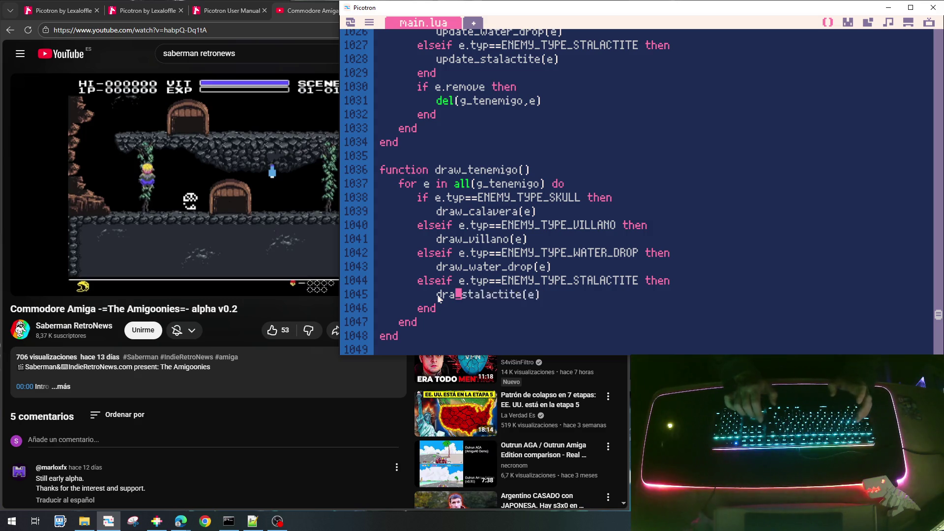
pyautogui.hotkey('ctrl', 's')
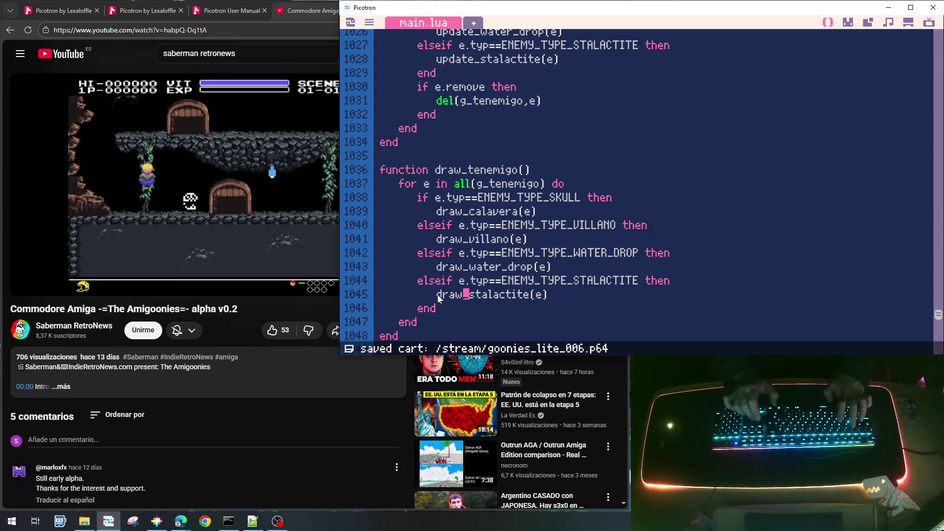
pyautogui.hotkey('ctrl', 'r')
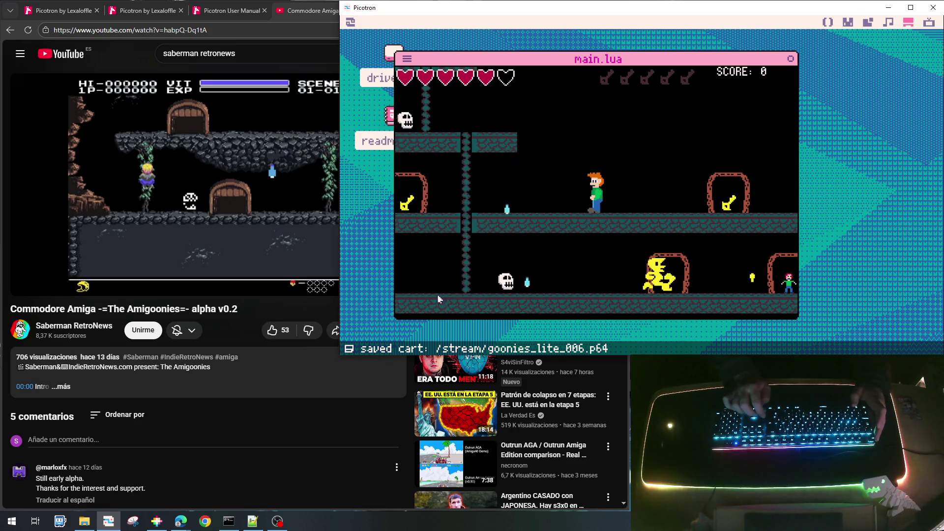
# Step: Run left to grab a key and defeat the skull, then climb the chain
pyautogui.press('Left')
pyautogui.press('Left')
pyautogui.press('Left')
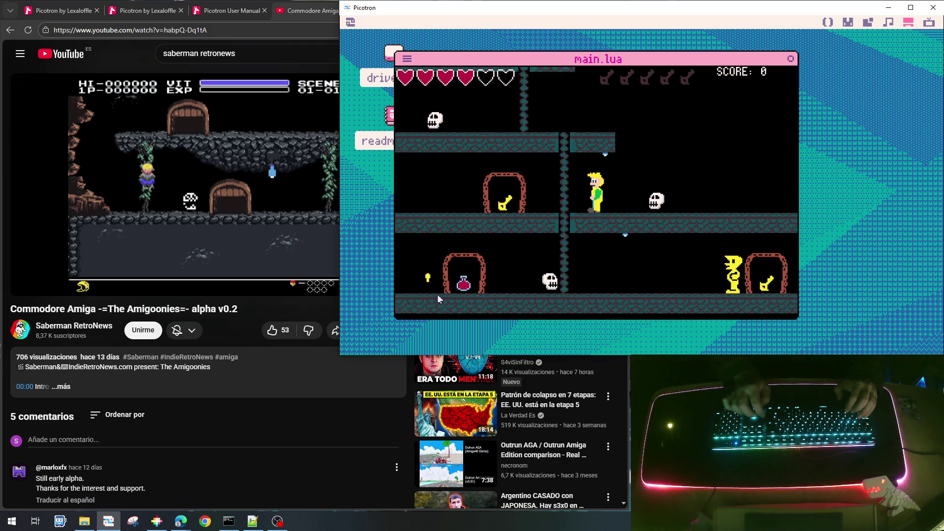
pyautogui.press('Left')
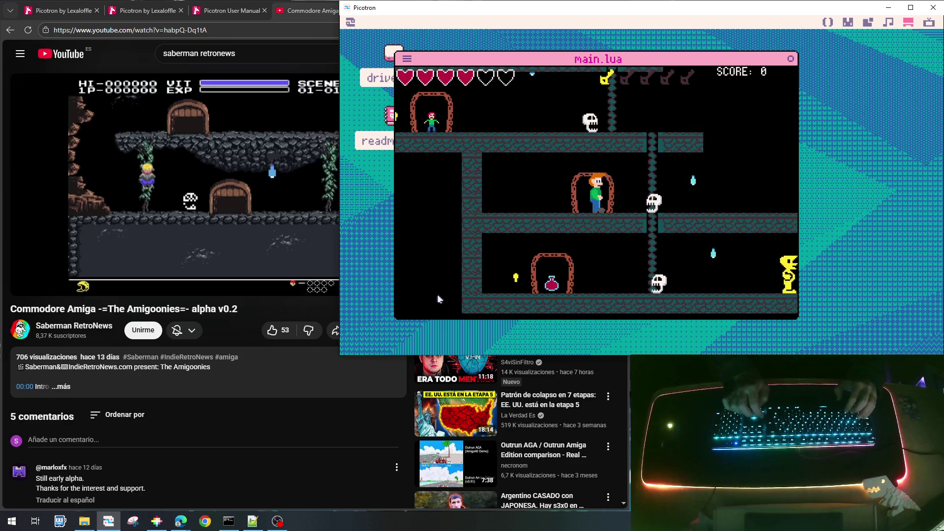
pyautogui.press('Left')
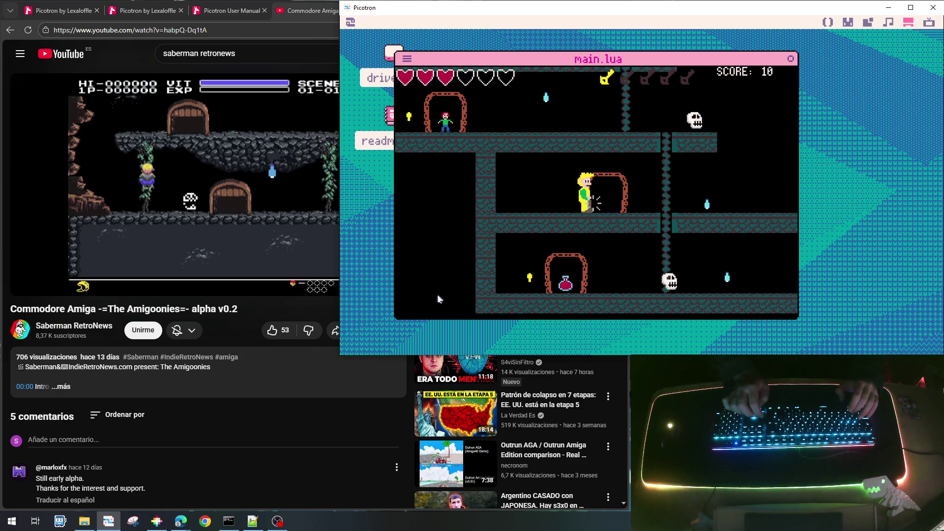
pyautogui.press('Right')
pyautogui.press('Up')
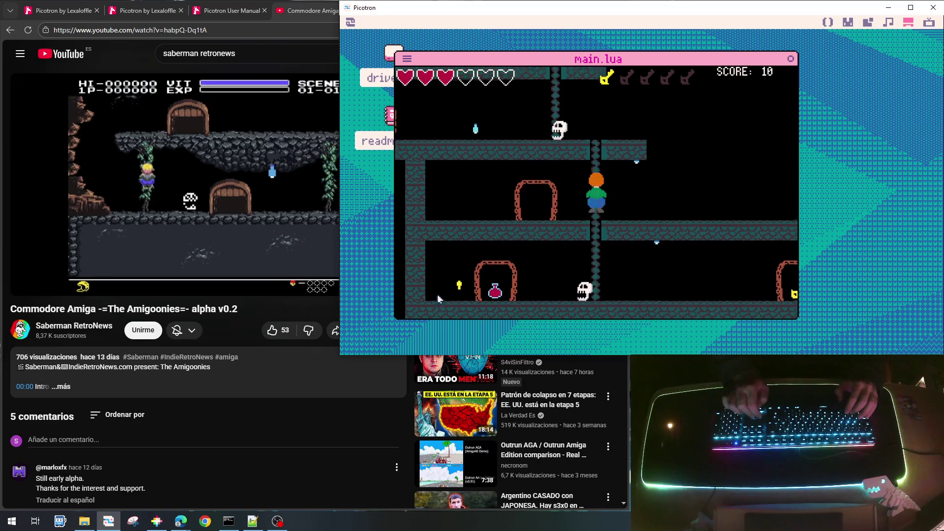
pyautogui.press('Up')
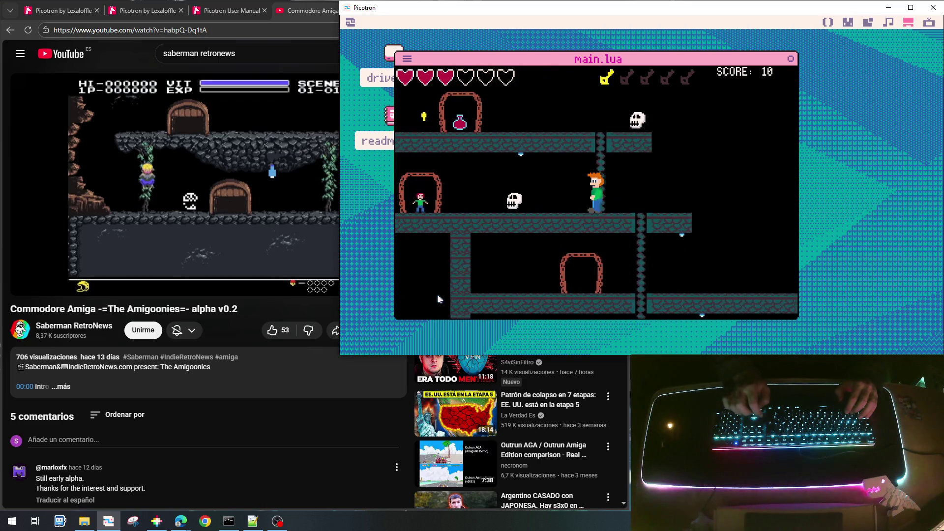
# Step: Run right collecting the doorway key, climb the next chain, then stop the game
pyautogui.press('Right')
pyautogui.press('Right')
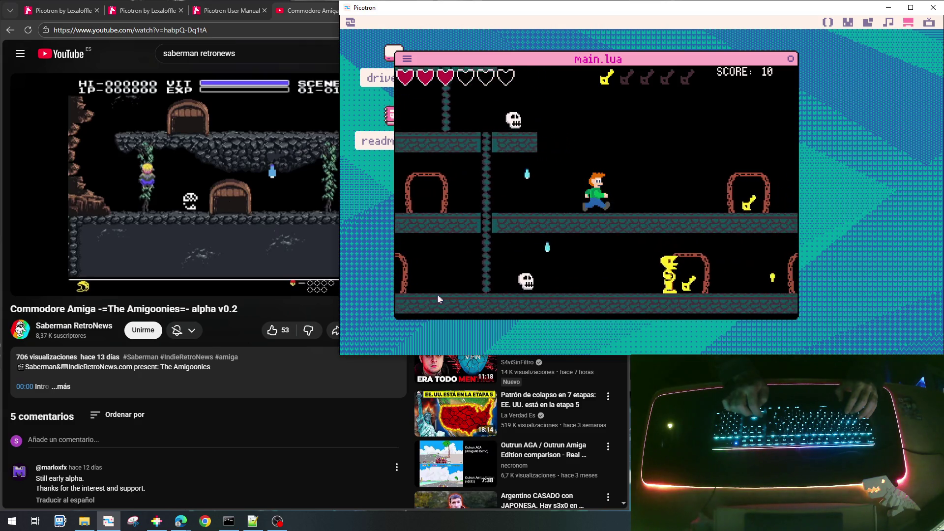
pyautogui.press('Right')
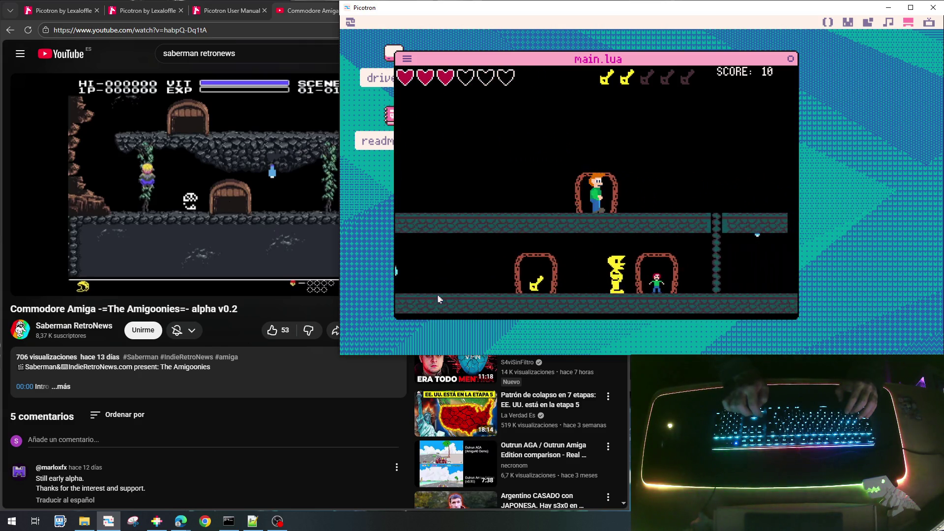
pyautogui.press('Right')
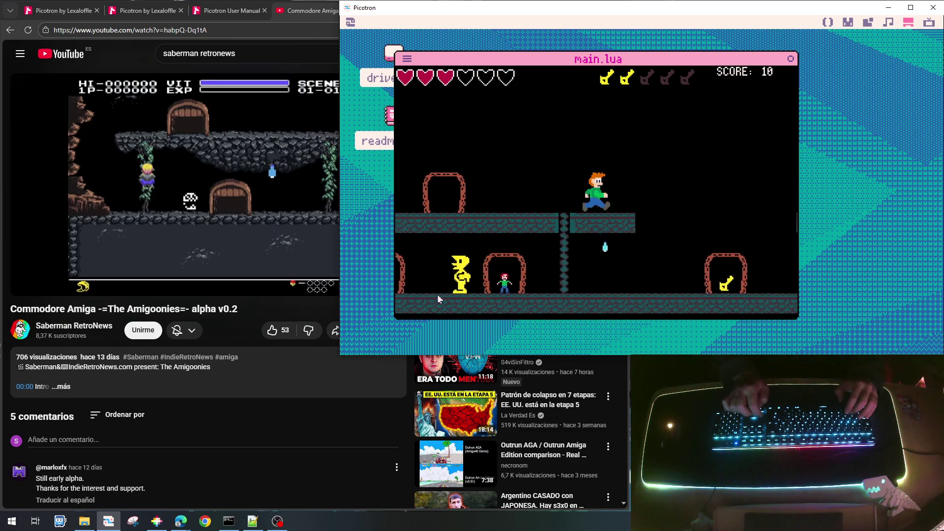
pyautogui.press('Right')
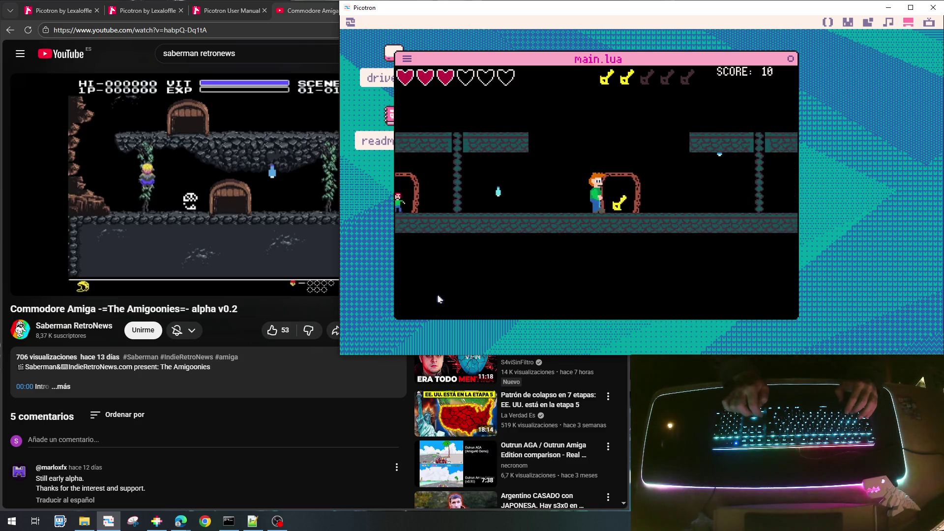
pyautogui.press('Right')
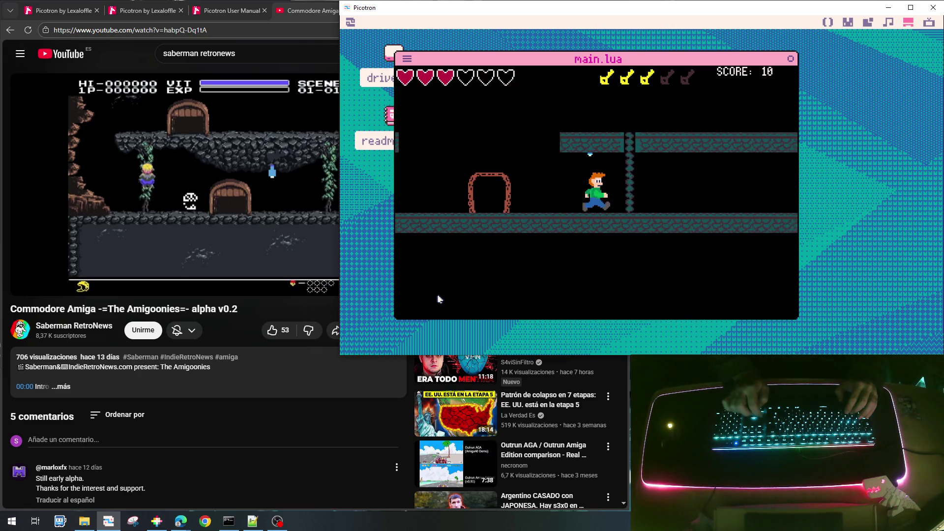
pyautogui.press('Right')
pyautogui.press('Up')
pyautogui.press('Up')
pyautogui.press('Right')
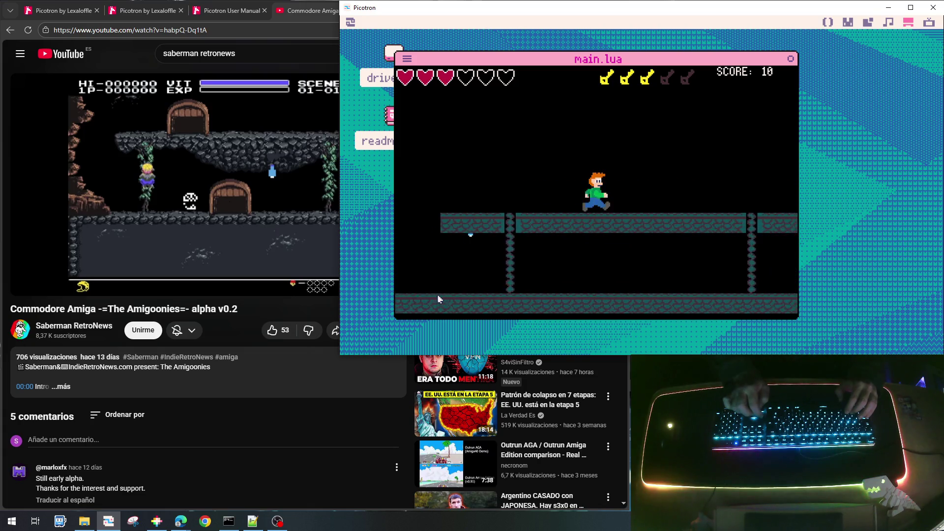
pyautogui.press('Right')
pyautogui.press('Escape')
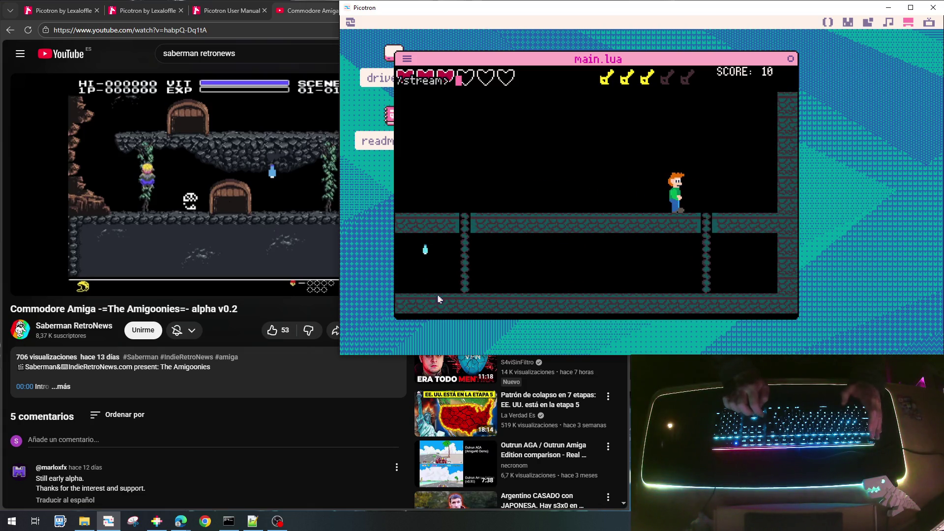
pyautogui.press('Escape')
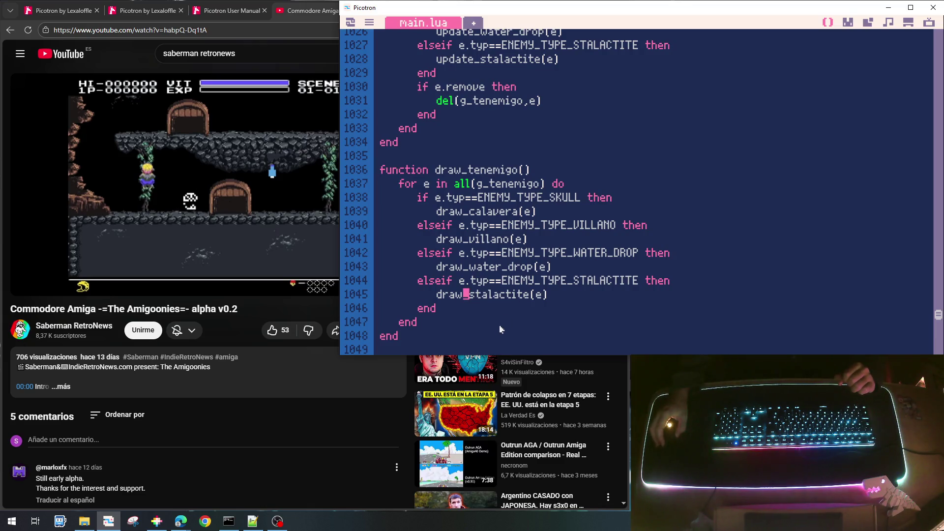
# Step: Review the 3*16 fall-trigger distance on line 967 of the stalactite code
pyautogui.scroll(3, 795, 222)
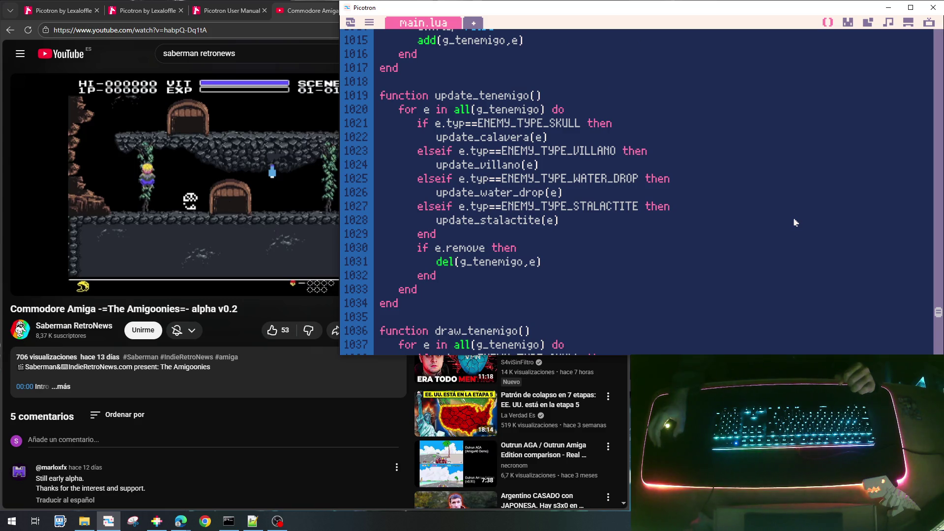
pyautogui.scroll(-3, 794, 223)
pyautogui.scroll(10, 793, 221)
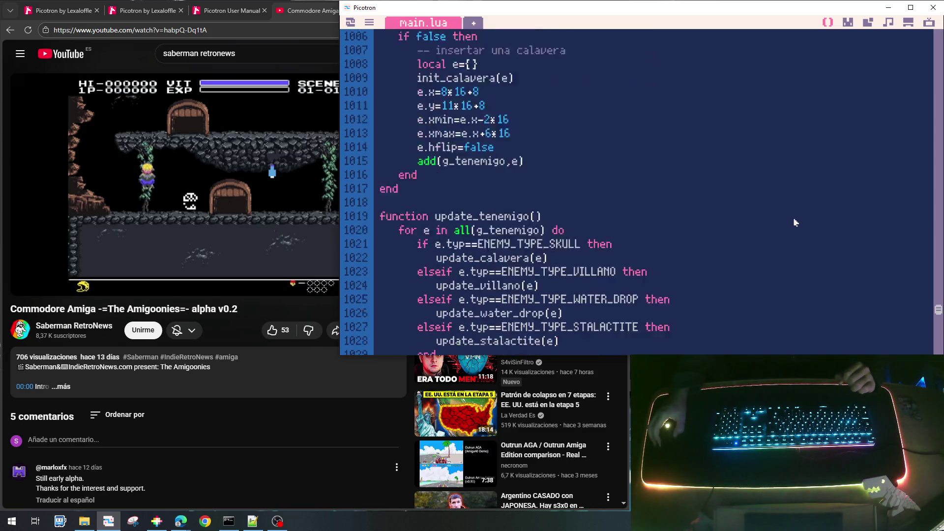
pyautogui.scroll(4, 795, 222)
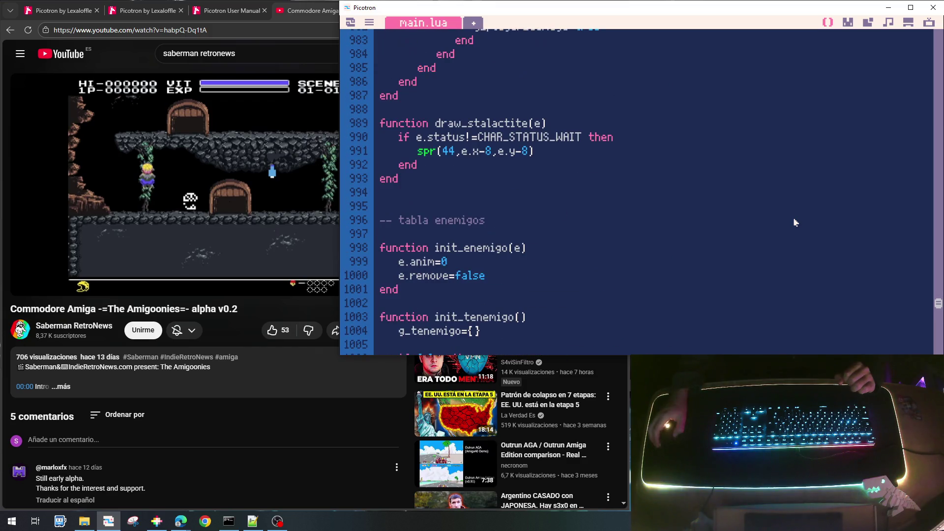
pyautogui.scroll(1, 794, 222)
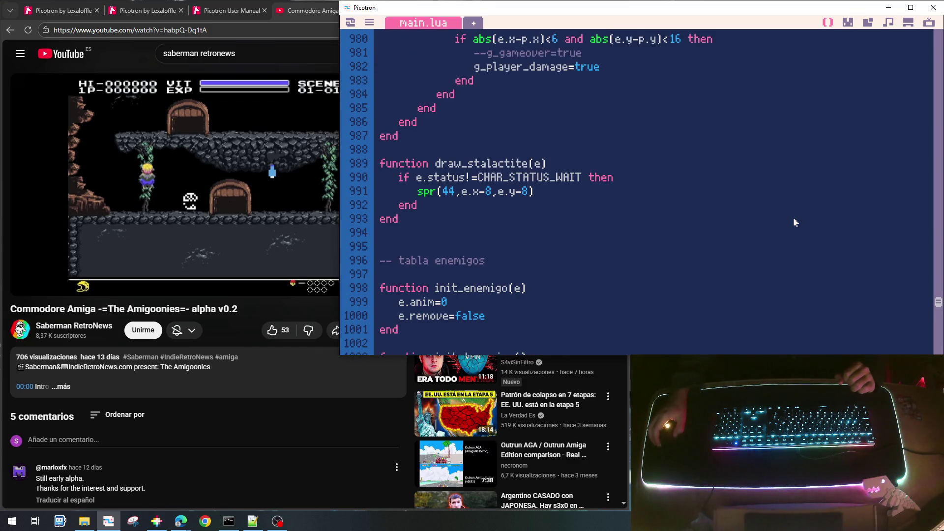
pyautogui.scroll(7, 795, 222)
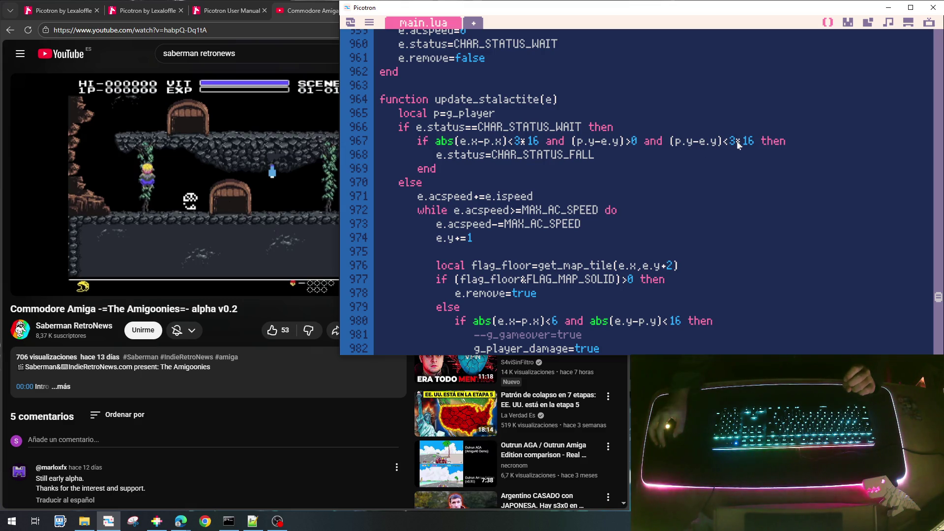
pyautogui.moveTo(731, 142); pyautogui.dragTo(760, 144)
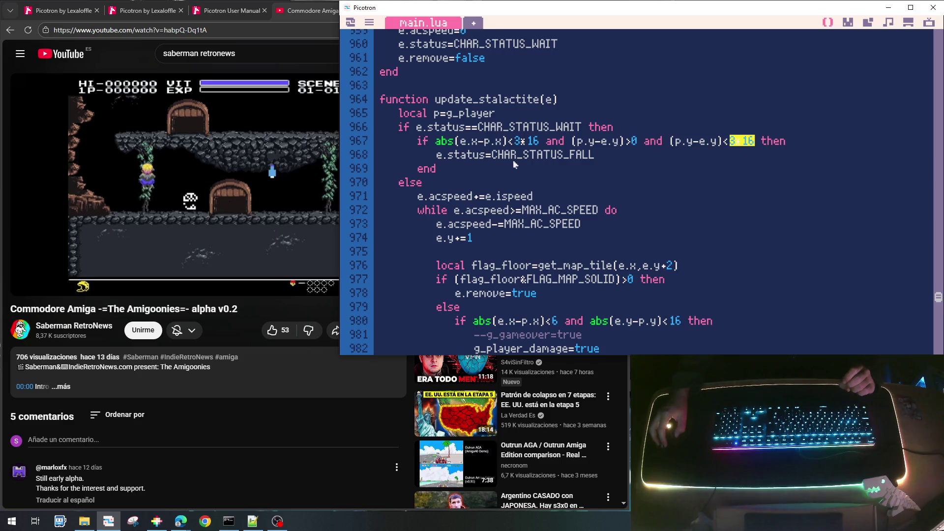
# Step: Select the ENEMY_TYPE_STALAGTITE constant among the enemy types and open the Find bar
pyautogui.scroll(2, 511, 165)
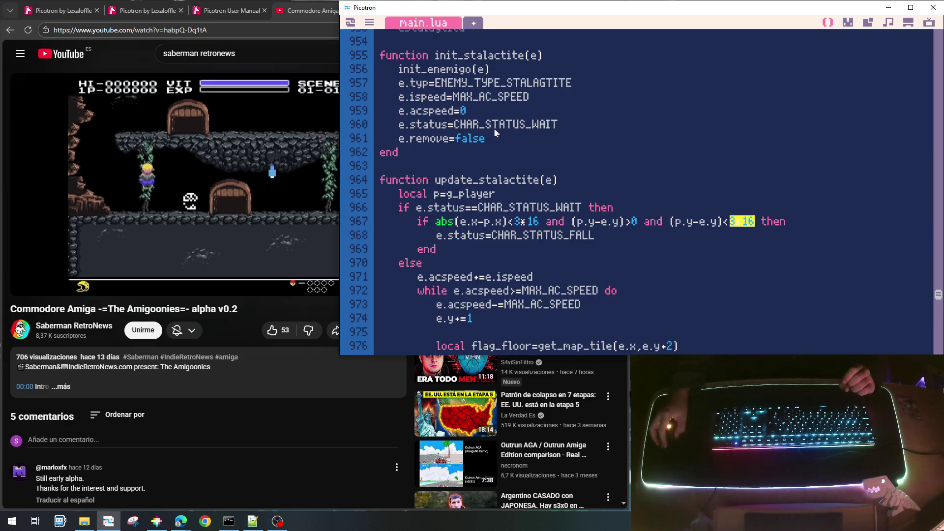
pyautogui.scroll(-2, 556, 240)
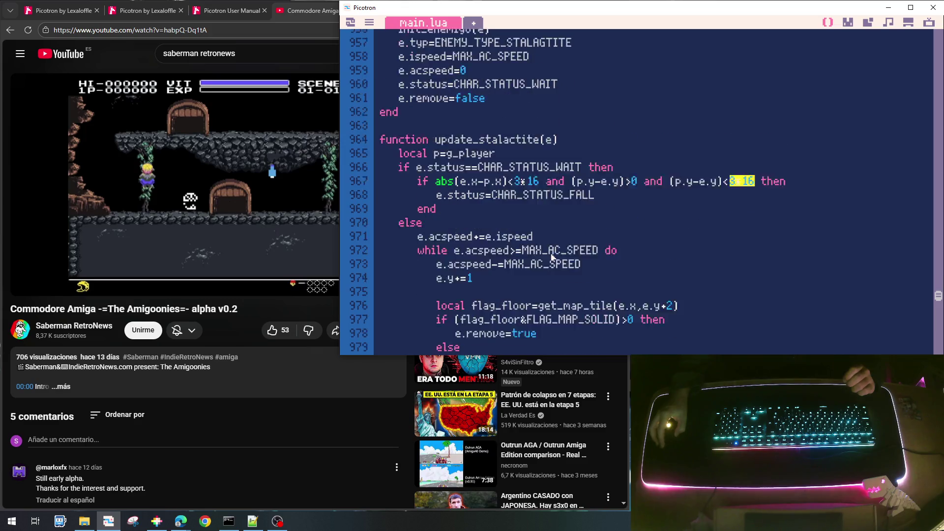
pyautogui.scroll(-1, 514, 234)
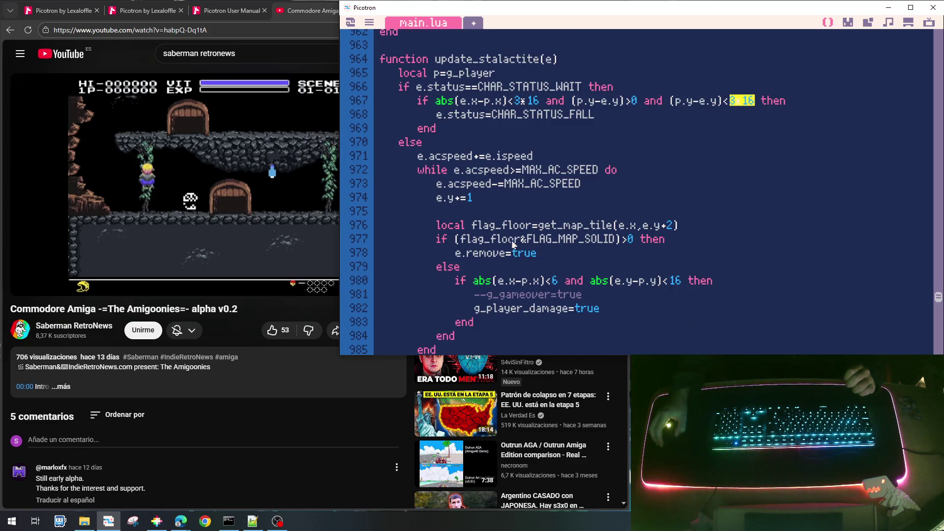
pyautogui.scroll(-1, 510, 257)
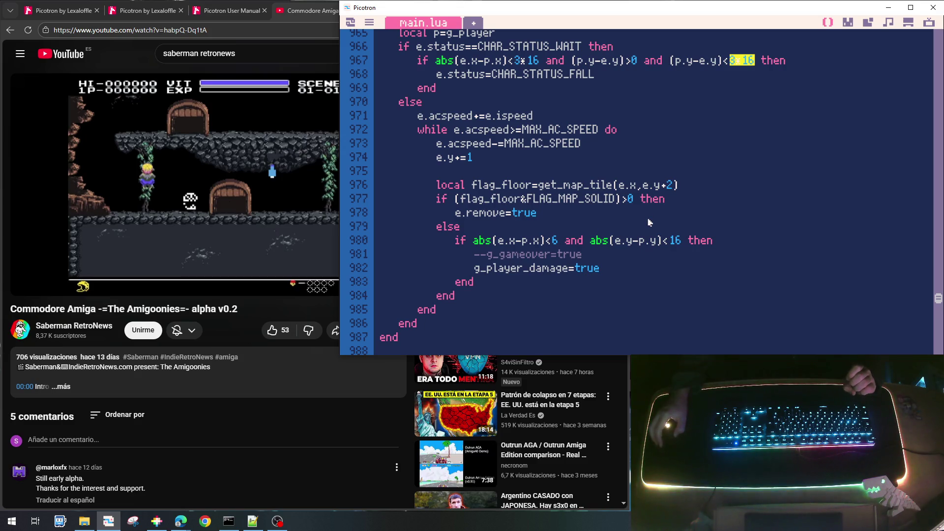
pyautogui.scroll(-3, 649, 222)
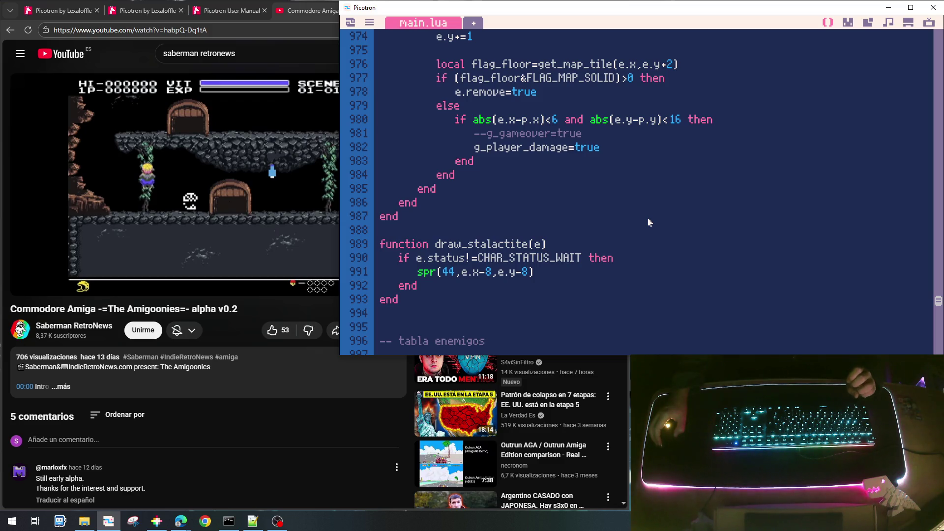
pyautogui.scroll(-14, 649, 223)
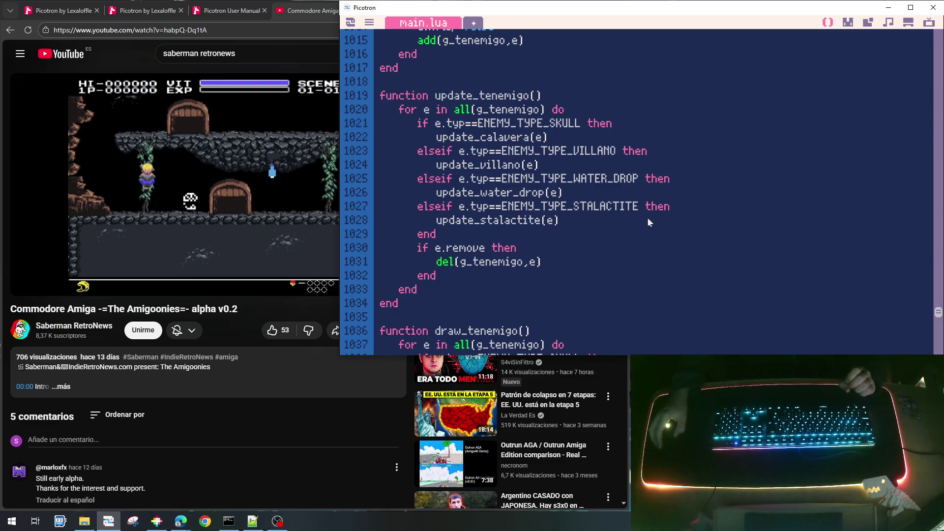
pyautogui.scroll(-1, 649, 222)
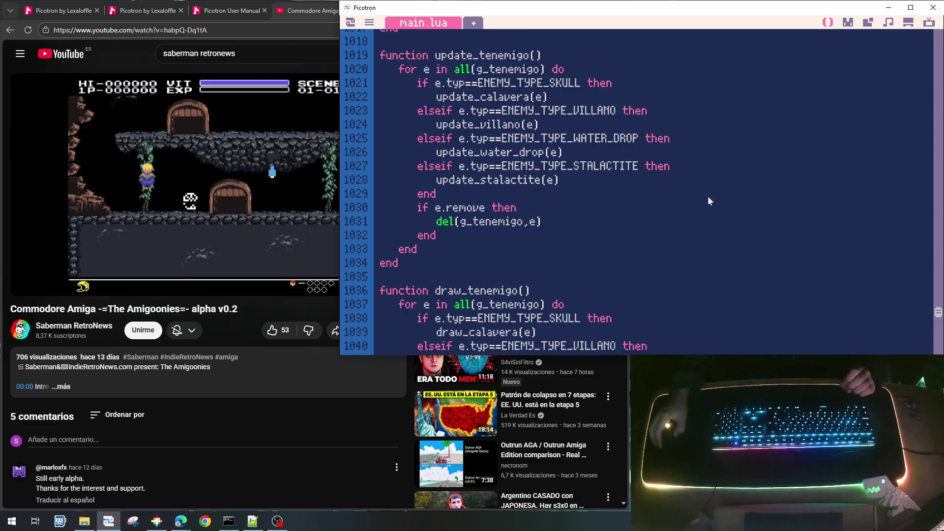
pyautogui.scroll(-4, 774, 231)
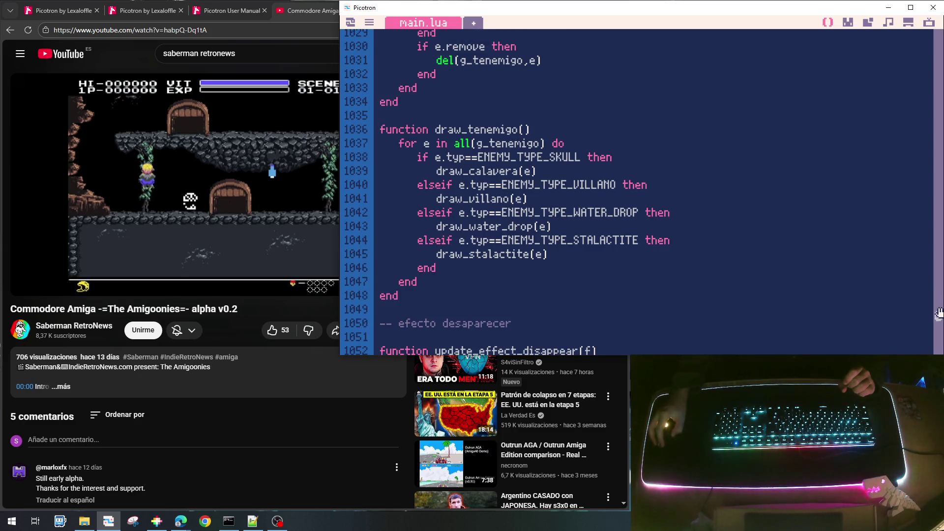
pyautogui.moveTo(938, 319)
pyautogui.mouseDown()
pyautogui.moveTo(938, 40)
pyautogui.moveTo(937, 57)
pyautogui.mouseUp()
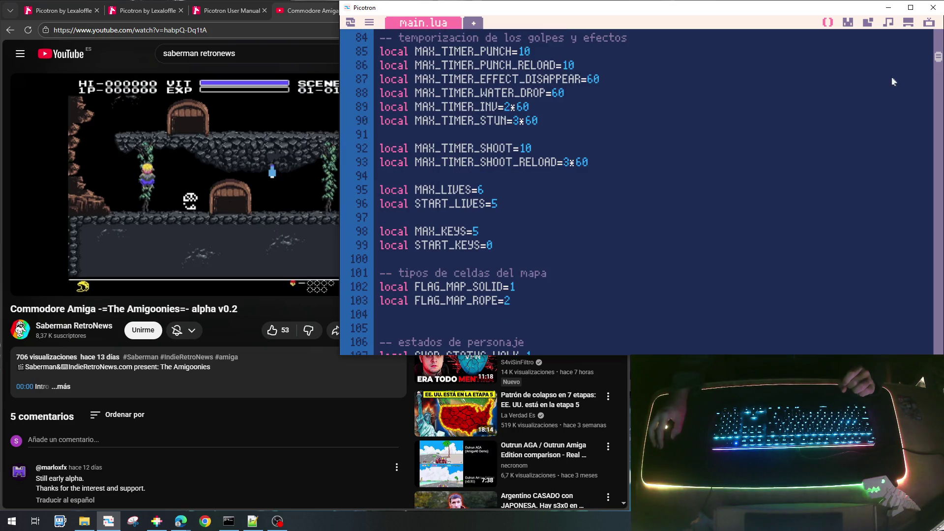
pyautogui.scroll(8, 673, 147)
pyautogui.scroll(-13, 674, 150)
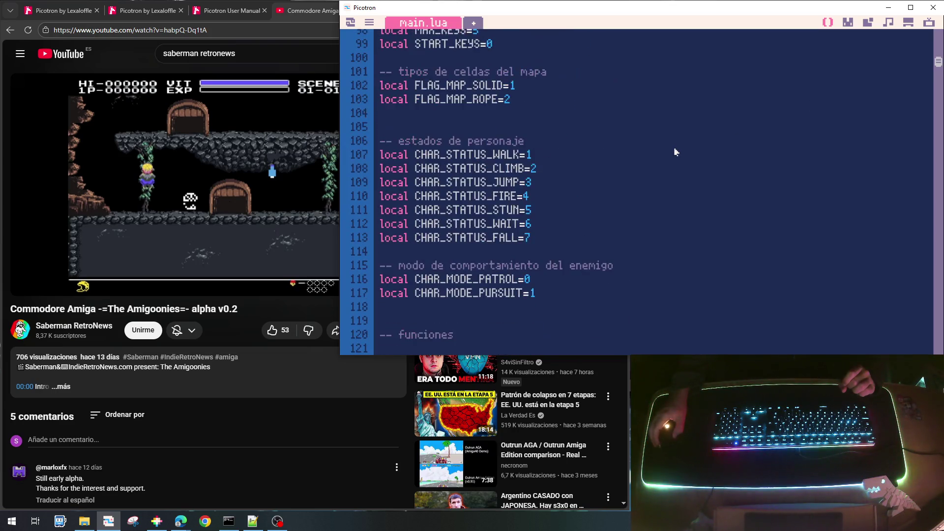
pyautogui.scroll(-7, 674, 152)
pyautogui.scroll(12, 672, 154)
pyautogui.scroll(10, 672, 154)
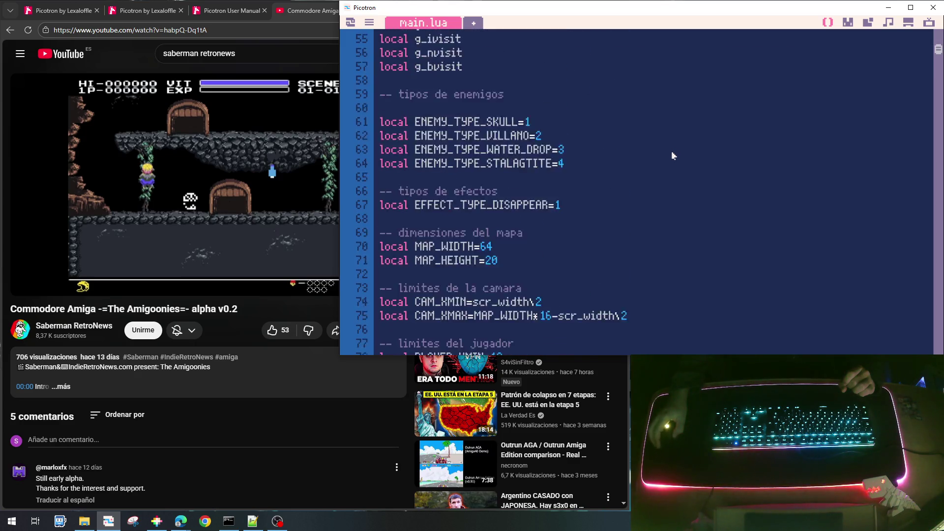
pyautogui.scroll(1, 672, 155)
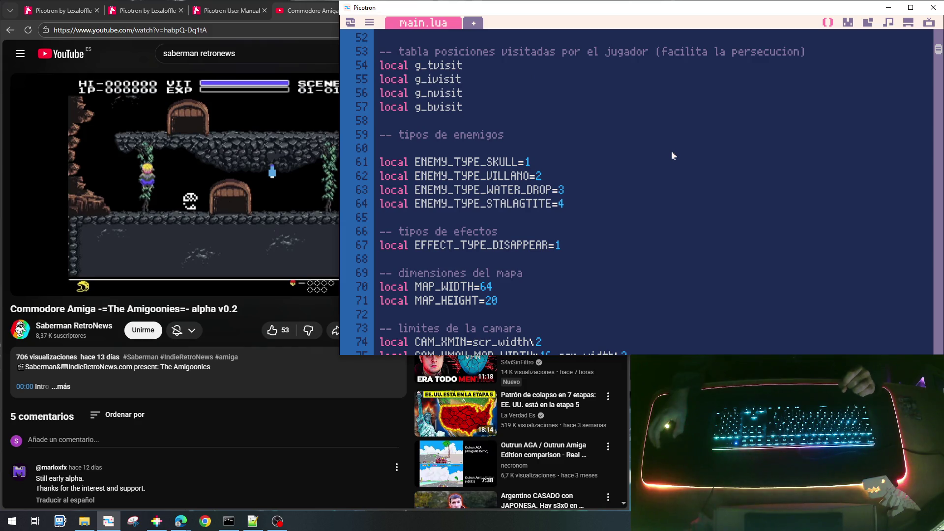
pyautogui.doubleClick(498, 208)
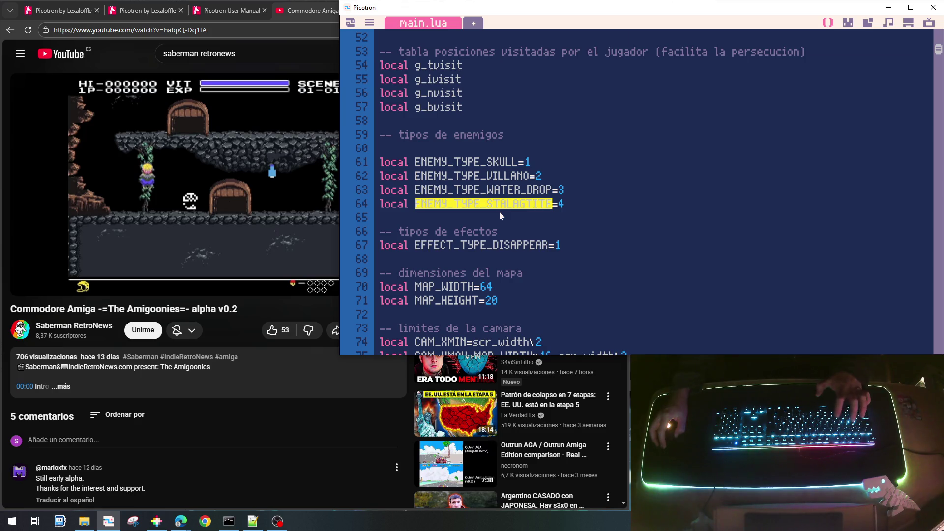
pyautogui.hotkey('ctrl', 'f')
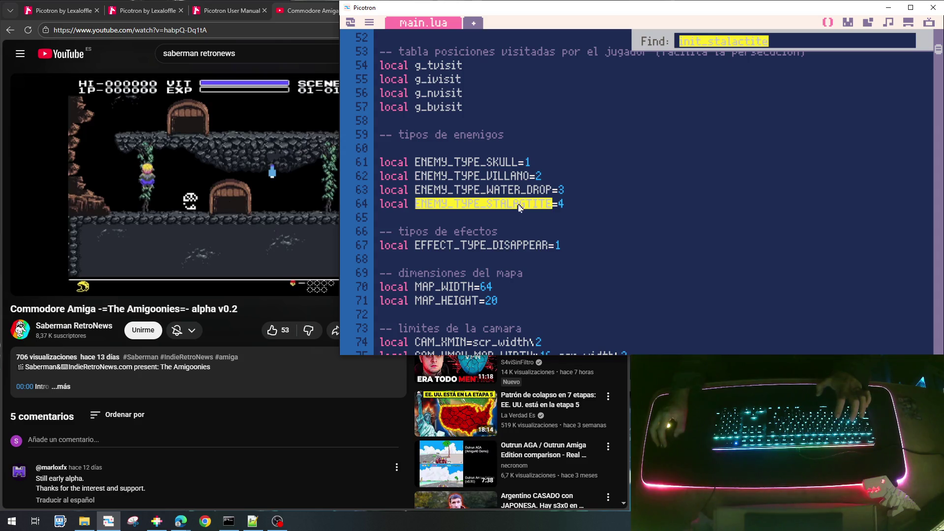
pyautogui.click(22, 134)
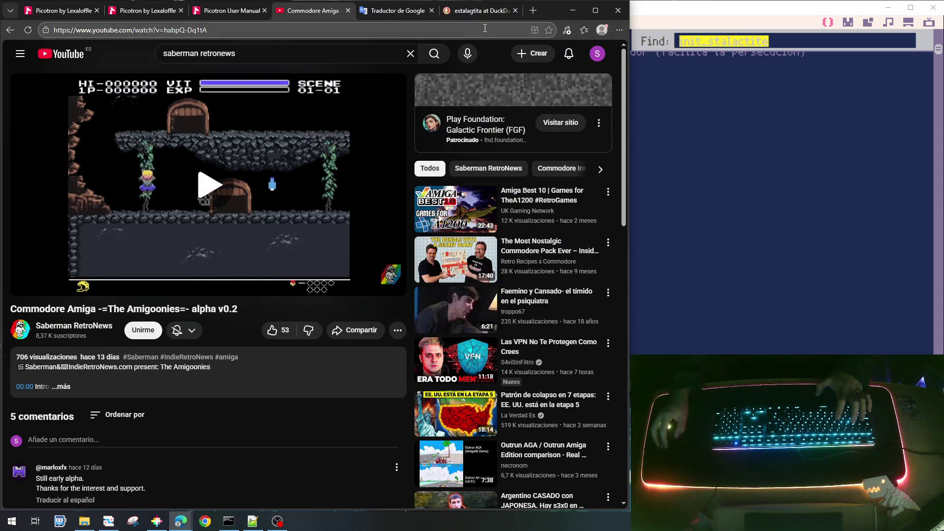
pyautogui.click(479, 12)
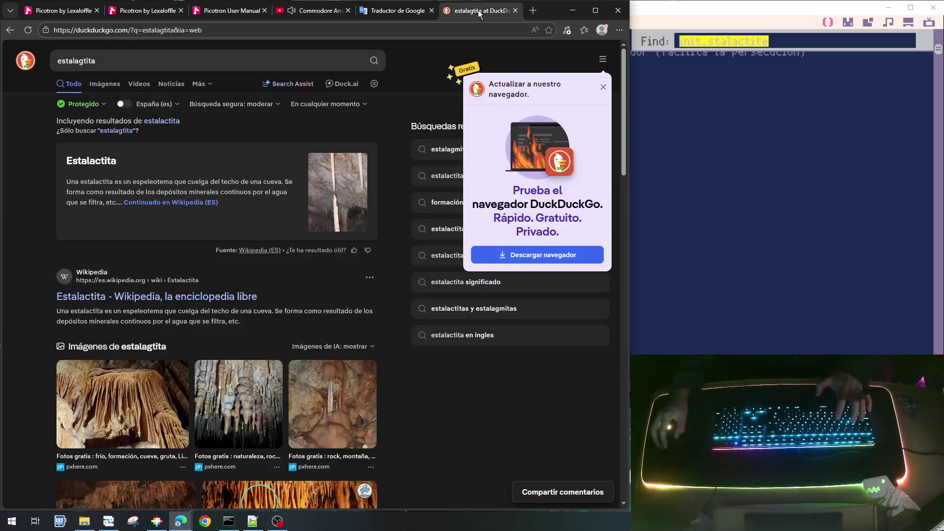
pyautogui.click(398, 12)
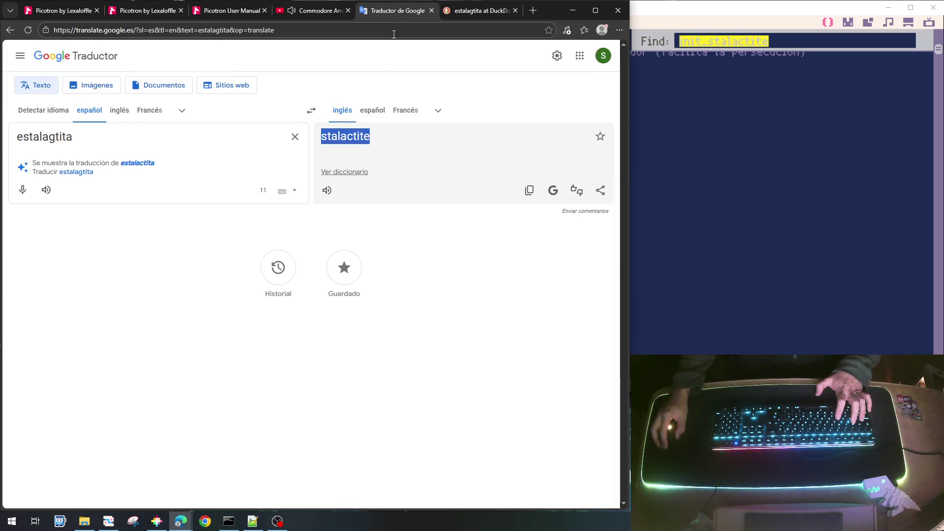
pyautogui.click(703, 177)
pyautogui.click(518, 206)
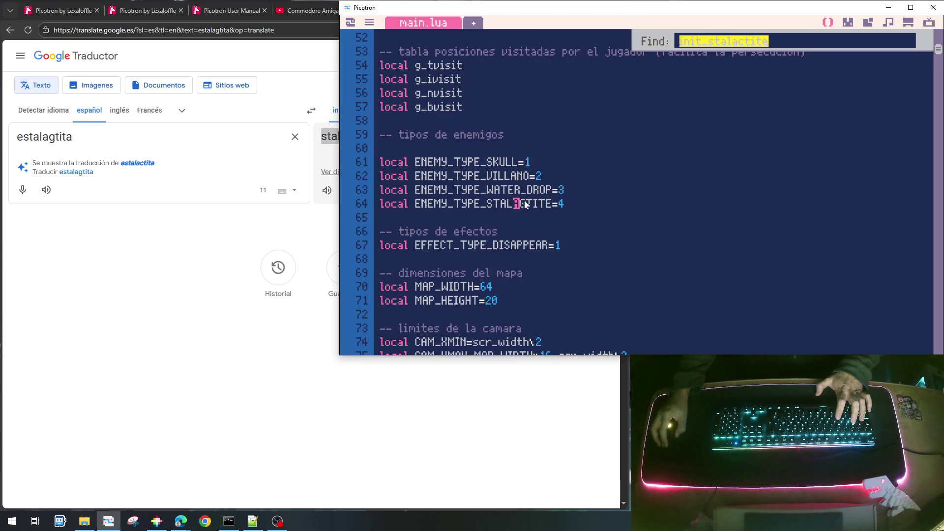
# Step: Fix the constant's spelling so it reads ENEMY_TYPE_STALACTITE=4
pyautogui.press('BackSpace')
pyautogui.write('C')
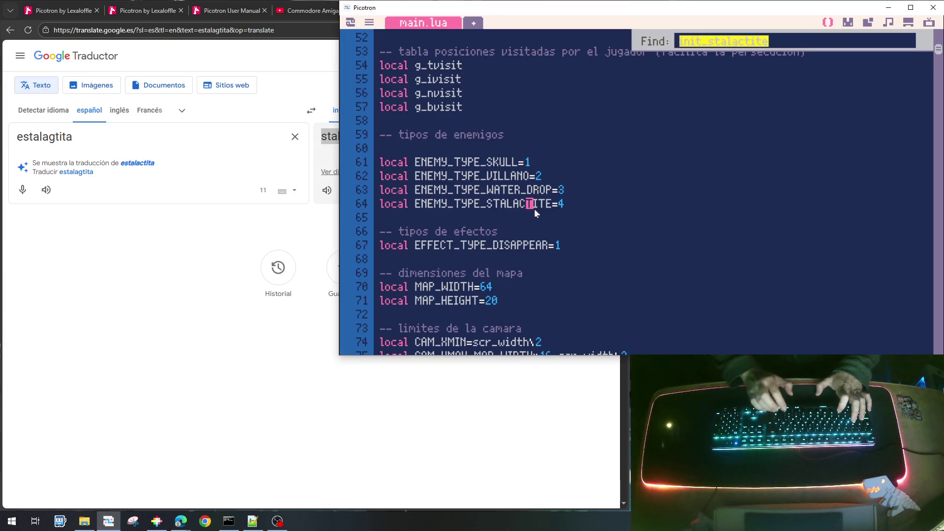
pyautogui.click(314, 11)
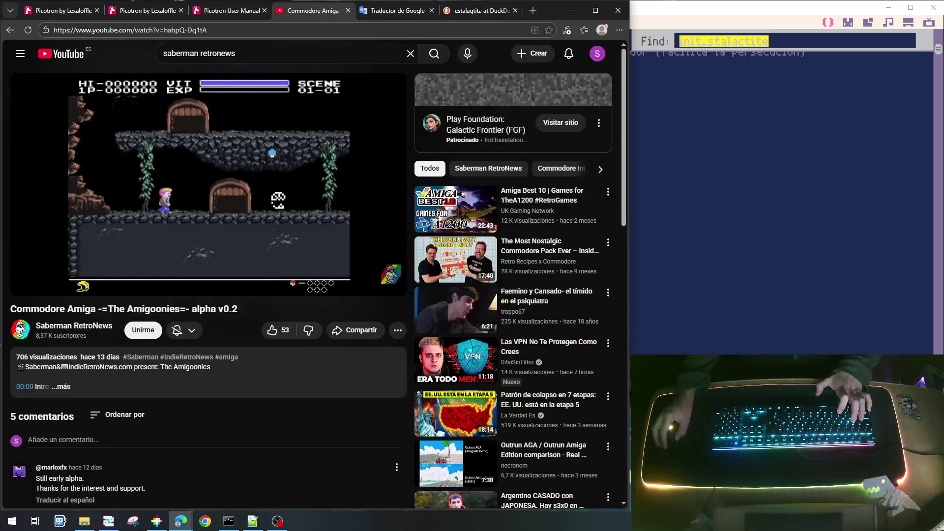
pyautogui.click(781, 229)
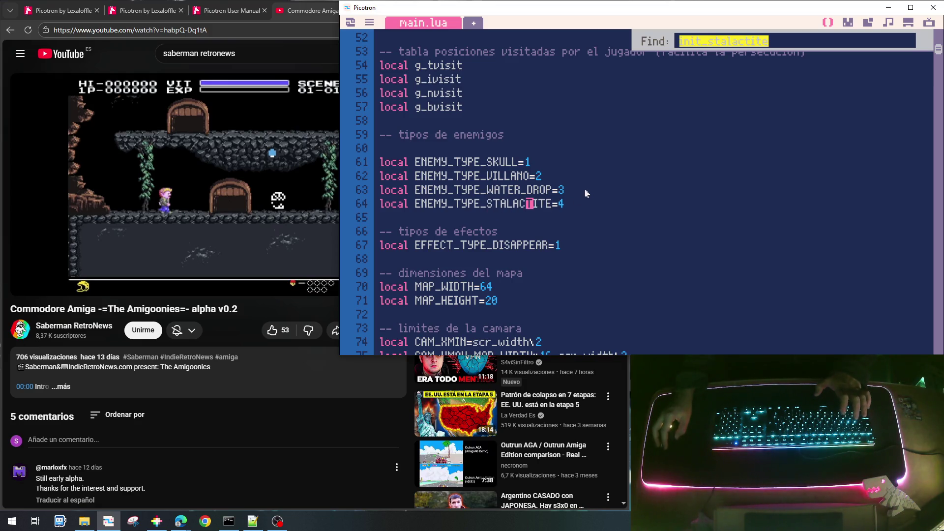
# Step: Save the cart as goonies_lite_006.p64 and run the game, moving the player right
pyautogui.hotkey('ctrl', 's')
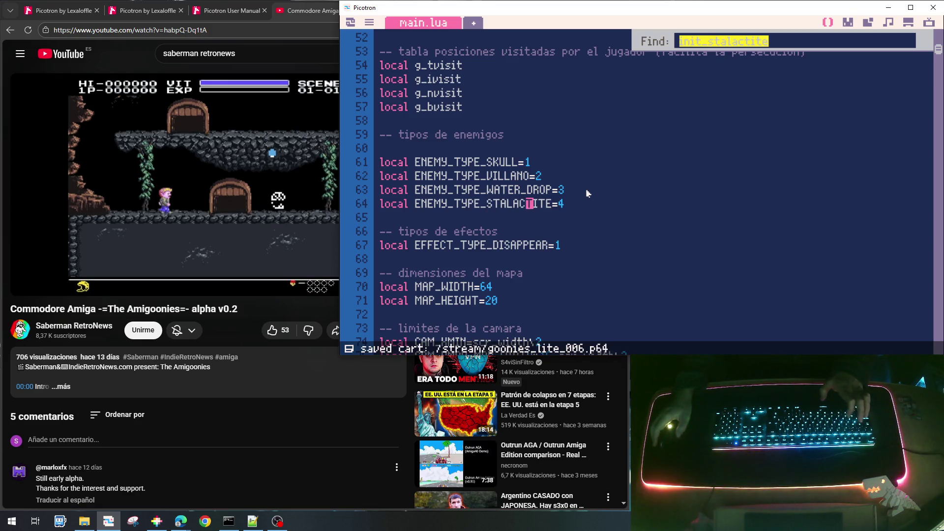
pyautogui.hotkey('ctrl', 'r')
pyautogui.press('Right')
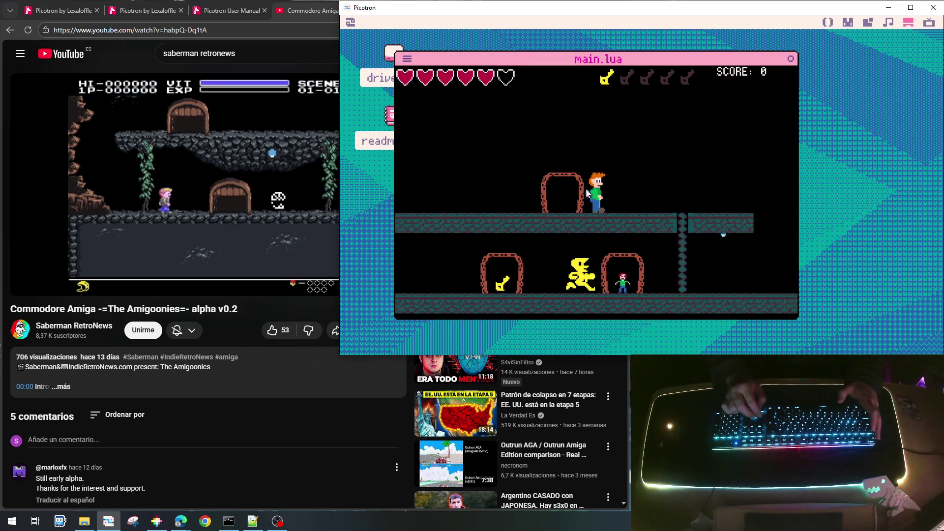
# Step: Run right for the second key, then head back left defeating enemies and taking the potion
pyautogui.press('Right')
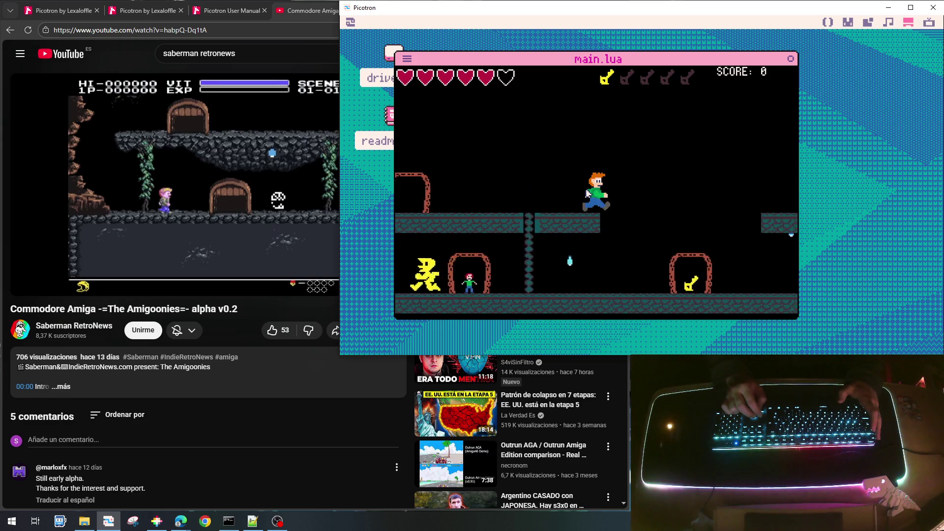
pyautogui.press('Right')
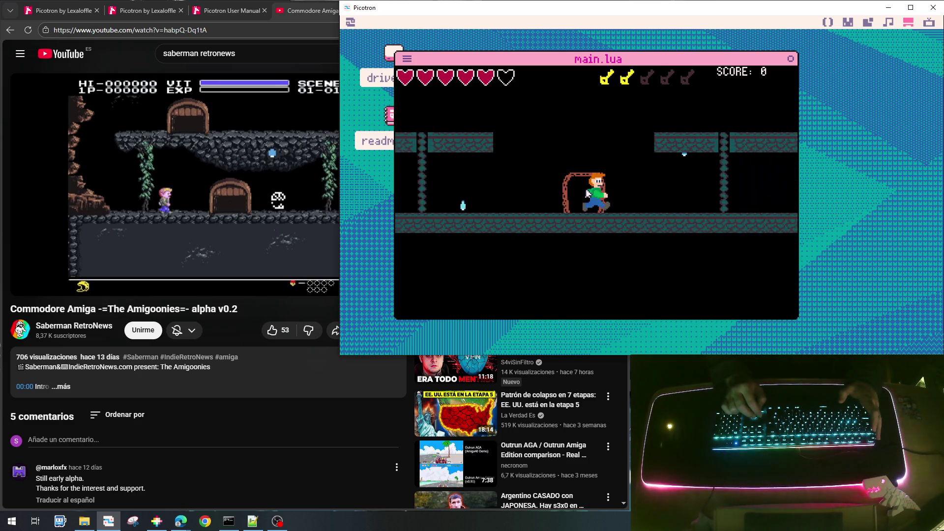
pyautogui.press('Right')
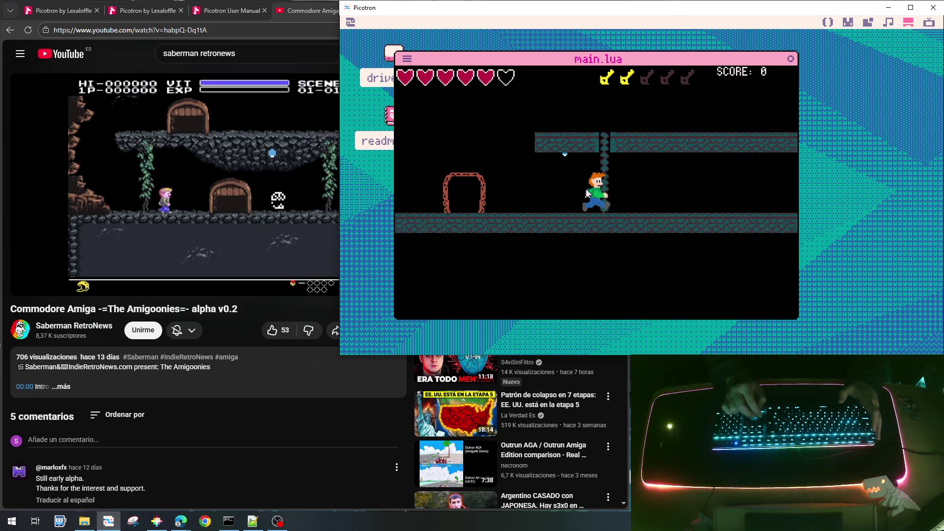
pyautogui.press('Right')
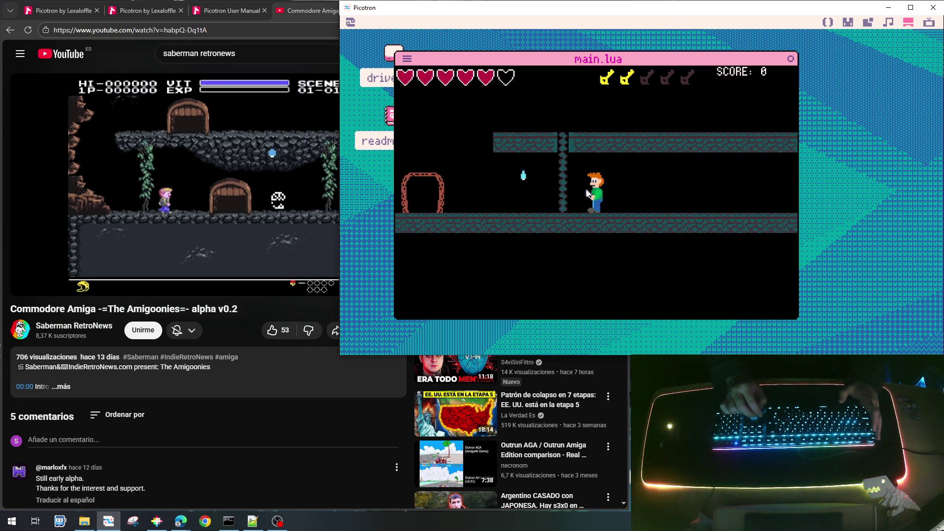
pyautogui.press('Right')
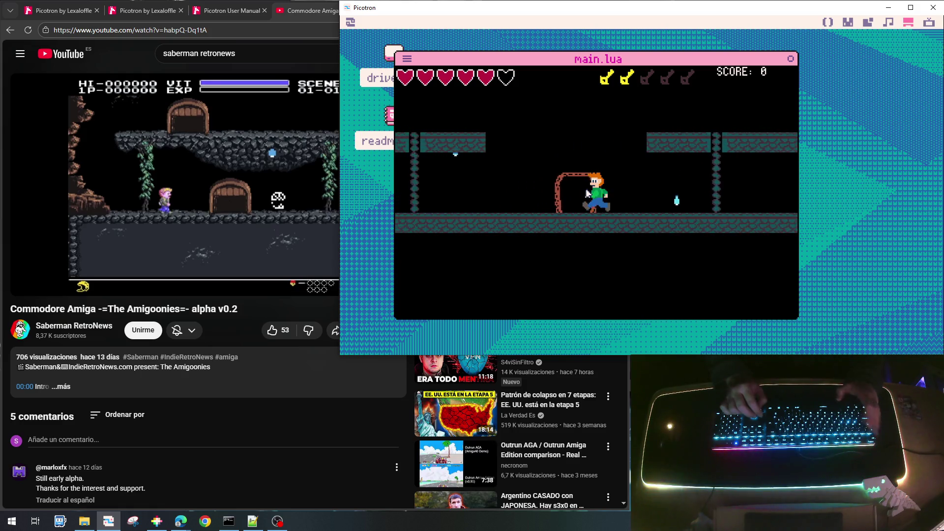
pyautogui.press('Left')
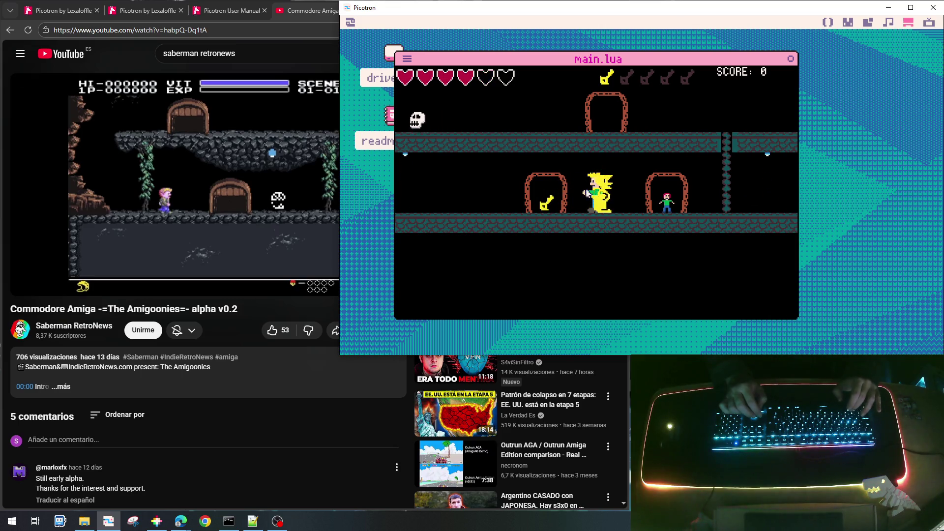
pyautogui.press('Left')
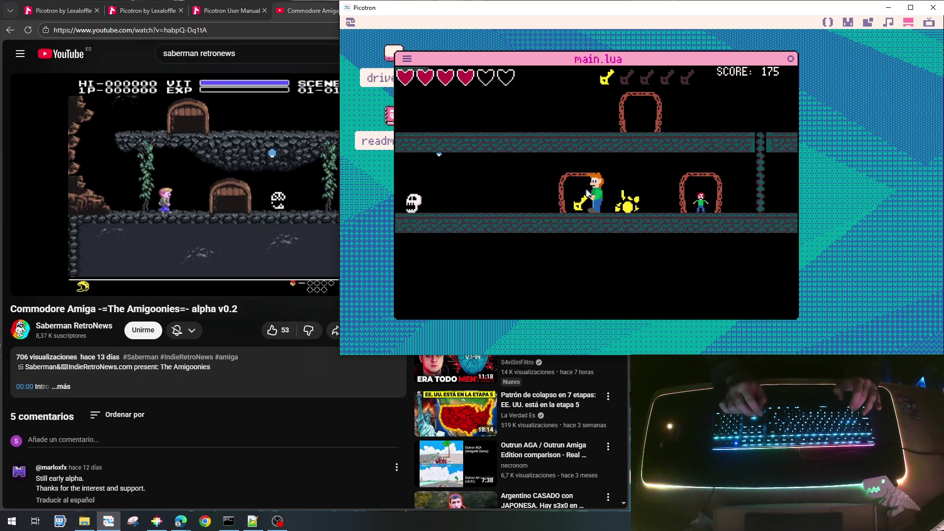
pyautogui.press('Left')
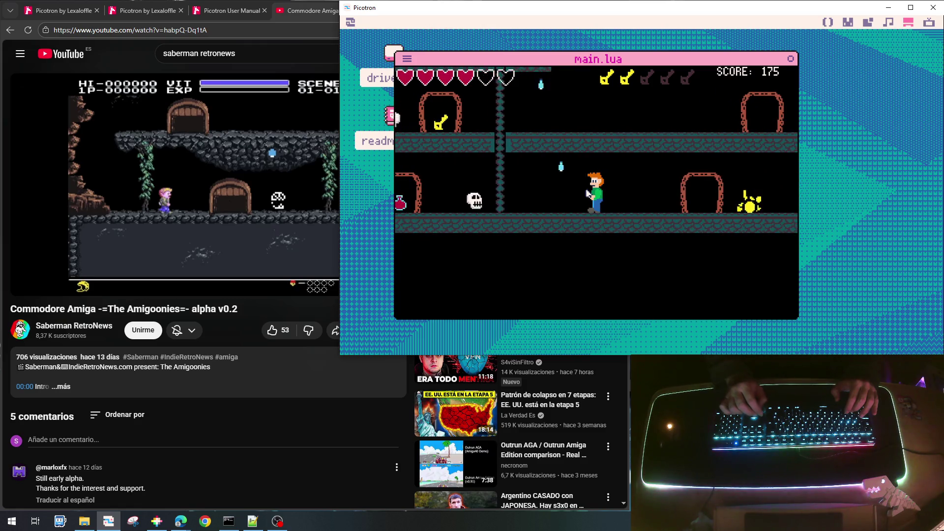
pyautogui.press('Left')
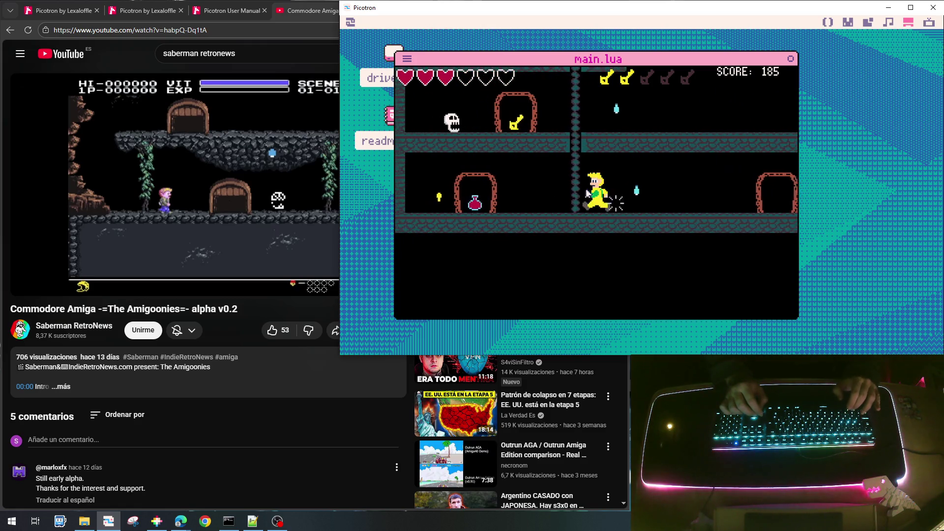
pyautogui.press('Left')
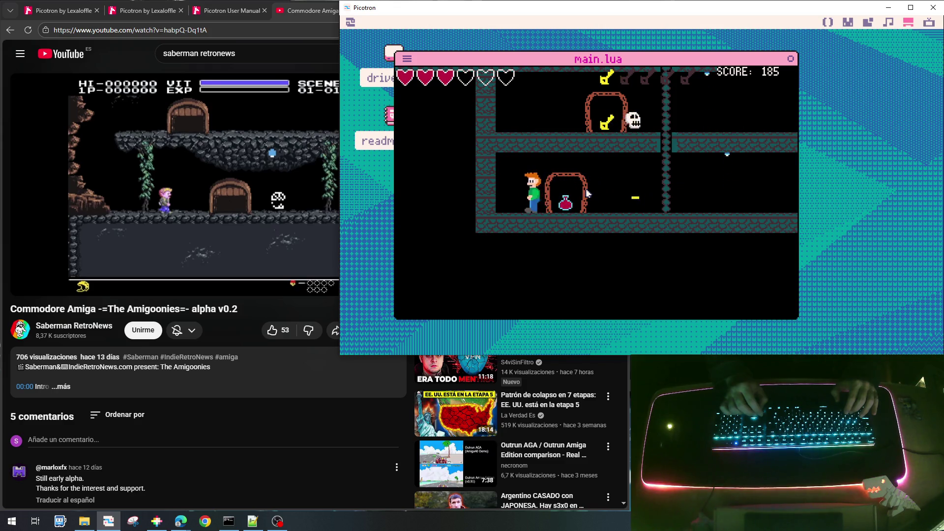
pyautogui.press('Right')
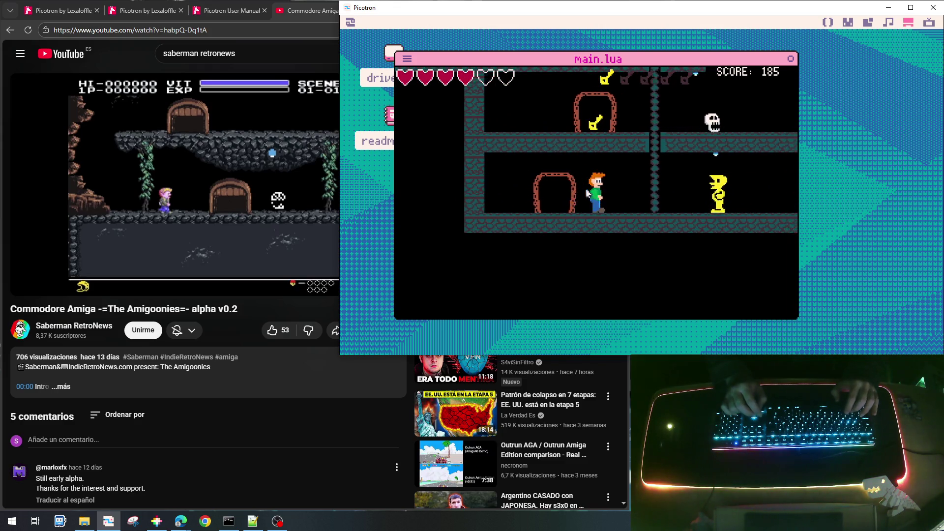
# Step: Climb the chain, collect the door key, destroy the yellow creature for 555 points, then stop
pyautogui.press('Right')
pyautogui.press('Up')
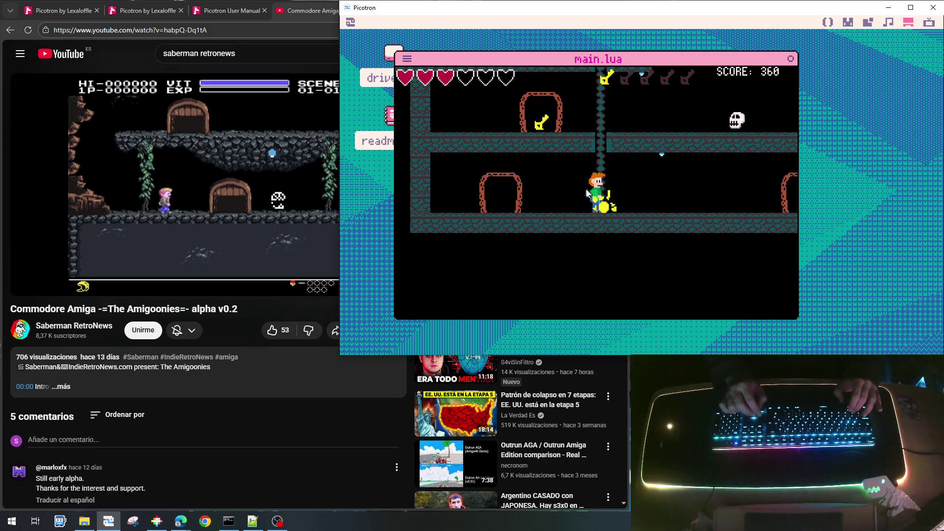
pyautogui.press('Up')
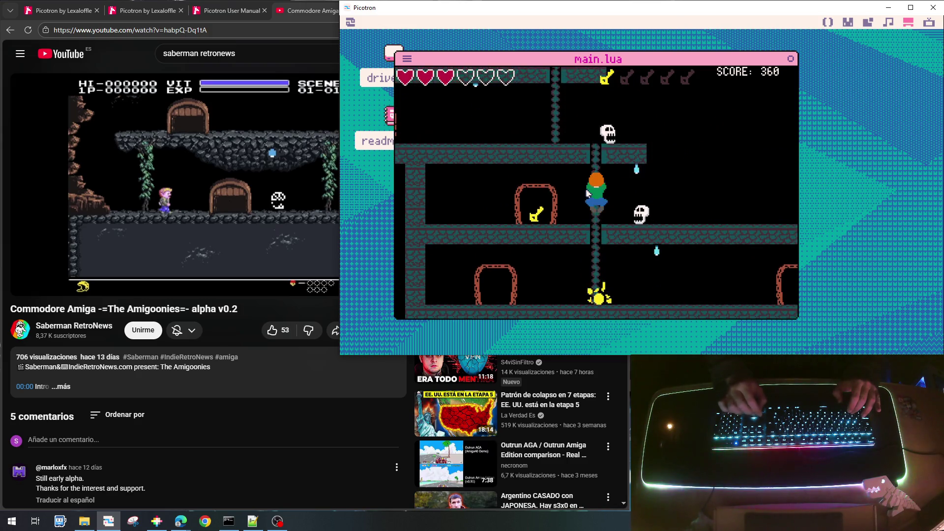
pyautogui.press('Left')
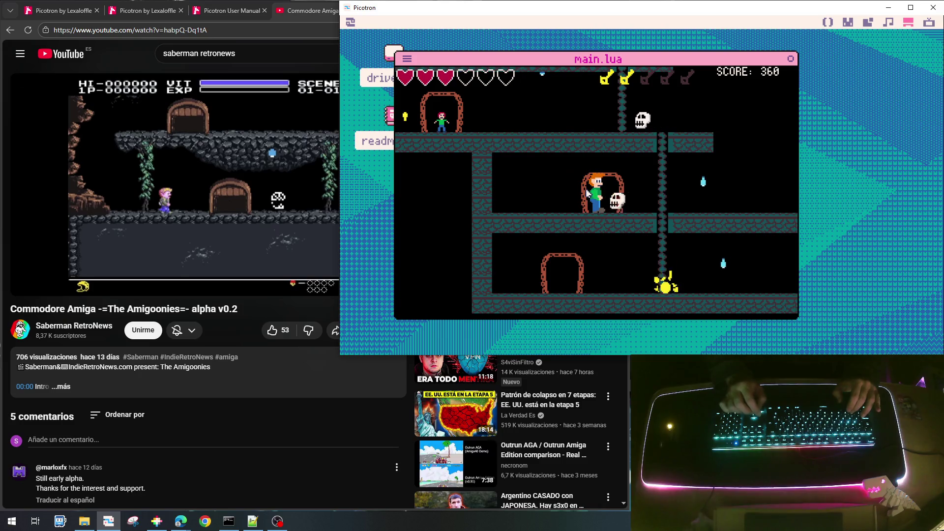
pyautogui.press('Right')
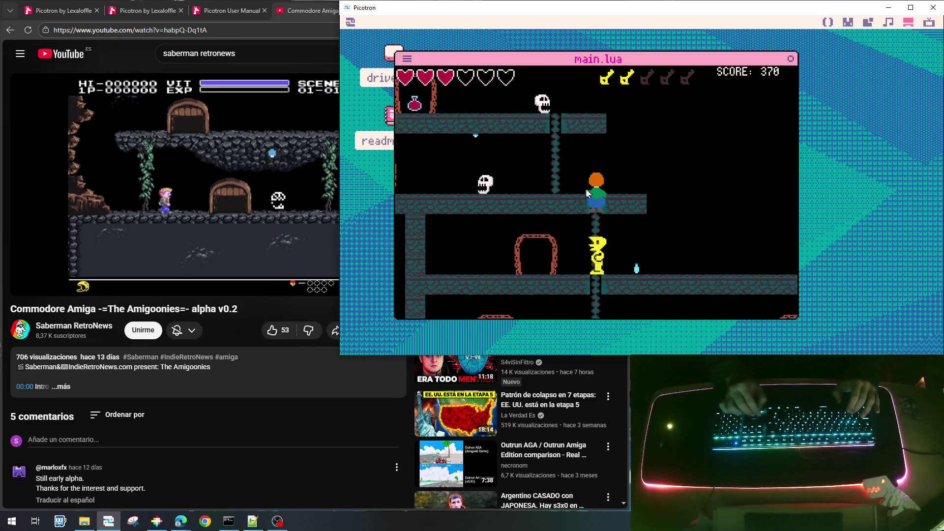
pyautogui.press('Left')
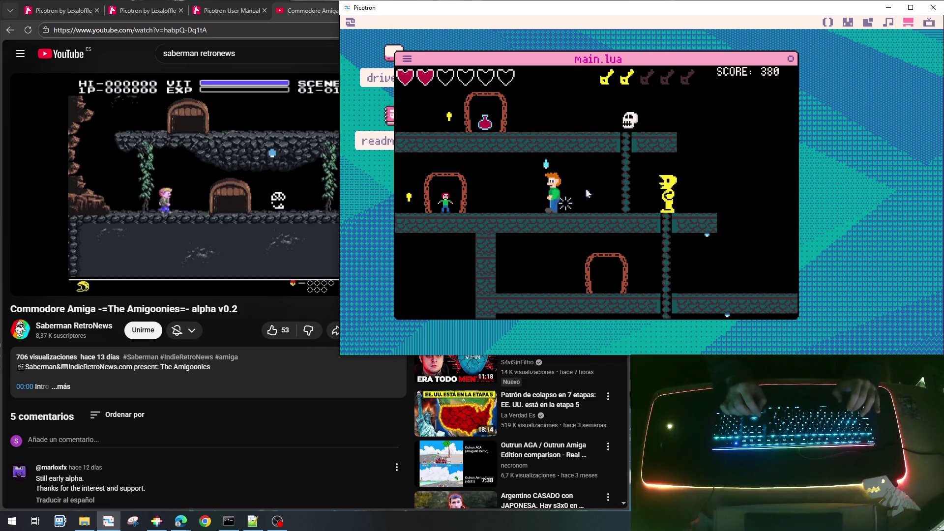
pyautogui.press('Left')
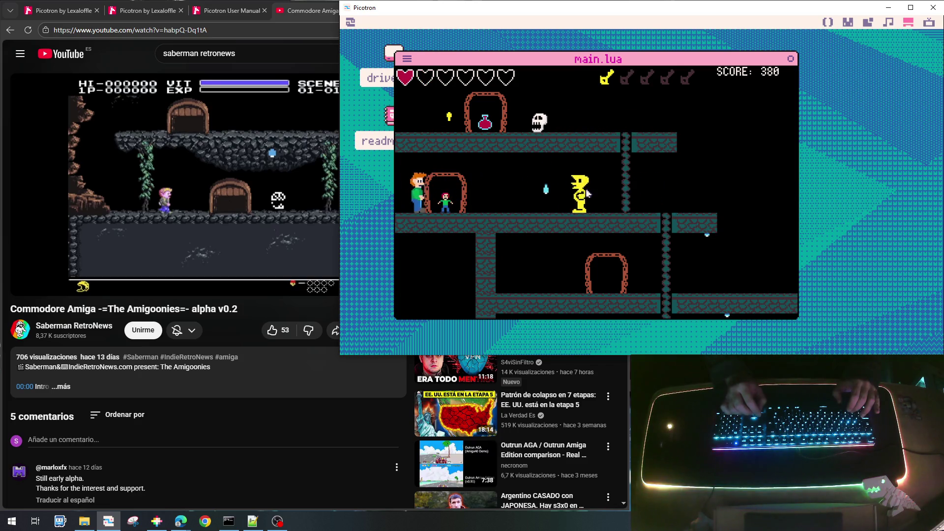
pyautogui.press('Right')
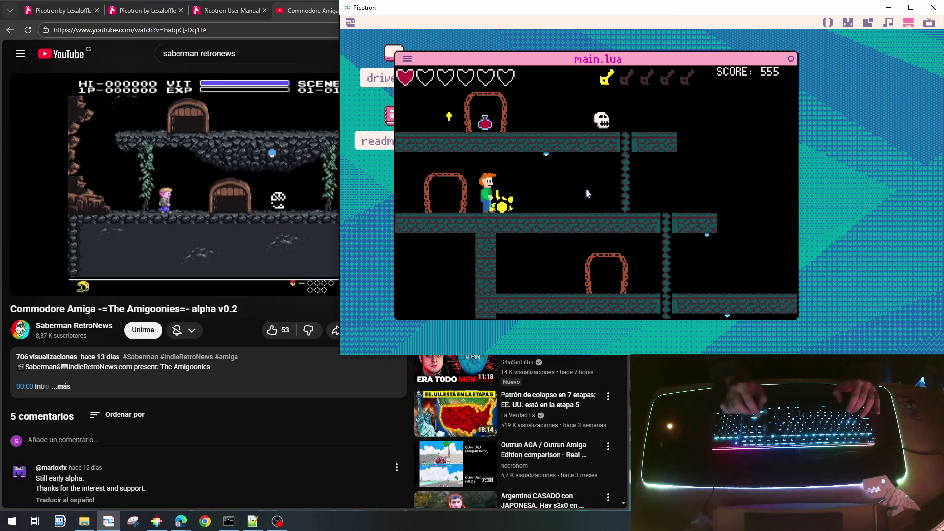
pyautogui.press('Right')
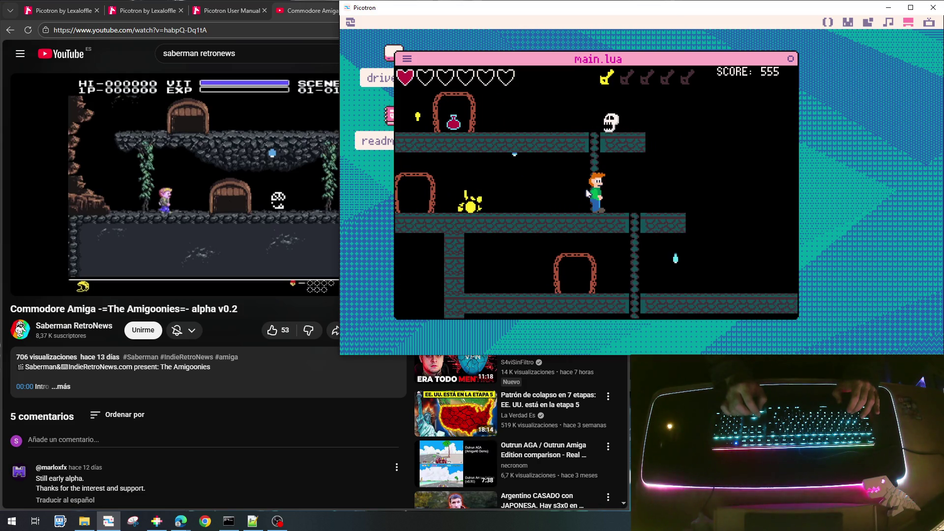
pyautogui.press('Up')
pyautogui.press('Right')
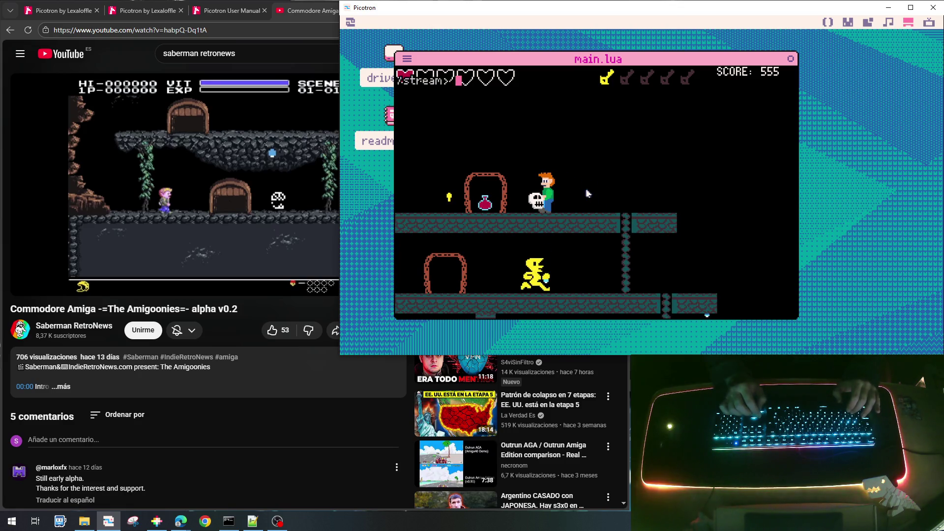
pyautogui.press('Escape')
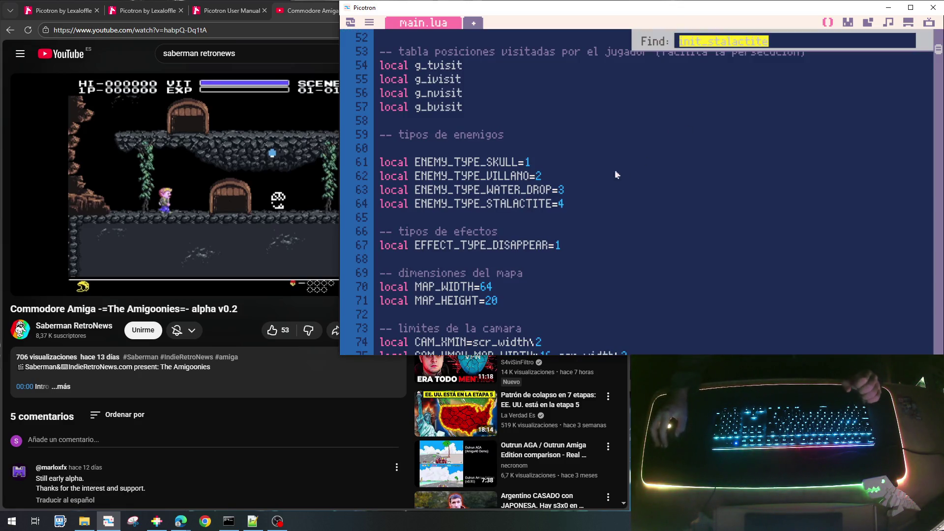
# Step: Find ENEMY_TYPE_STALACTITE uses, comment out draw_stalactite's CHAR_STATUS_WAIT check with --, then save and run
pyautogui.doubleClick(511, 204)
pyautogui.hotkey('ctrl', 'c')
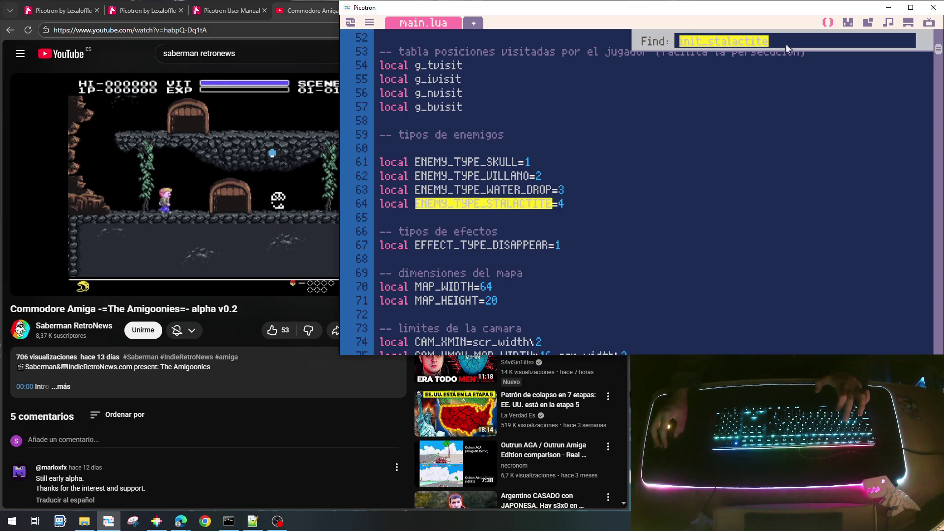
pyautogui.hotkey('ctrl', 'f')
pyautogui.hotkey('ctrl', 'v')
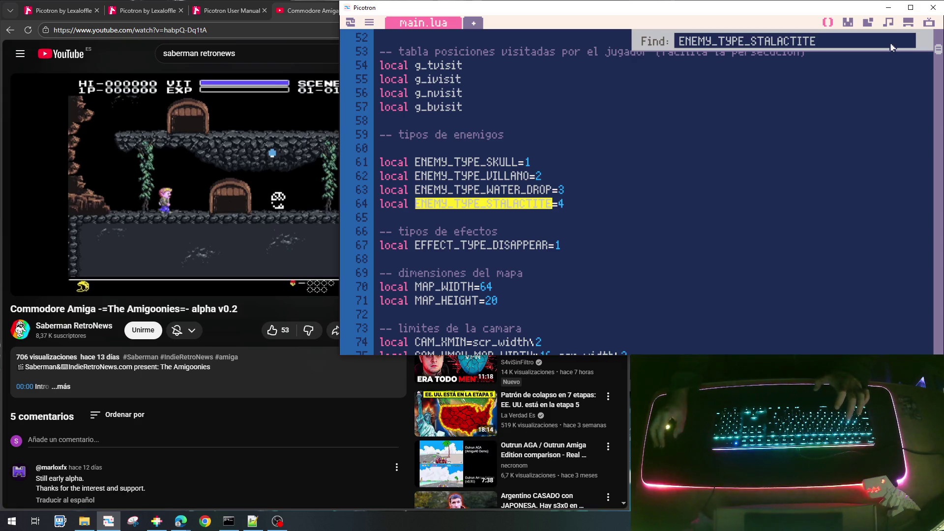
pyautogui.press('Return')
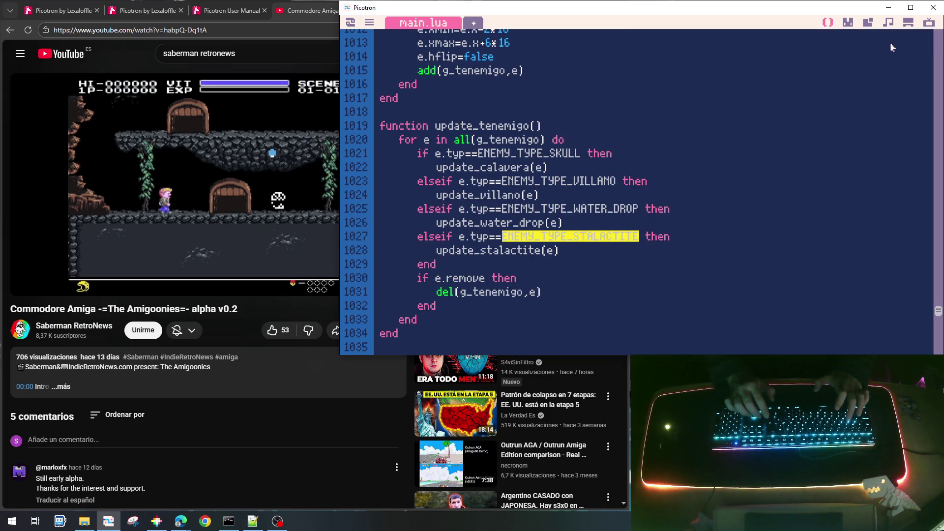
pyautogui.scroll(-5, 633, 233)
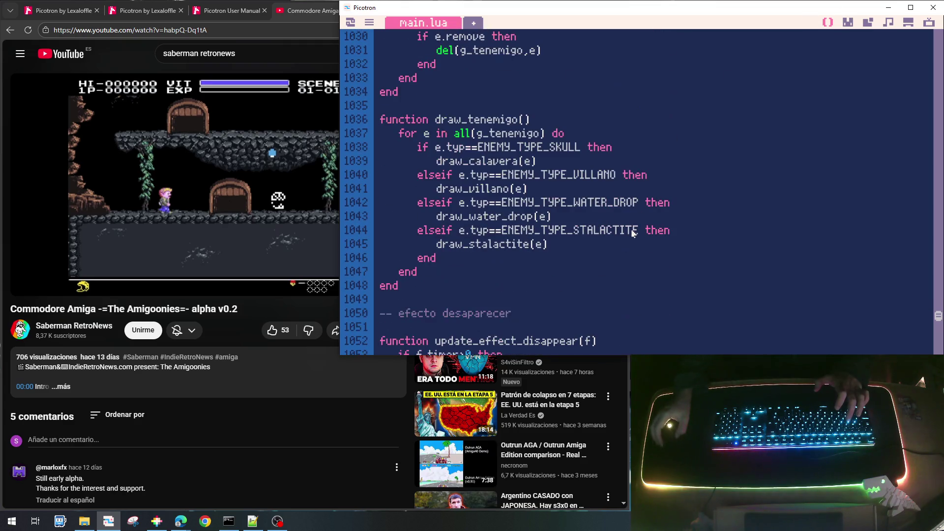
pyautogui.scroll(10, 633, 233)
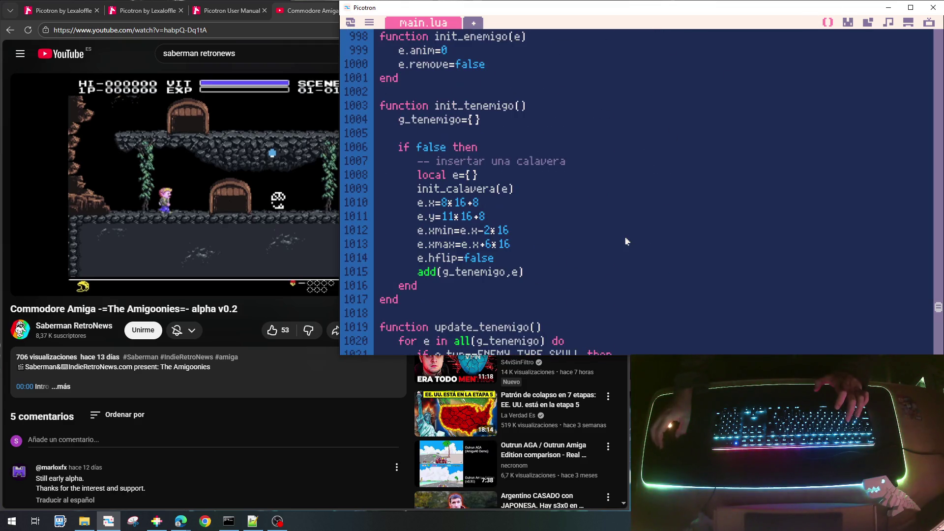
pyautogui.scroll(7, 626, 241)
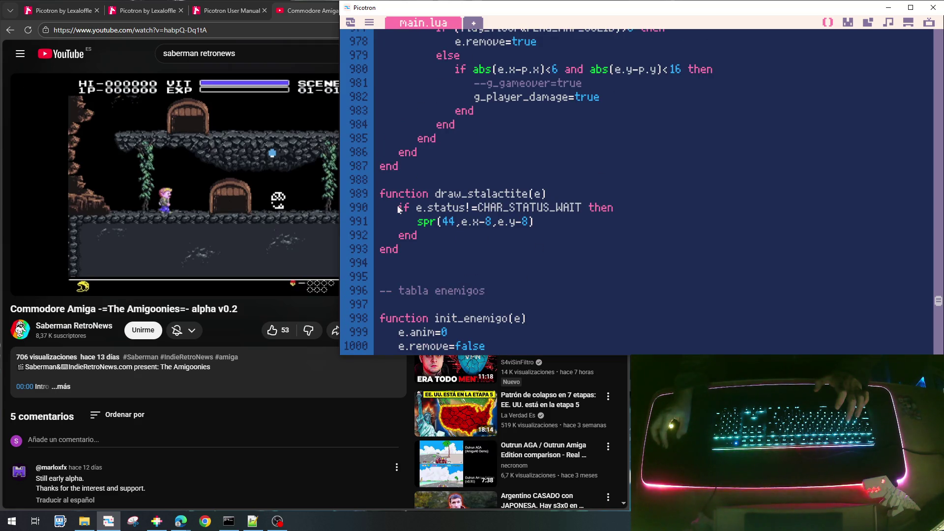
pyautogui.write('--')
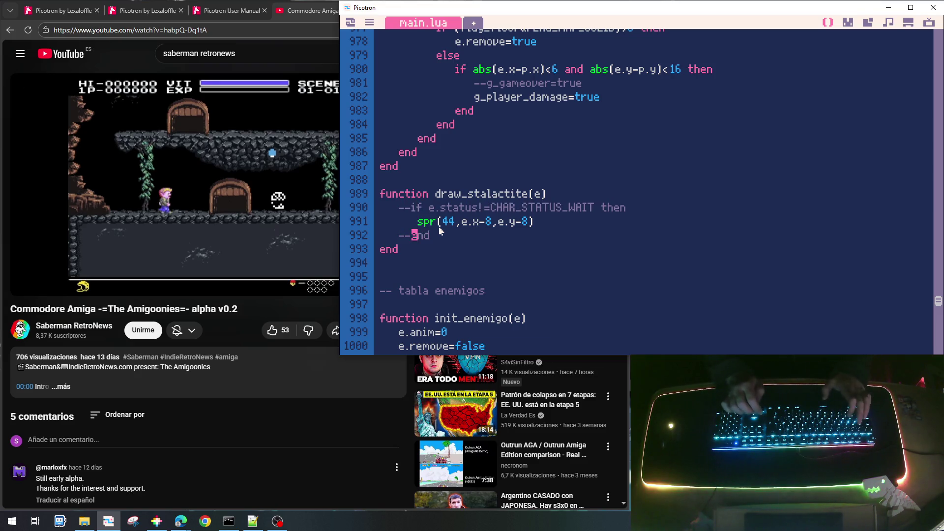
pyautogui.hotkey('ctrl', 'r')
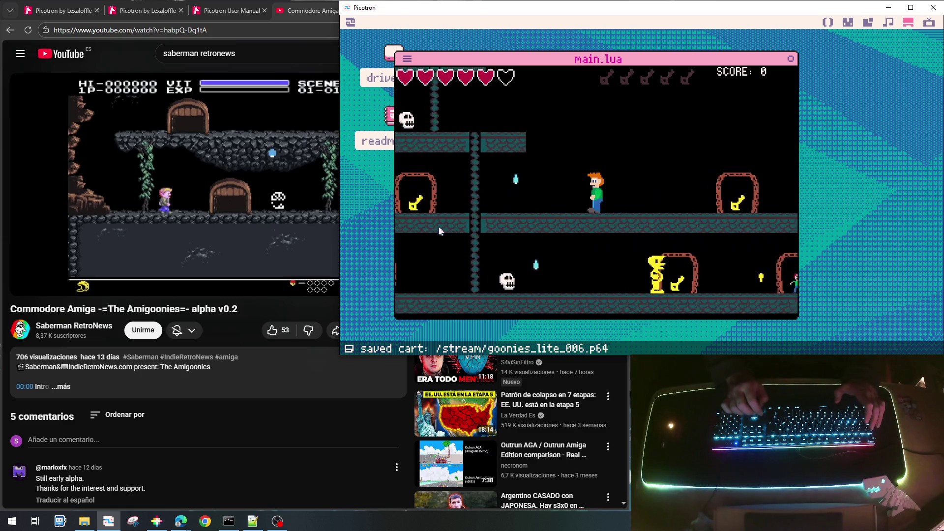
# Step: Finish the playtest and inspect where the stalactite tiles sit on the level map
pyautogui.press('Left')
pyautogui.press('Left')
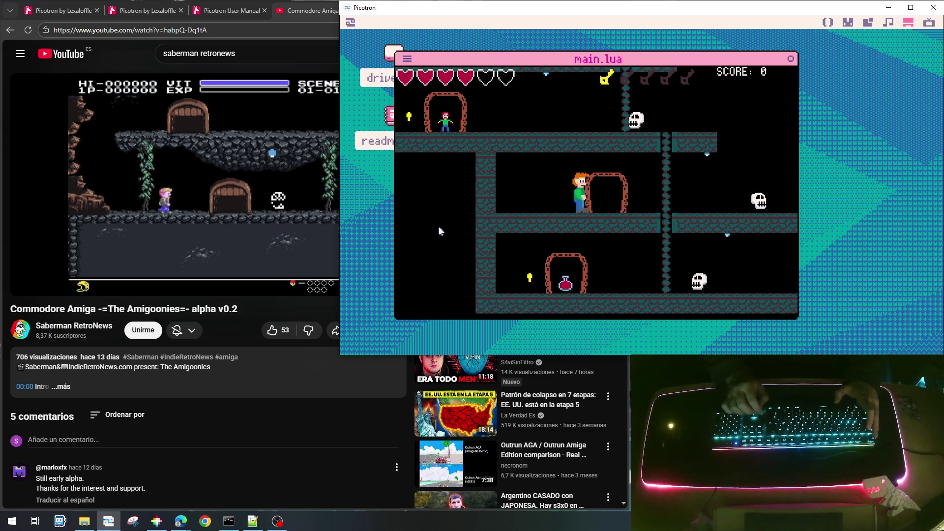
pyautogui.press('Escape')
pyautogui.press('Escape')
pyautogui.press('Escape')
pyautogui.click(868, 25)
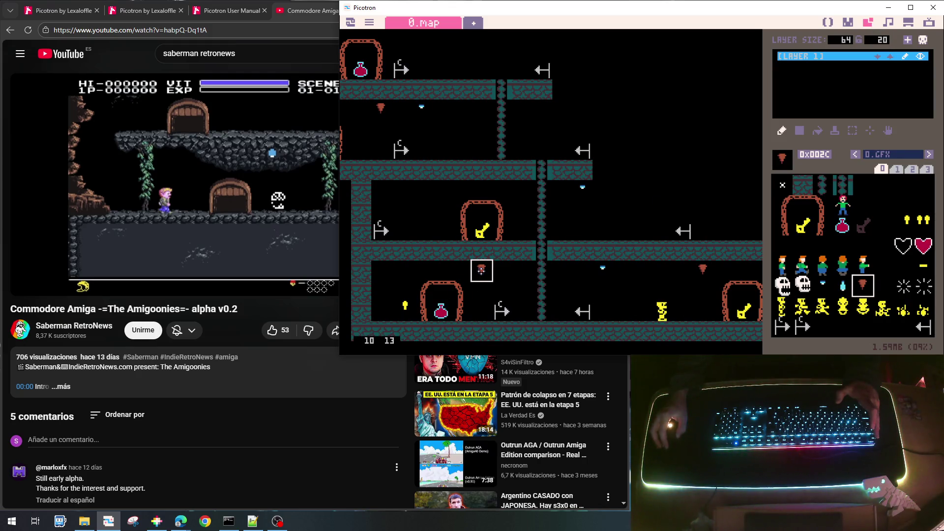
pyautogui.press('Escape')
# Step: Rerun the game with Ctrl+R, walk the player left through the level, then pause
pyautogui.hotkey('ctrl', 'r')
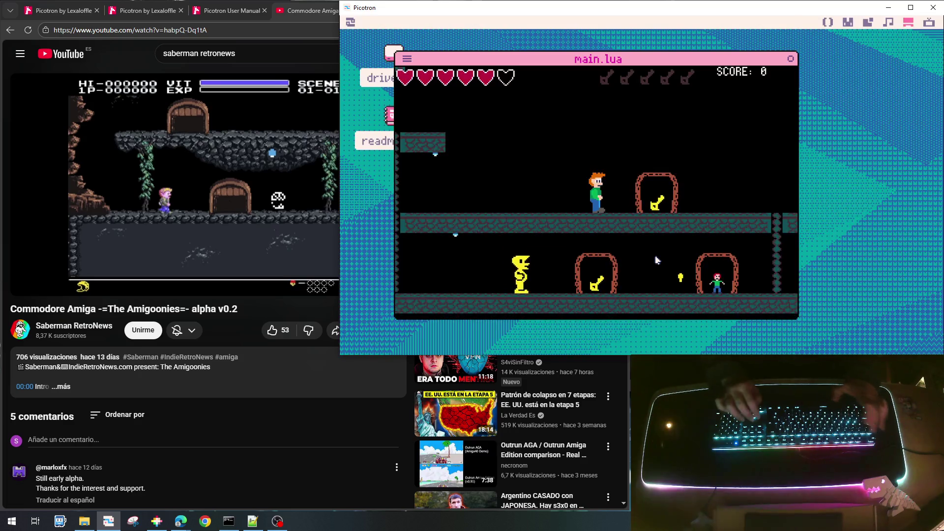
pyautogui.press('Left')
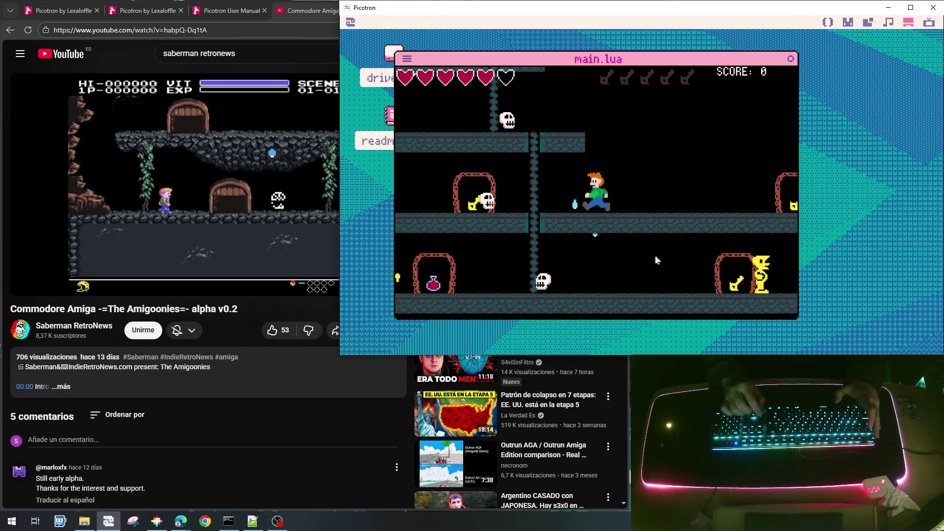
pyautogui.press('Left')
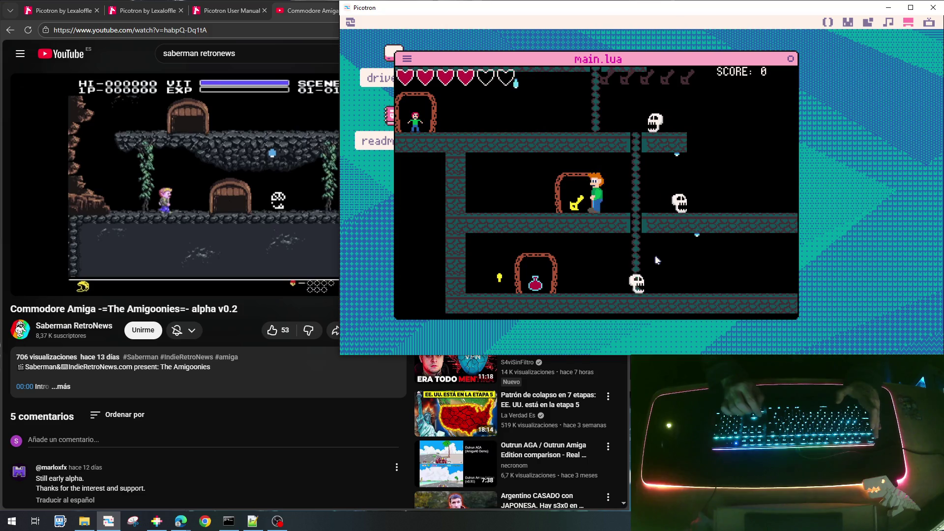
pyautogui.press('Escape')
pyautogui.press('Escape')
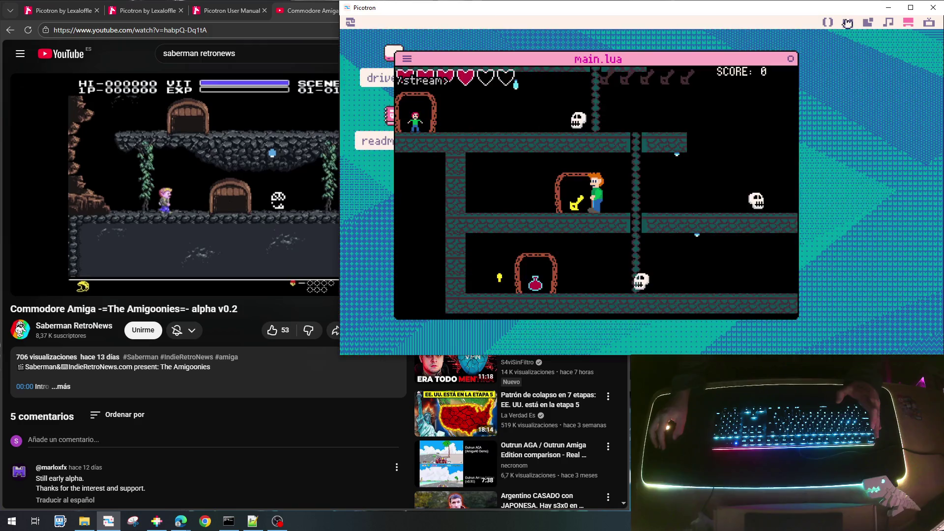
# Step: Check the stalactite sprite 44 in the gfx editor, then return to main.lua
pyautogui.click(847, 23)
pyautogui.click(829, 23)
pyautogui.click(846, 24)
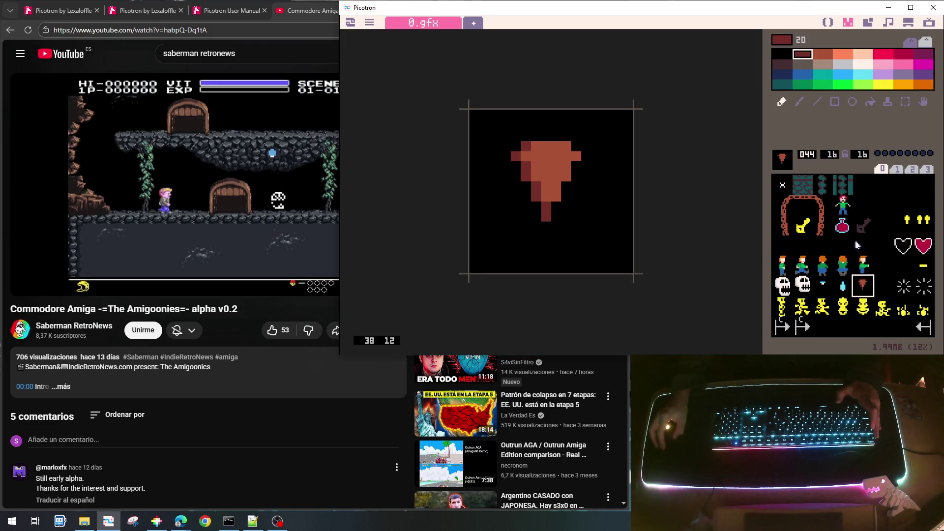
pyautogui.click(830, 23)
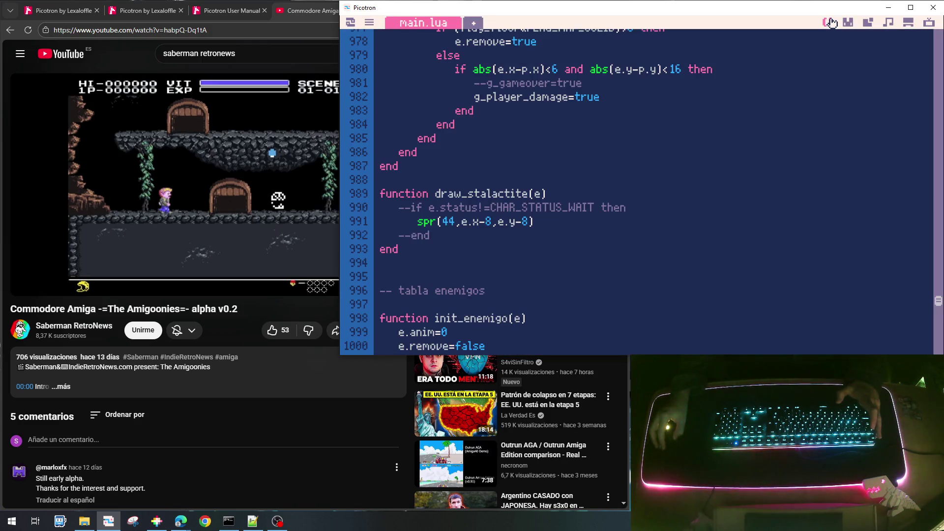
# Step: Fix STALAGTITE to ENEMY_TYPE_STALACTITE on line 957, save the cart and run it
pyautogui.scroll(3, 439, 246)
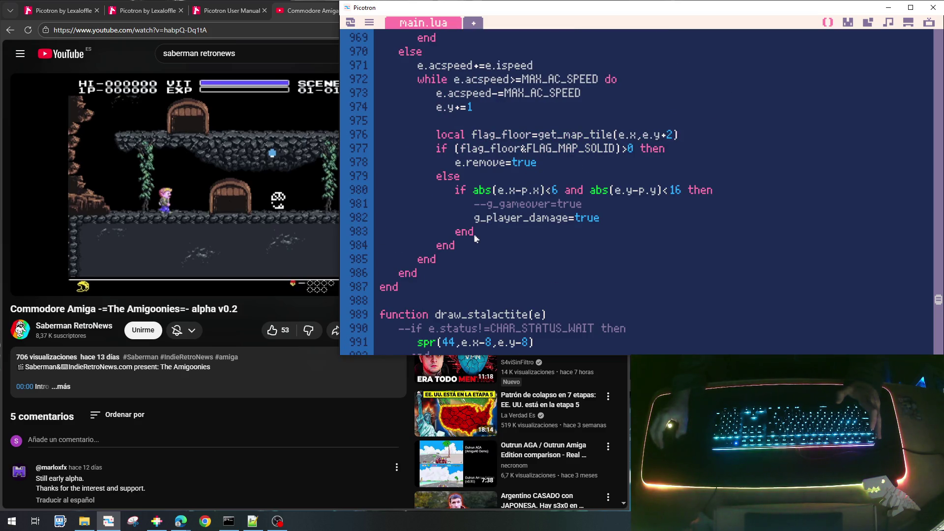
pyautogui.scroll(8, 475, 239)
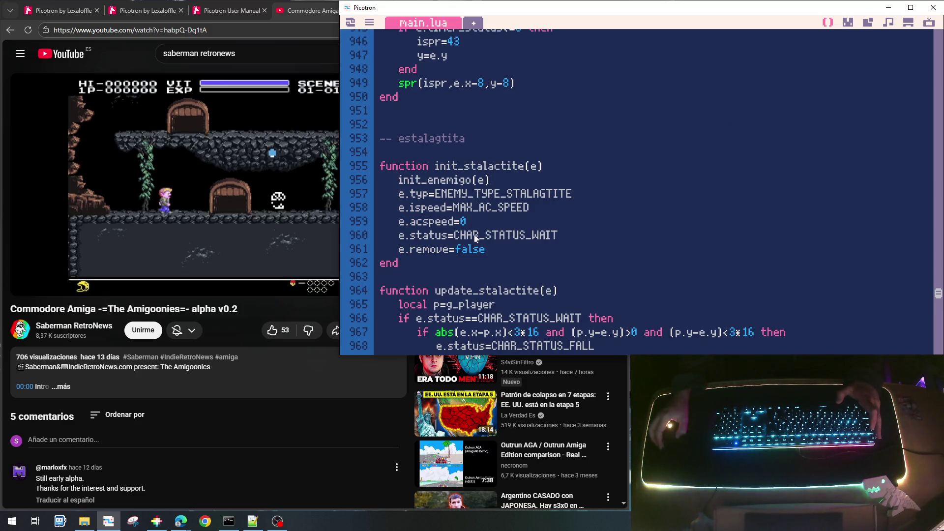
pyautogui.click(545, 193)
pyautogui.press('BackSpace')
pyautogui.write('C')
pyautogui.hotkey('ctrl', 's')
pyautogui.hotkey('ctrl', 'r')
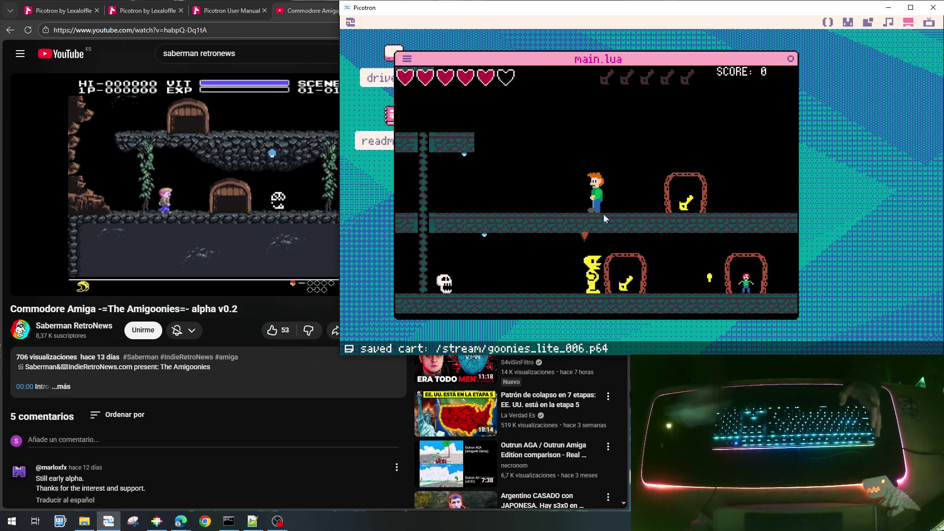
# Step: Playtest by running left past a skull, grabbing the key and climbing the chain, then stop
pyautogui.press('Left')
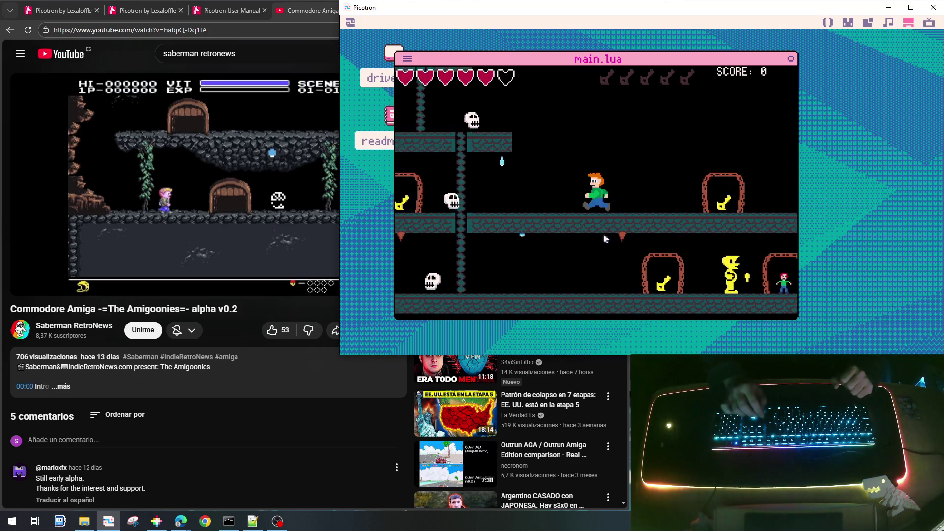
pyautogui.press('Left')
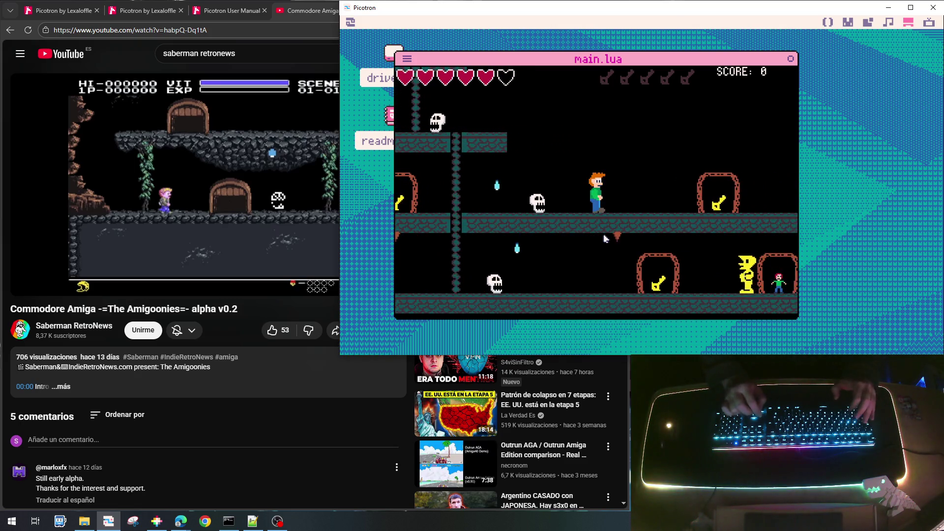
pyautogui.press('x')
pyautogui.press('Left')
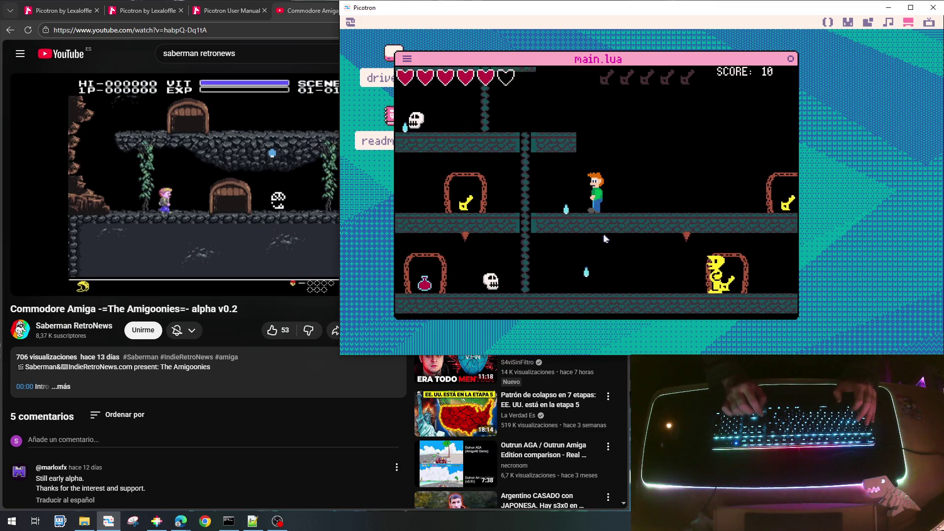
pyautogui.press('Left')
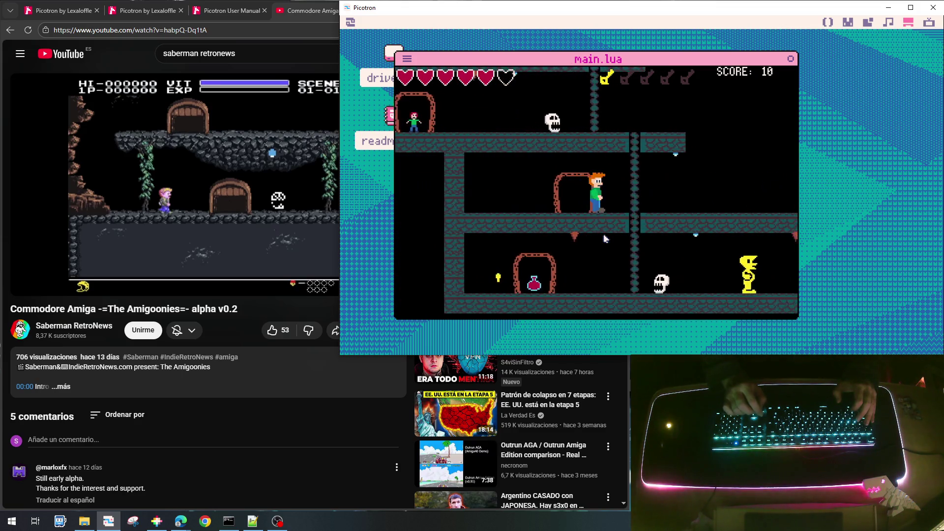
pyautogui.press('Down')
pyautogui.press('Down')
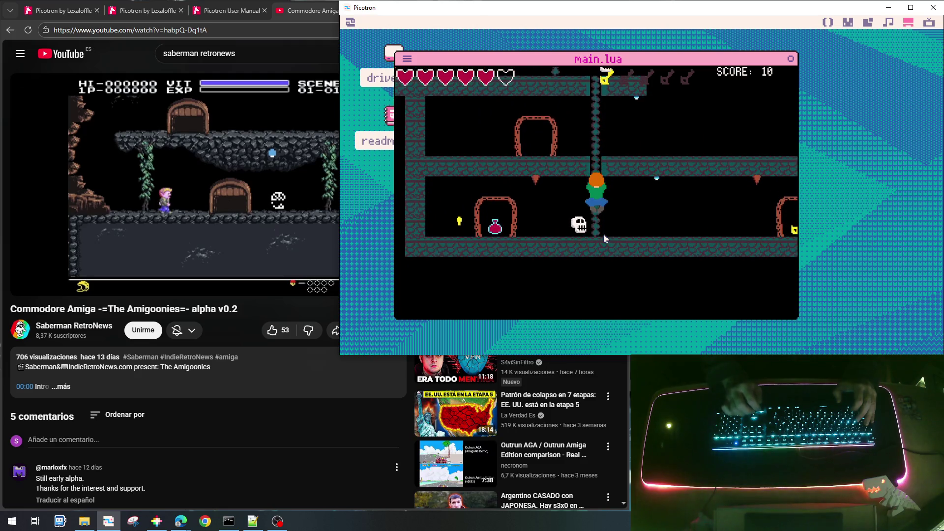
pyautogui.press('Down')
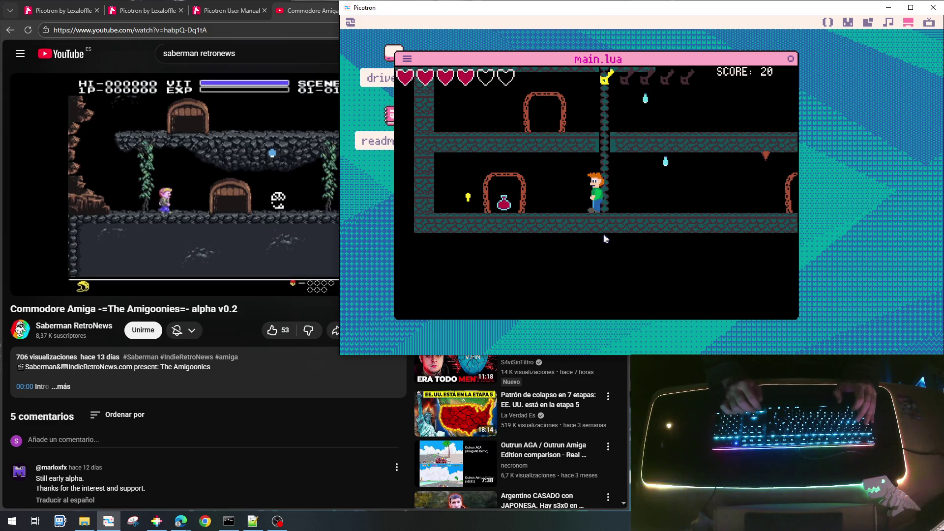
pyautogui.press('Right')
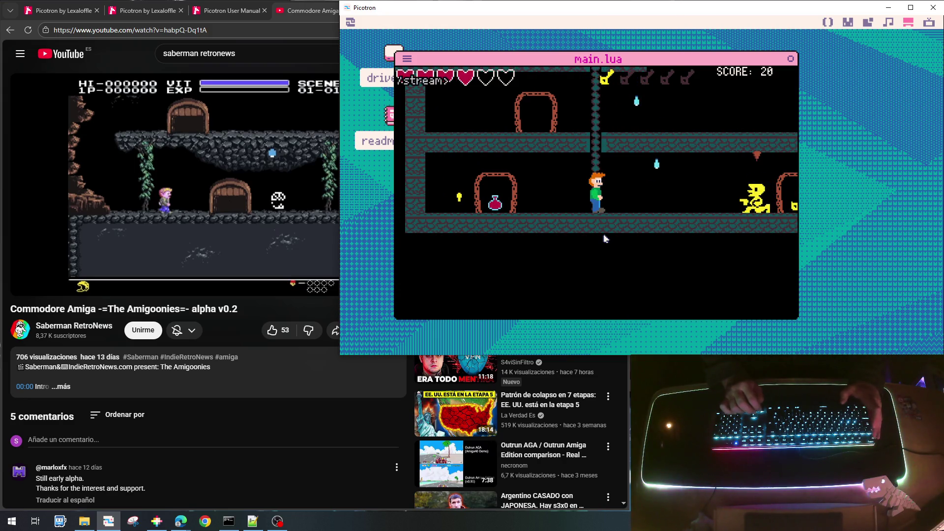
pyautogui.press('Escape')
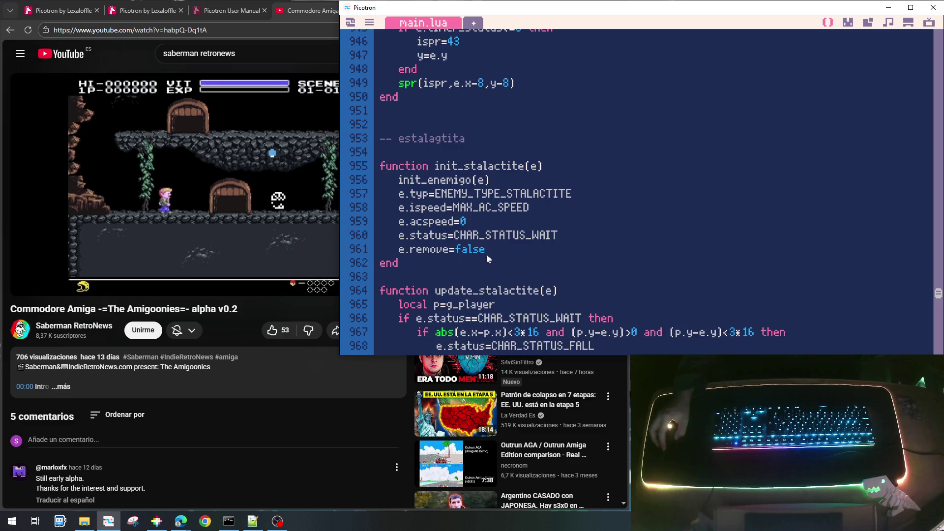
# Step: Add e.xdist=16 and e.ydist=3*16 lines to init_stalactite
pyautogui.press('Return')
pyautogui.write('e.dist=')
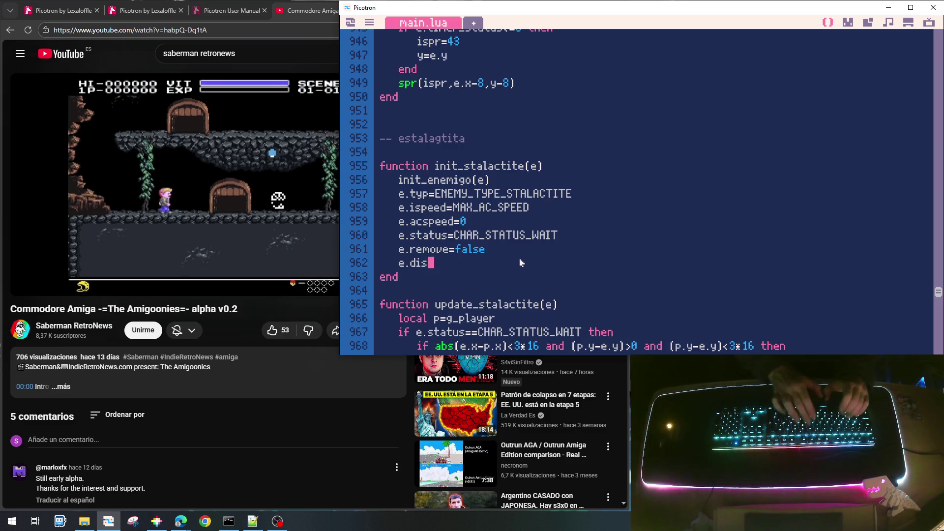
pyautogui.write('16')
pyautogui.scroll(-2, 591, 232)
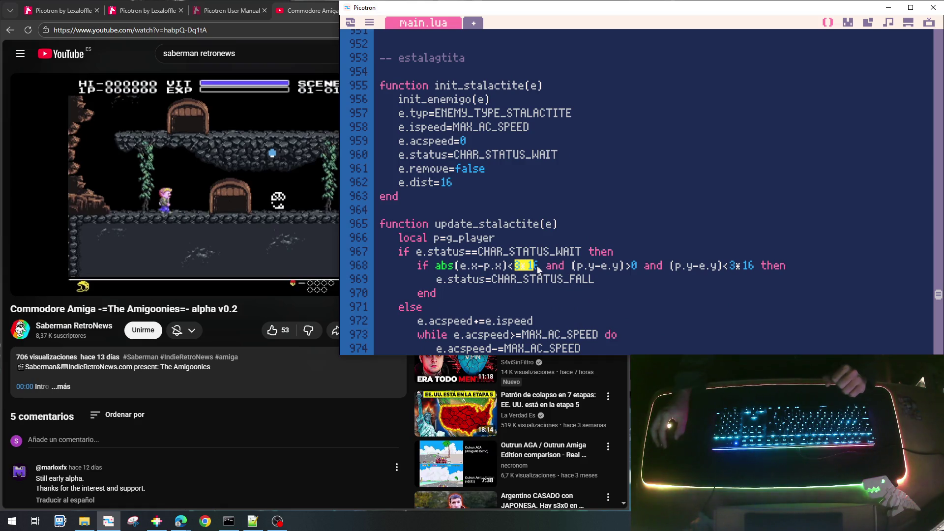
pyautogui.write('e.dist')
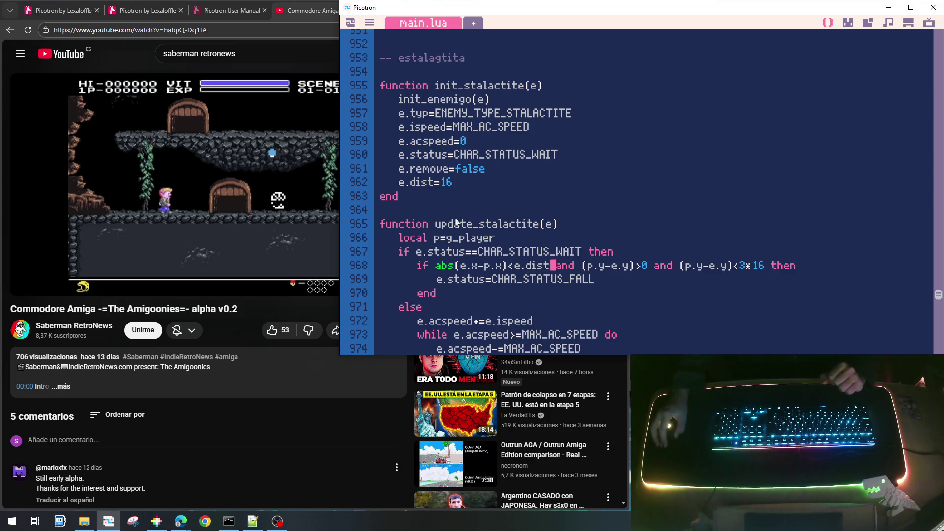
pyautogui.write('x')
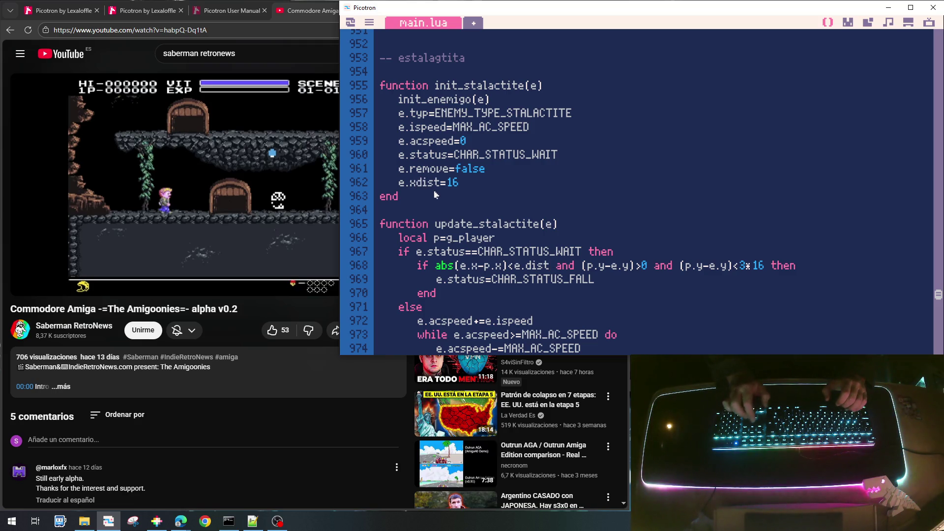
pyautogui.press('End')
pyautogui.press('Return')
pyautogui.write('e.')
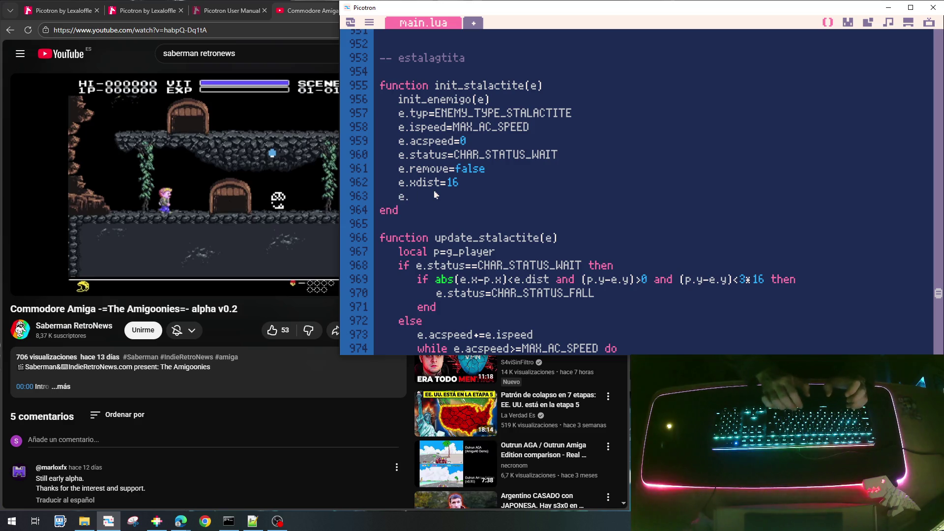
pyautogui.write('ydis')
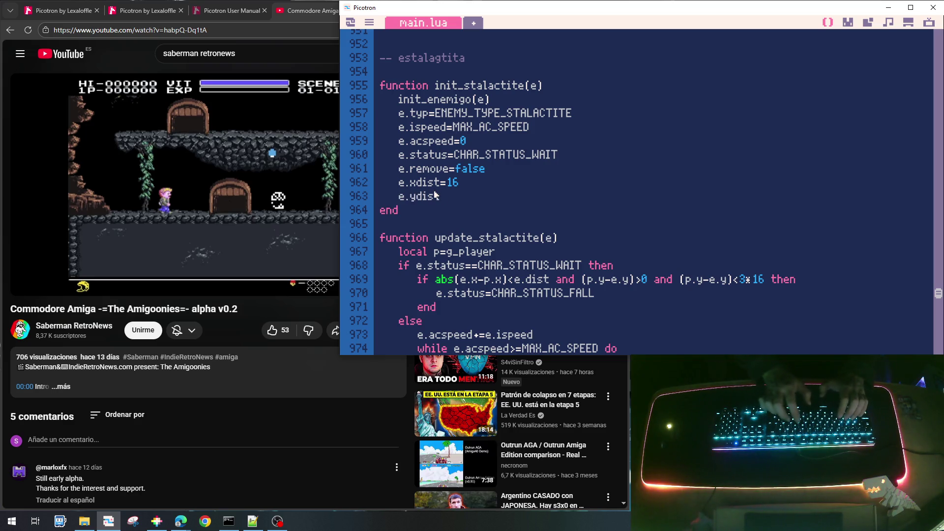
pyautogui.write('t=3*16')
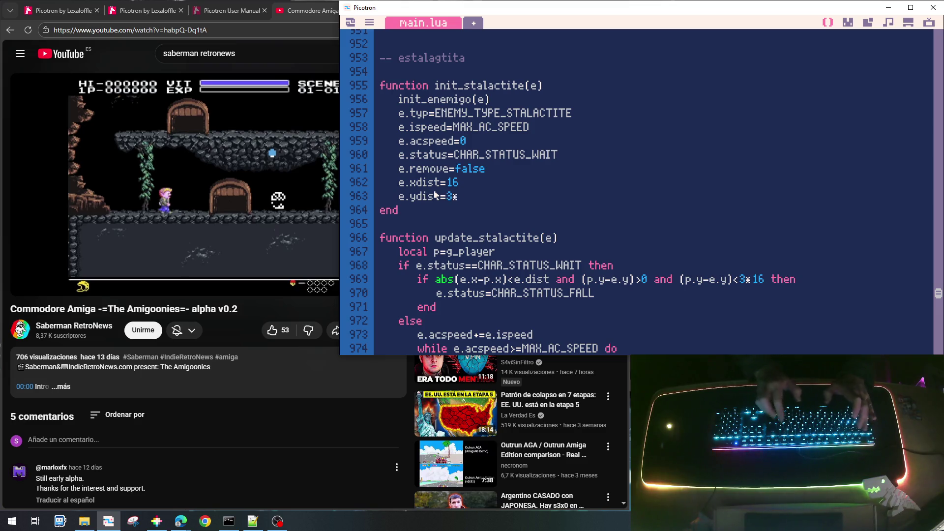
# Step: Replace the 3*16 vertical limit in line 969's fall condition with e.ydist
pyautogui.press('Down')
pyautogui.press('Down')
pyautogui.press('Down')
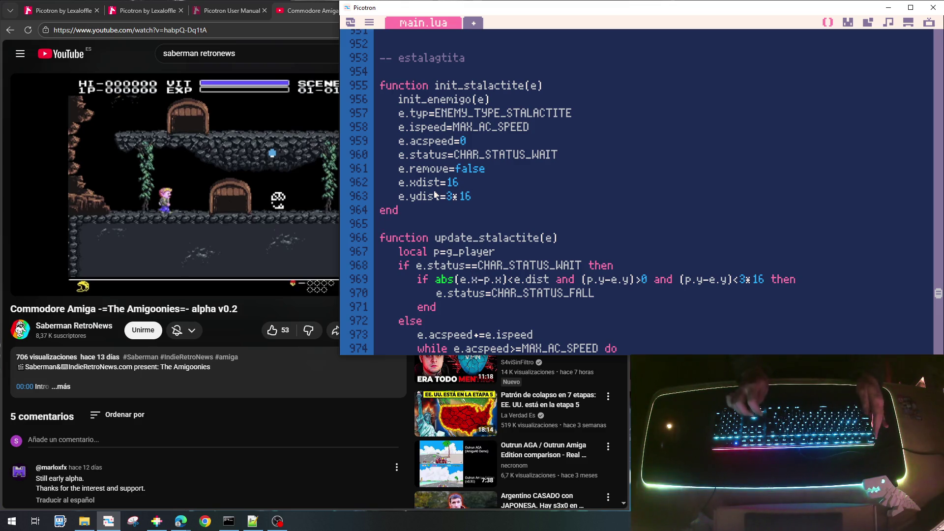
pyautogui.press('End')
pyautogui.press('BackSpace')
pyautogui.press('BackSpace')
pyautogui.press('BackSpace')
pyautogui.write('e.ydist')
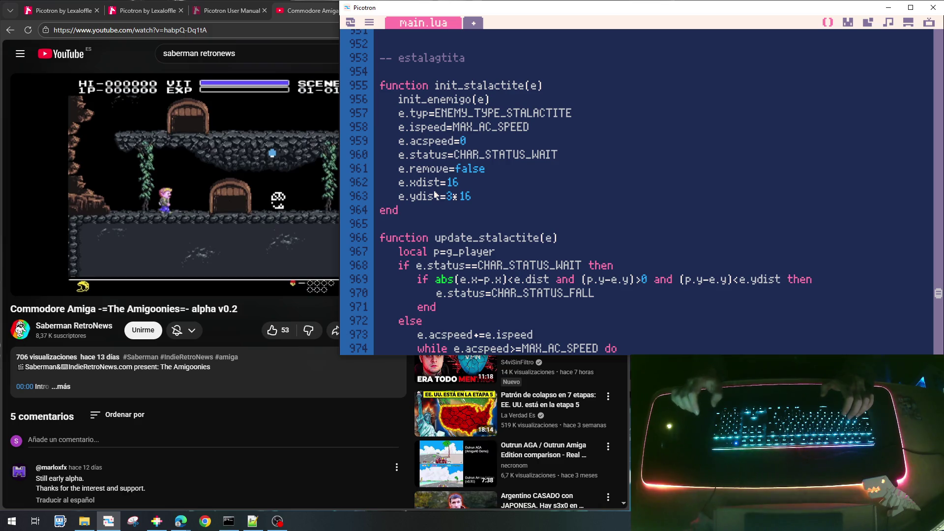
# Step: Save and run the cart, dismiss the line-969 runtime error, and return to main.lua
pyautogui.hotkey('ctrl', 's')
pyautogui.hotkey('ctrl', 'r')
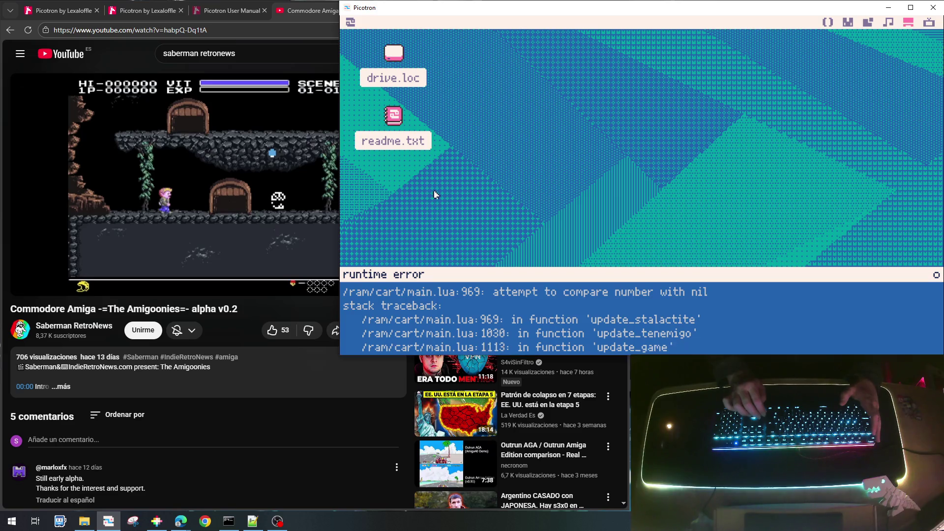
pyautogui.press('Escape')
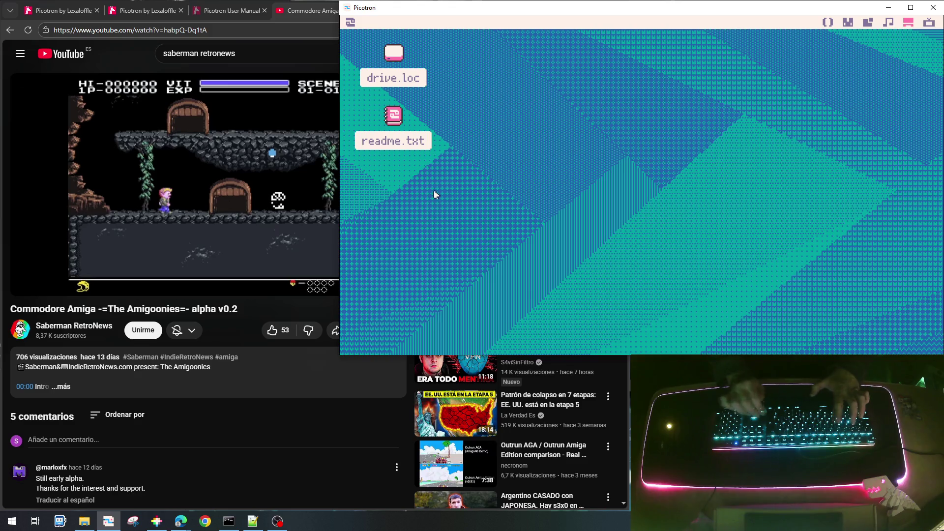
pyautogui.click(827, 22)
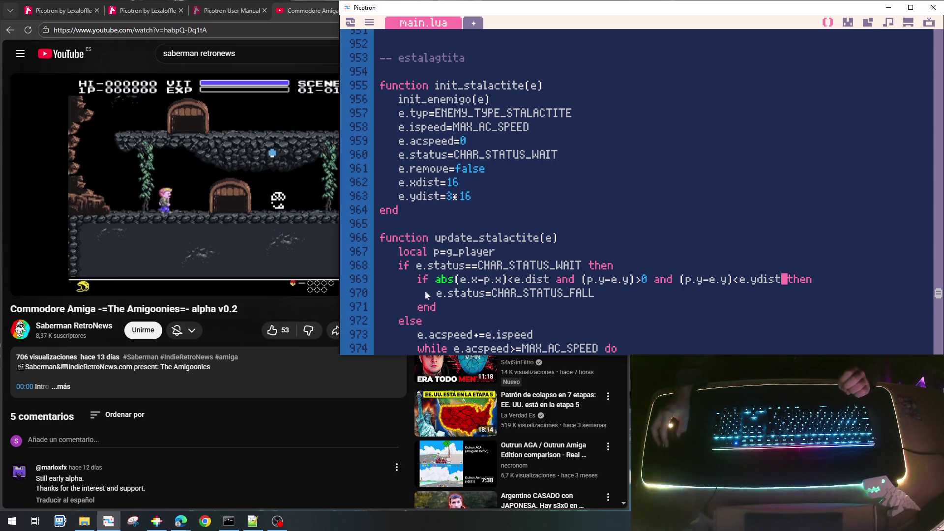
pyautogui.click(526, 283)
# Step: Save and run the cart, walk left, climb down to the lower floor and attack the yellow enemy
pyautogui.hotkey('ctrl', 's')
pyautogui.hotkey('ctrl', 'r')
pyautogui.press('Left')
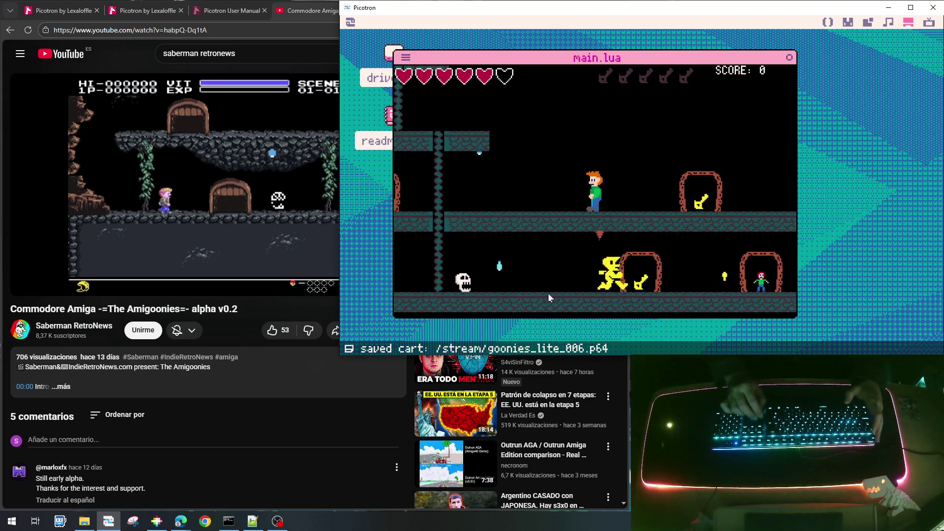
pyautogui.press('Right')
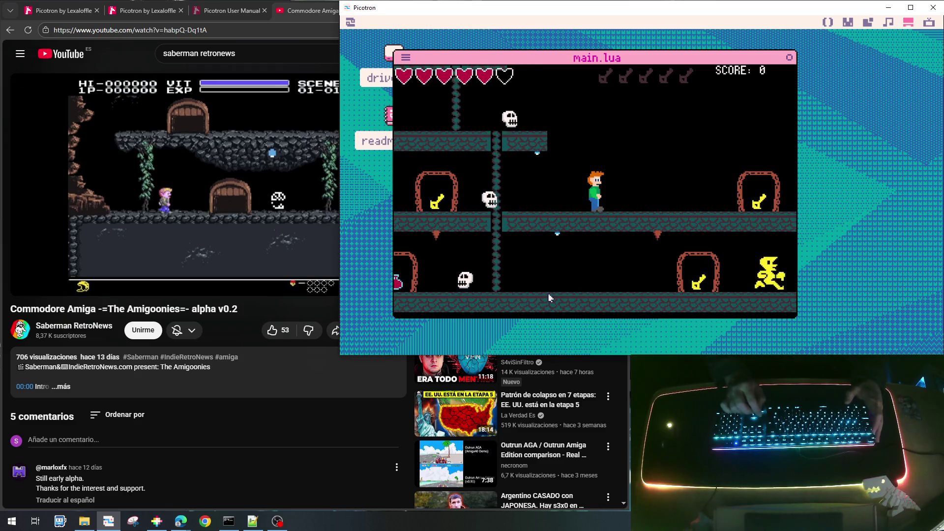
pyautogui.press('Left')
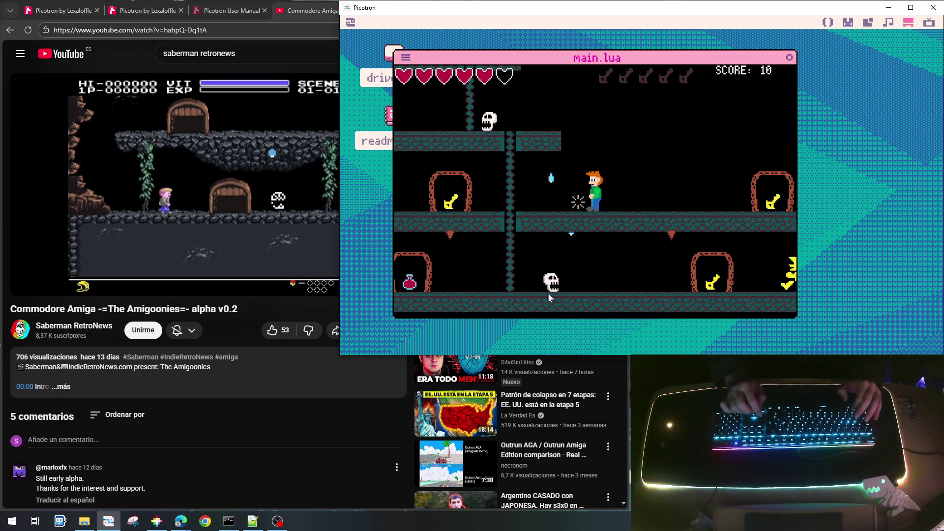
pyautogui.press('Down')
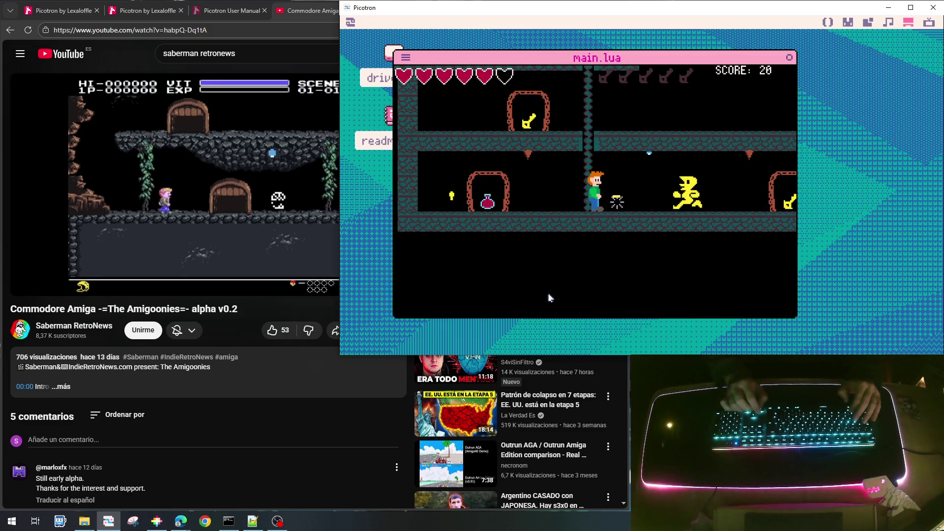
pyautogui.press('Left')
pyautogui.press('Right')
pyautogui.press('x')
# Step: Run right for the key, climb the chain ladders across platforms, then stop the game
pyautogui.press('Right')
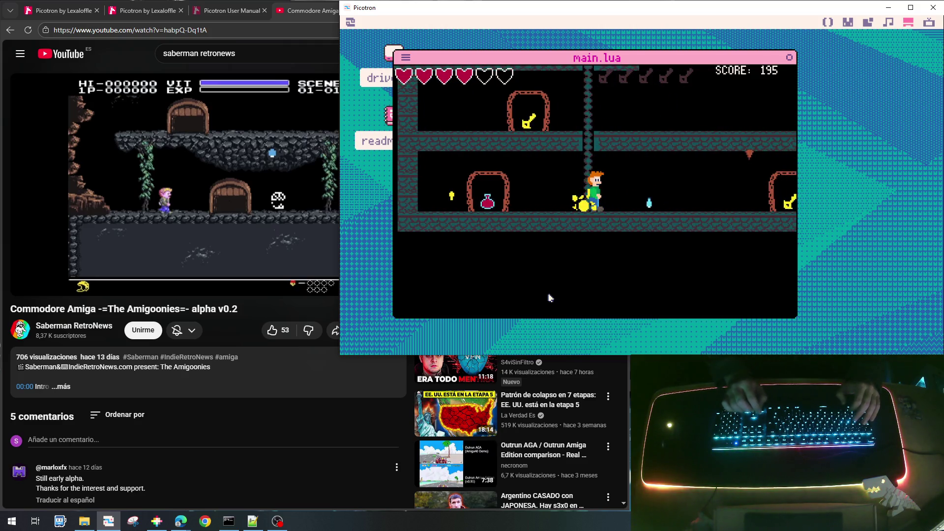
pyautogui.press('Right')
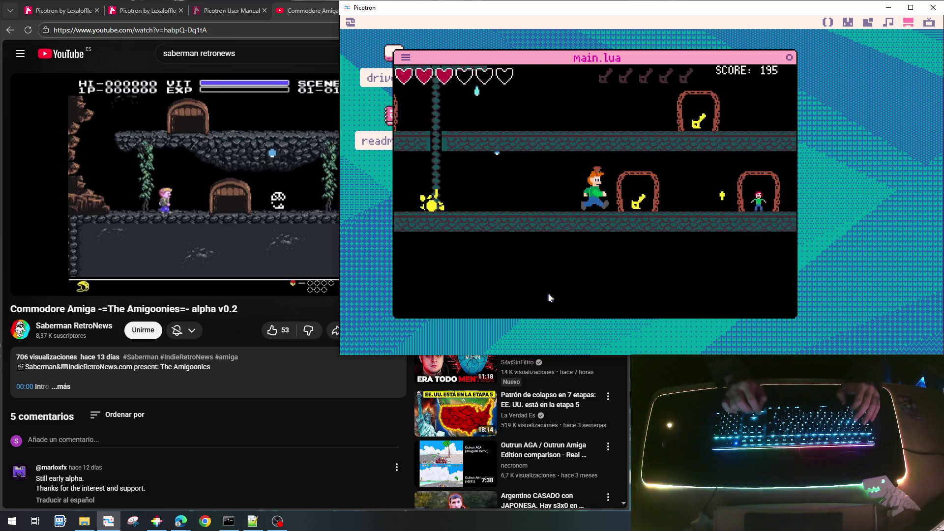
pyautogui.press('Right')
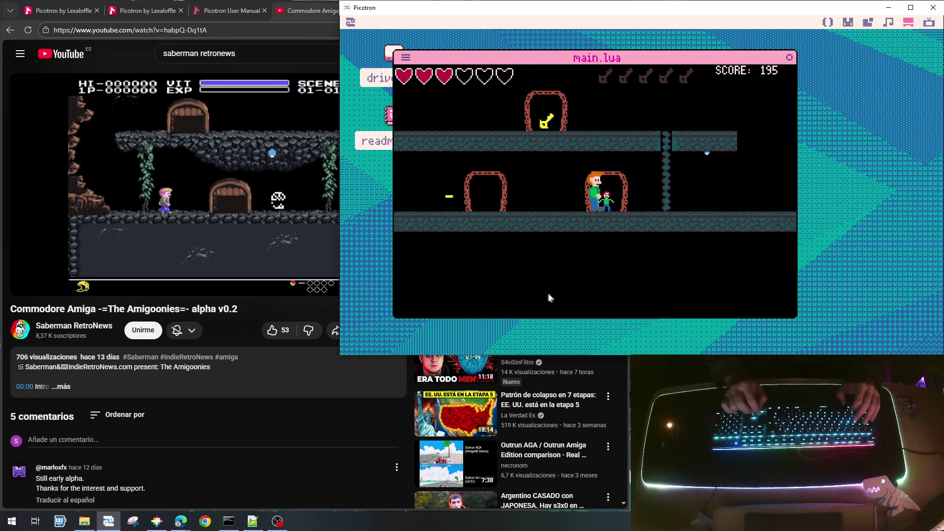
pyautogui.press('Up')
pyautogui.press('Up')
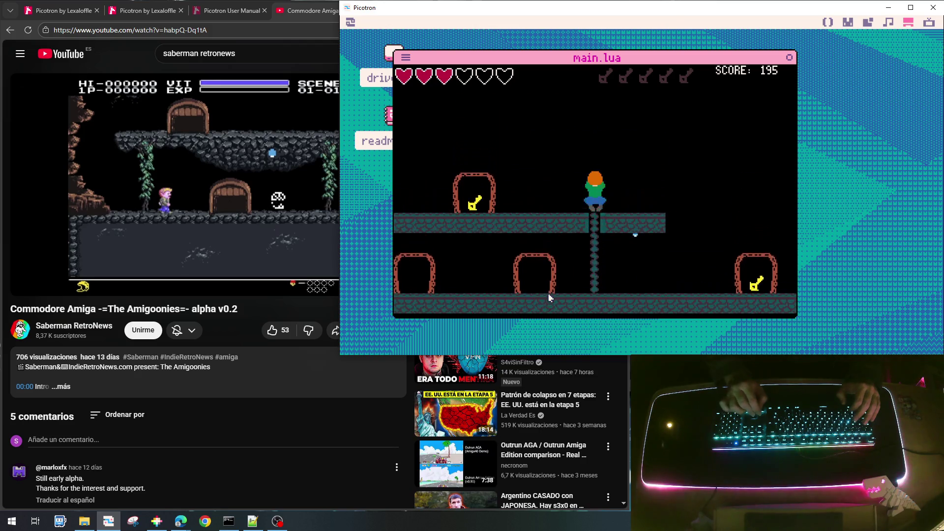
pyautogui.press('Left')
pyautogui.press('Left')
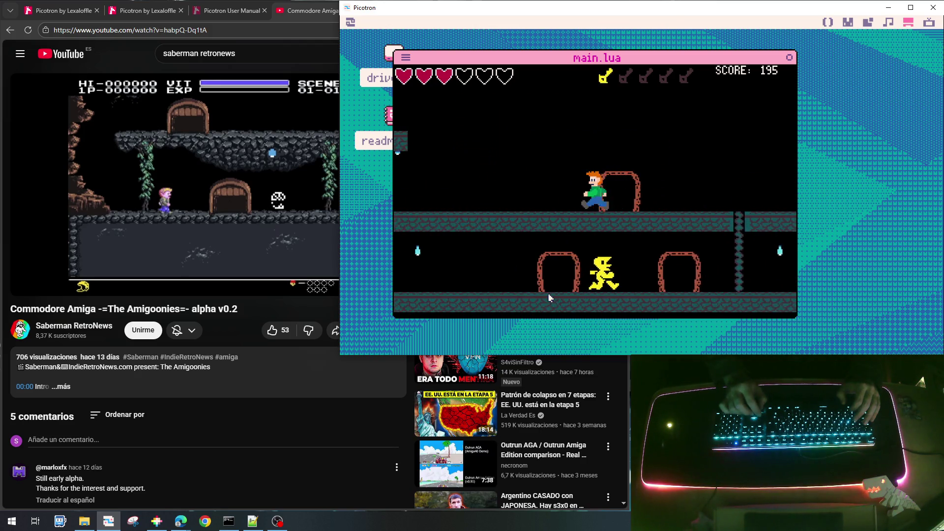
pyautogui.press('Left')
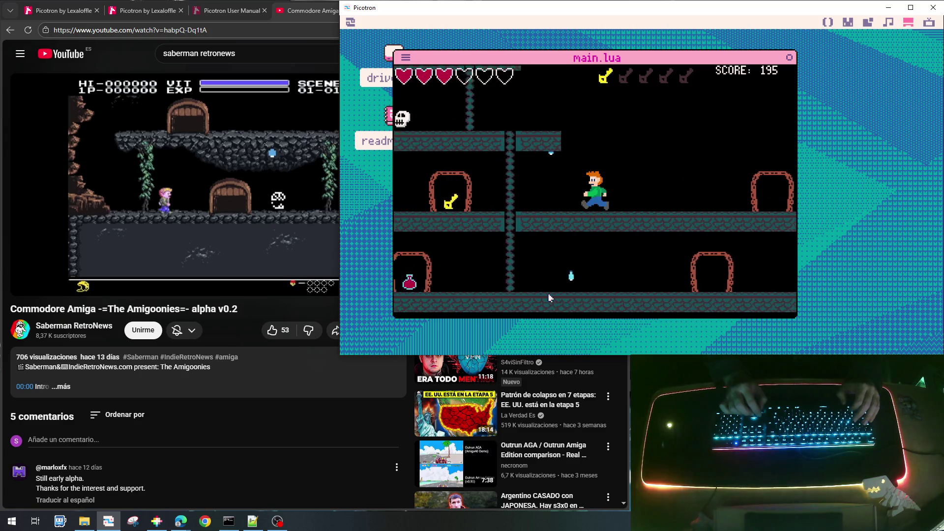
pyautogui.press('Left')
pyautogui.press('Up')
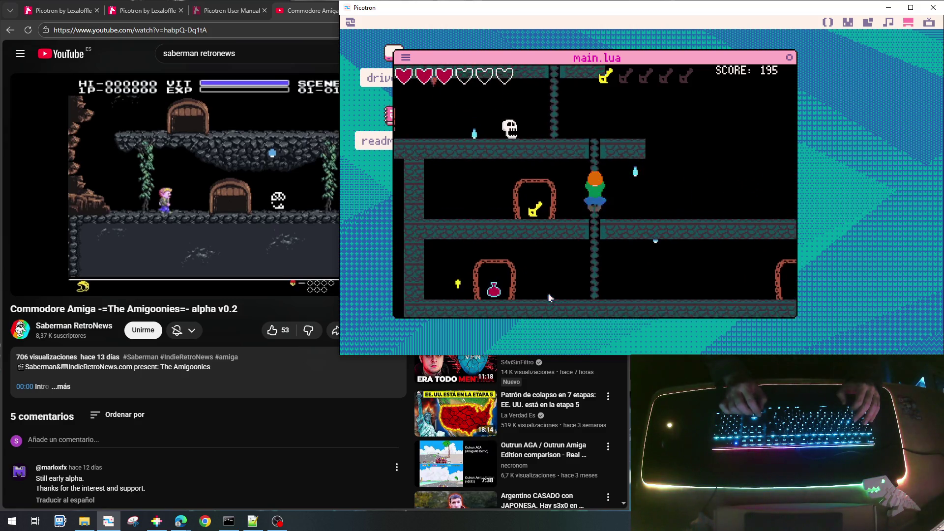
pyautogui.press('Up')
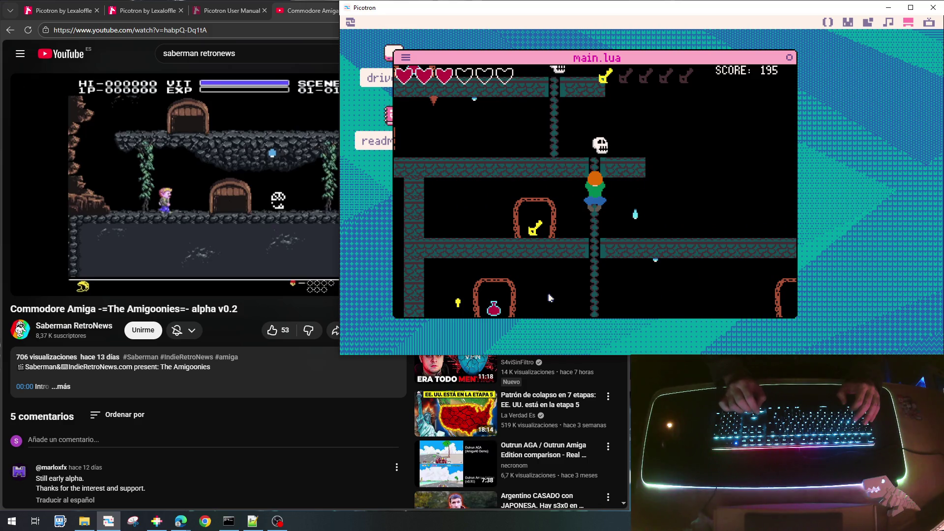
pyautogui.press('Left')
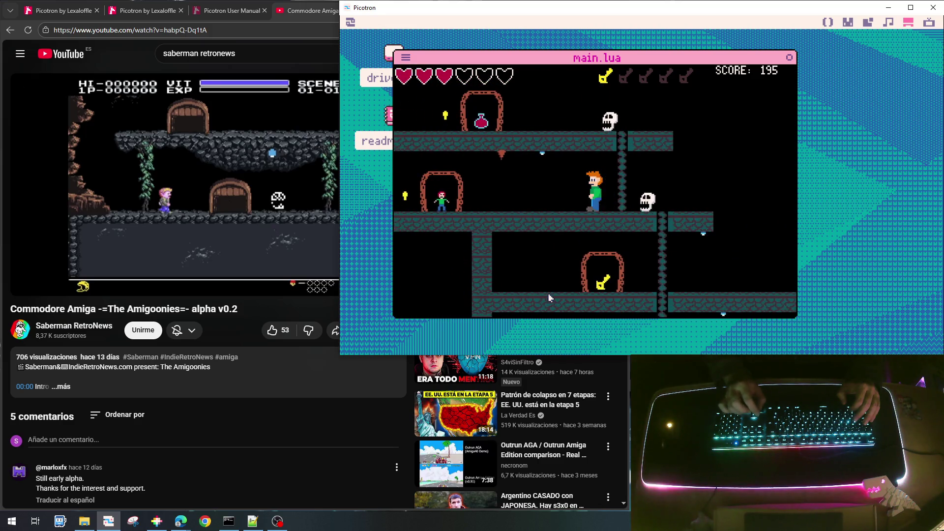
pyautogui.press('Left')
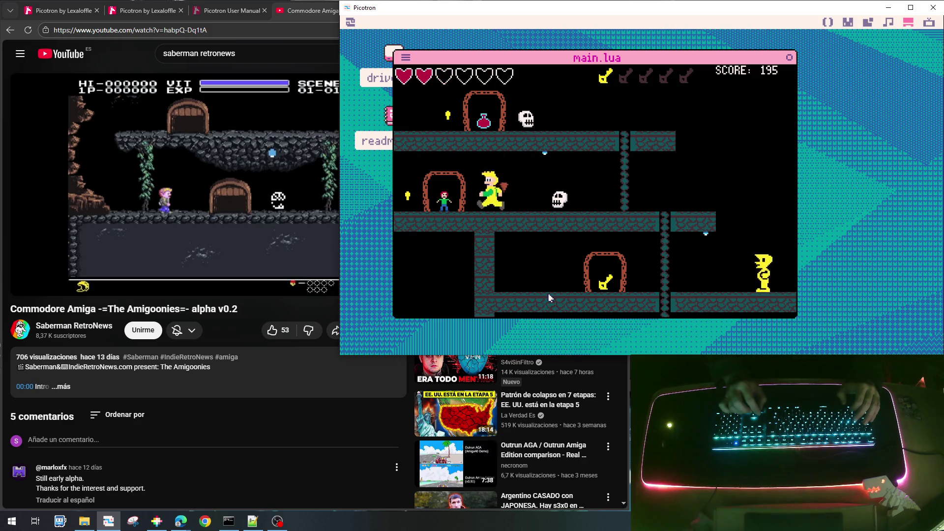
pyautogui.press('Right')
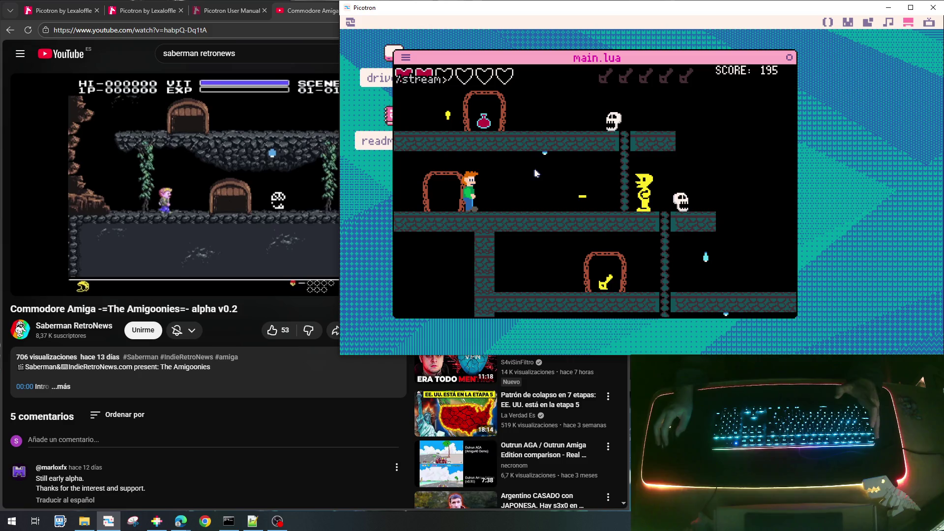
pyautogui.press('Escape')
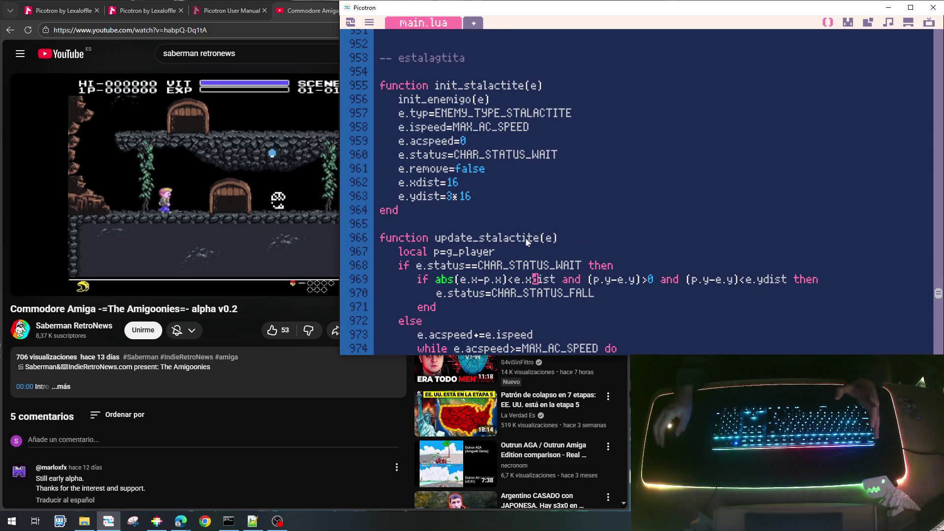
# Step: Bring the Amigoonies alpha v0.2 reference video in the browser to the front
pyautogui.scroll(-4, 525, 237)
pyautogui.scroll(-4, 525, 238)
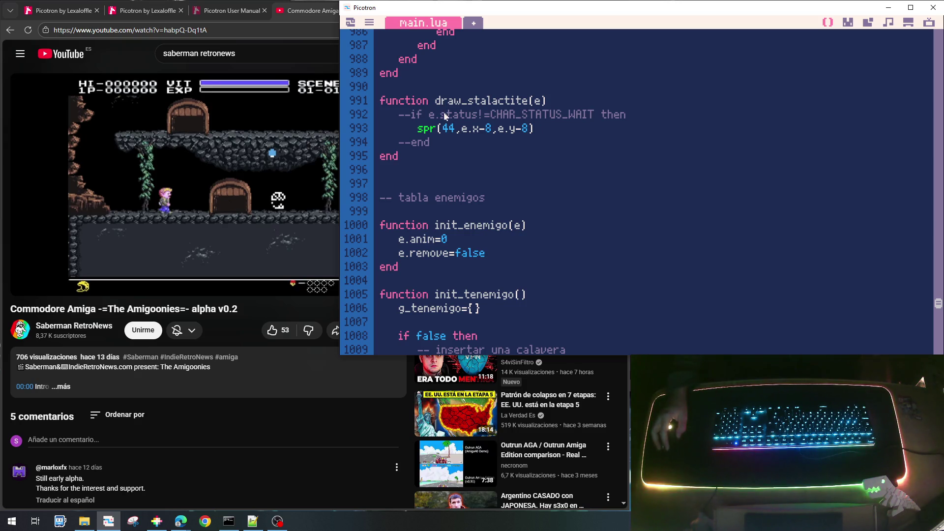
pyautogui.click(278, 209)
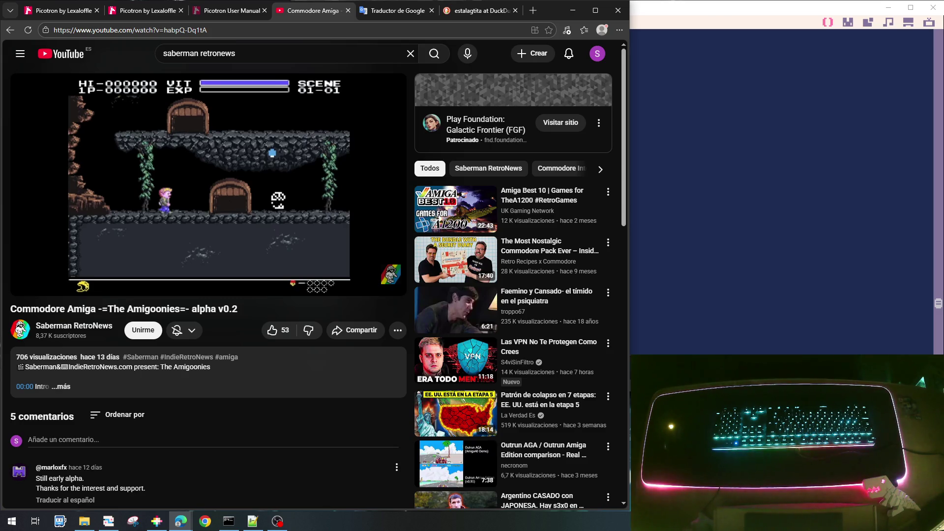
pyautogui.moveTo(187, 250)
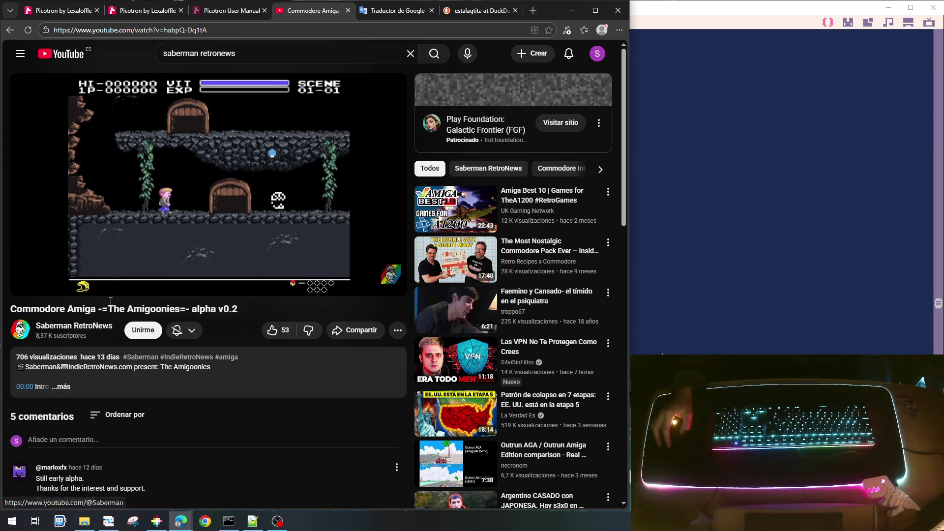
# Step: Copy the ENEMY_TYPE_SKULL=1 line and paste it below ENEMY_TYPE_STALACTITE=4 as line 65
pyautogui.click(871, 155)
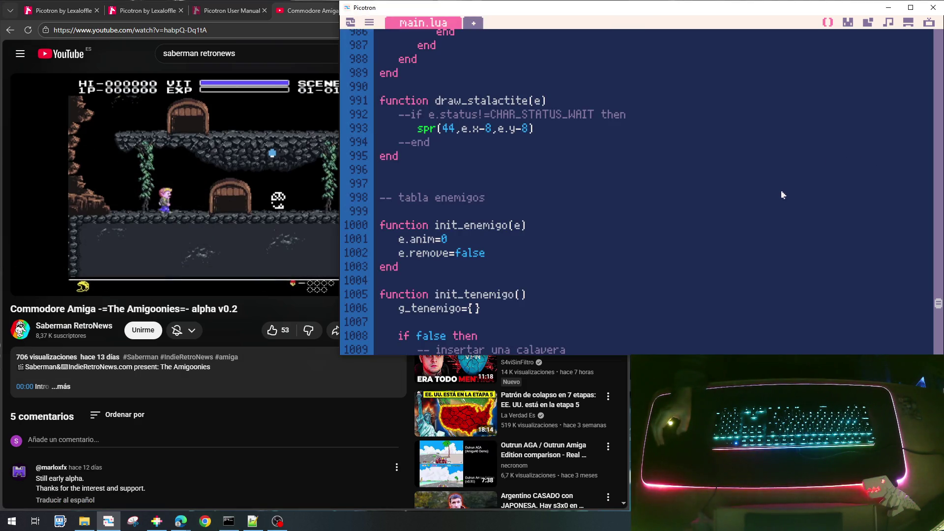
pyautogui.scroll(5, 780, 191)
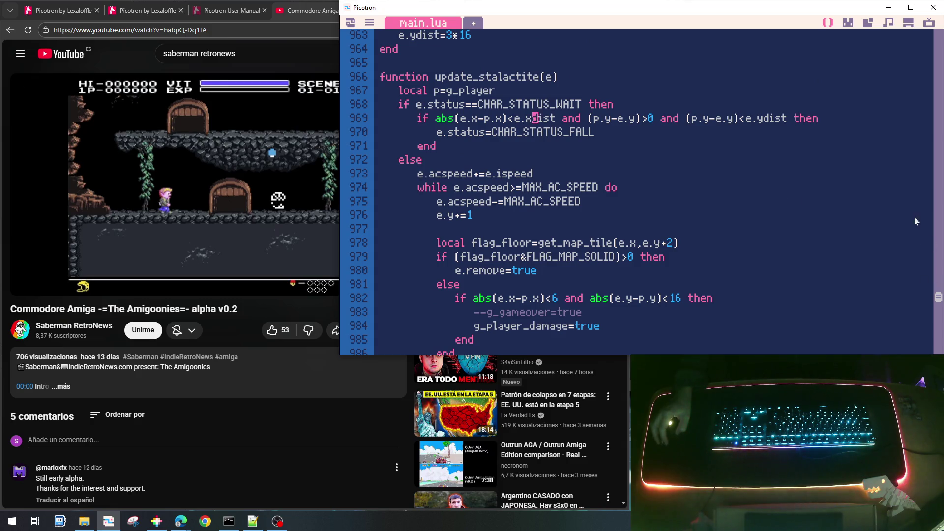
pyautogui.moveTo(938, 304); pyautogui.dragTo(939, 48)
pyautogui.scroll(-2, 745, 129)
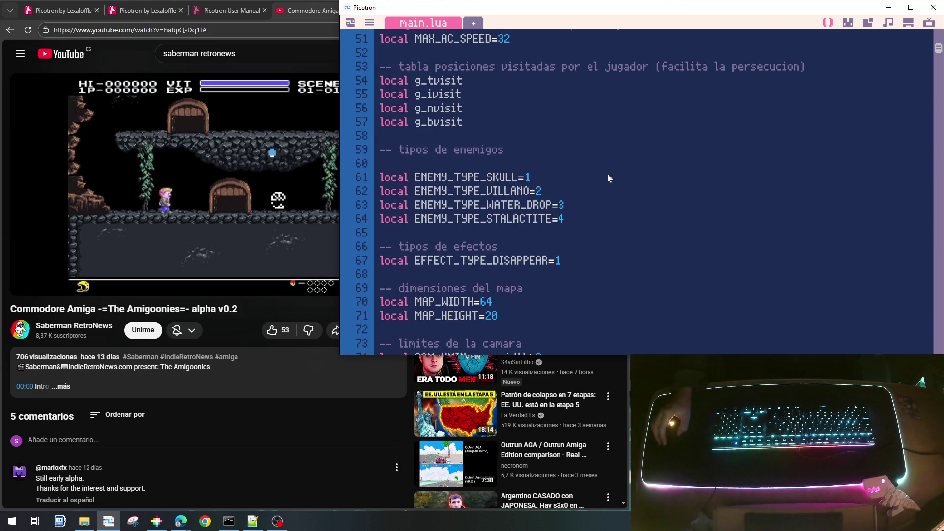
pyautogui.hotkey('shift', 'Down')
pyautogui.hotkey('ctrl', 'c')
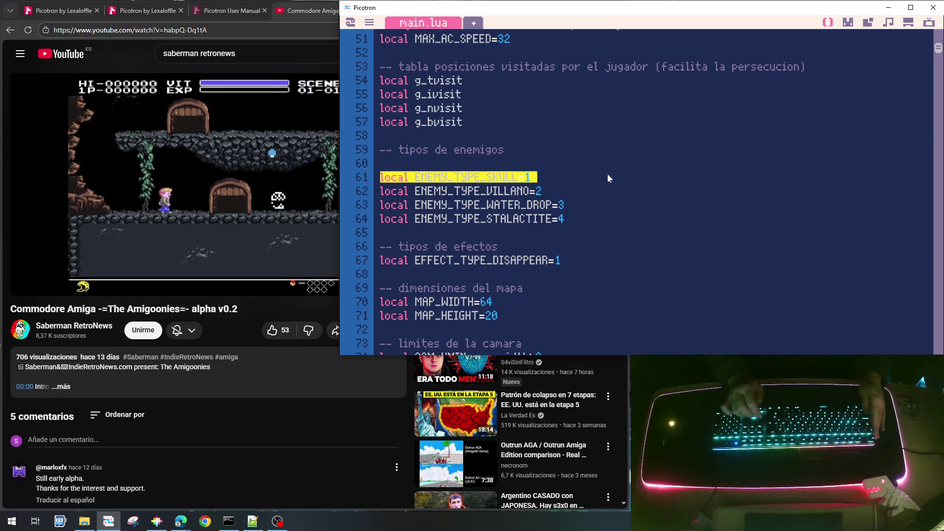
pyautogui.press('Down')
pyautogui.press('Down')
pyautogui.press('Down')
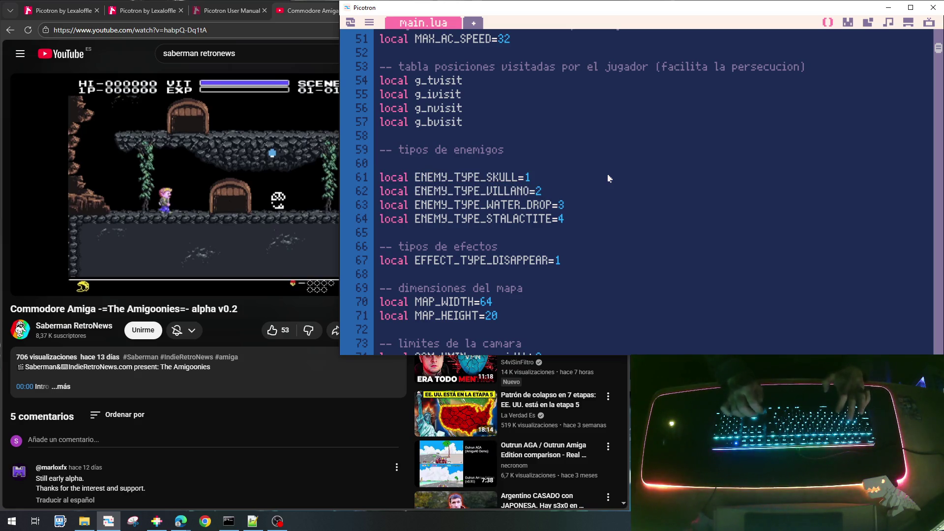
pyautogui.hotkey('ctrl', 'v')
pyautogui.press('Return')
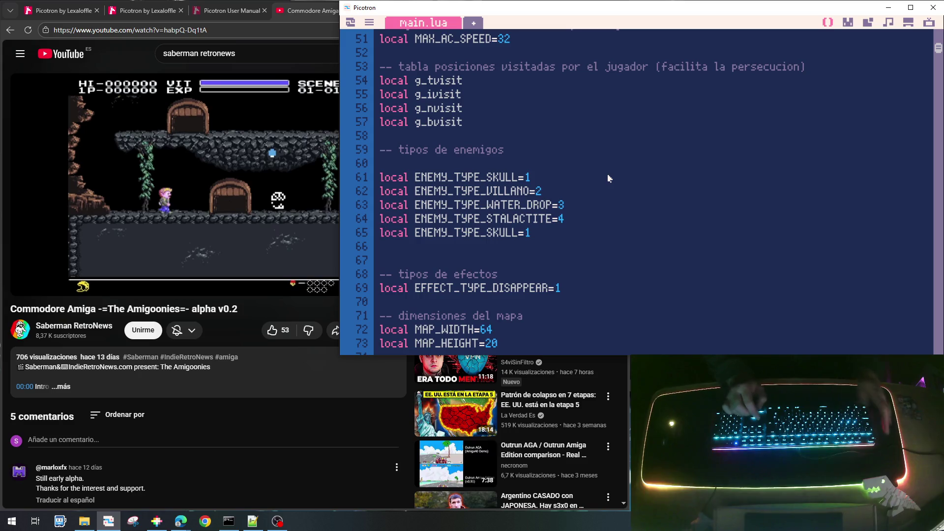
pyautogui.press('Right')
pyautogui.press('Right')
pyautogui.press('Right')
pyautogui.press('Left')
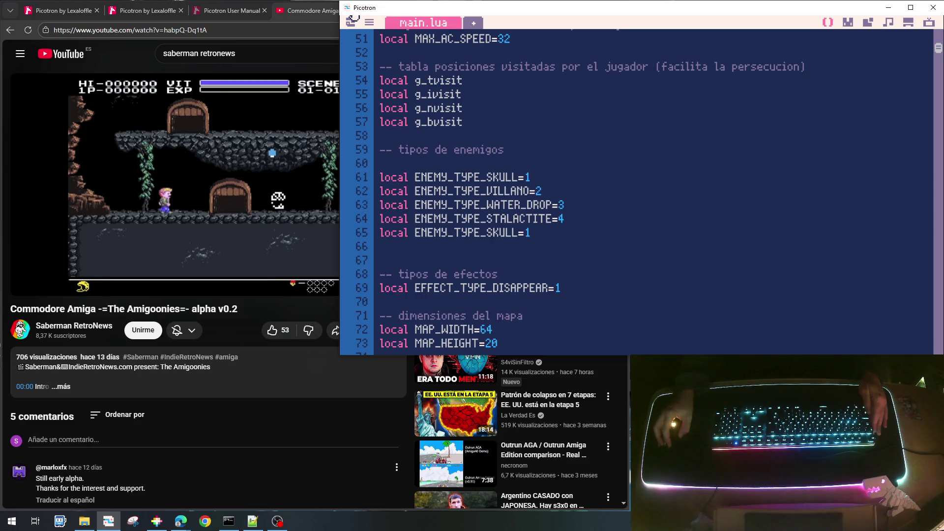
pyautogui.moveTo(21, 197)
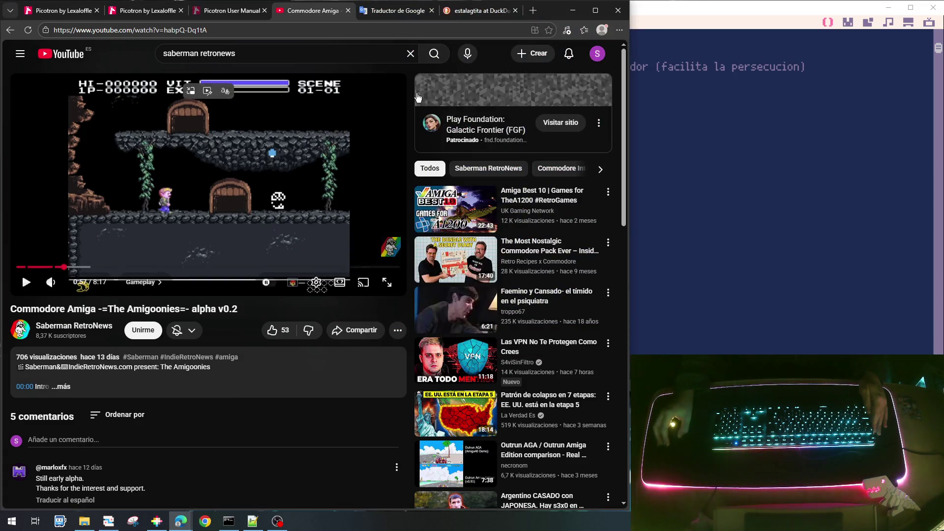
# Step: Translate 'calavera saltarina' in Google Translate, getting 'jumping skull', then return to Picotron
pyautogui.click(394, 10)
pyautogui.click(74, 136)
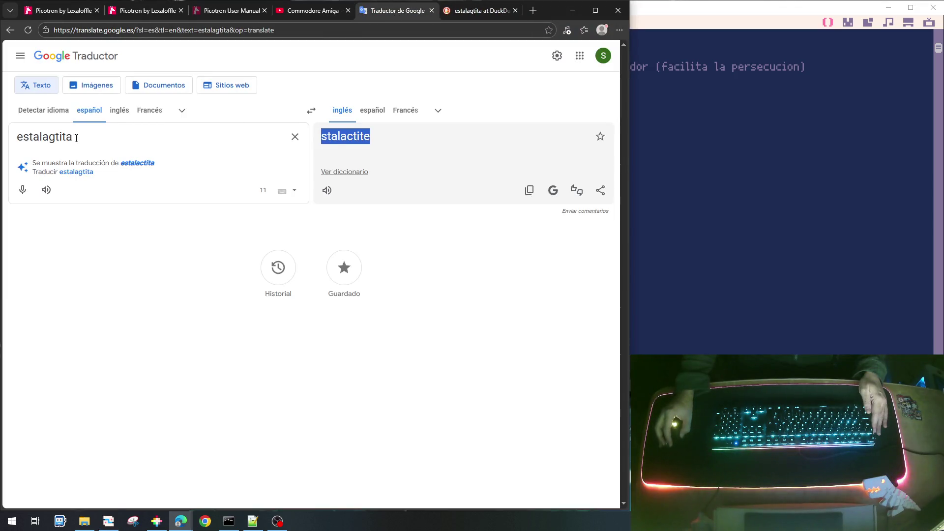
pyautogui.doubleClick(44, 137)
pyautogui.write('clavera s')
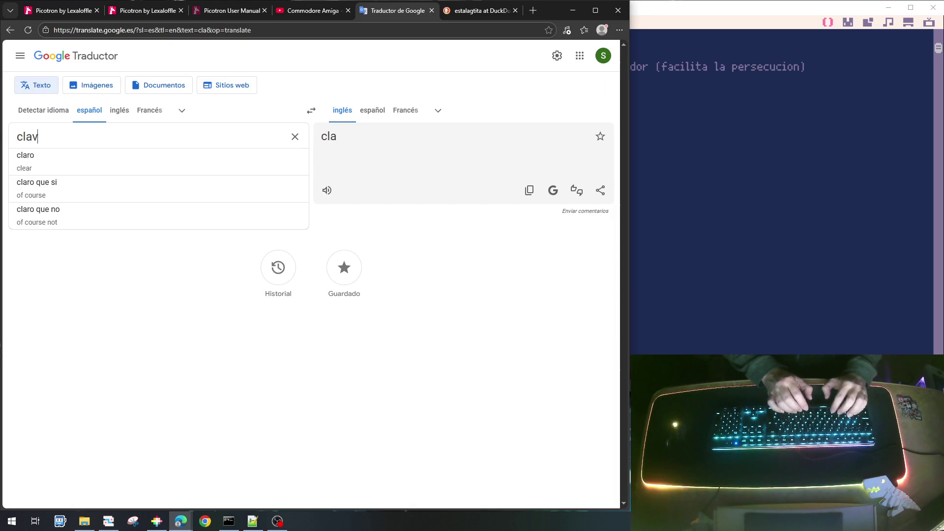
pyautogui.press('BackSpace')
pyautogui.press('BackSpace')
pyautogui.press('BackSpace')
pyautogui.write('alavera sa')
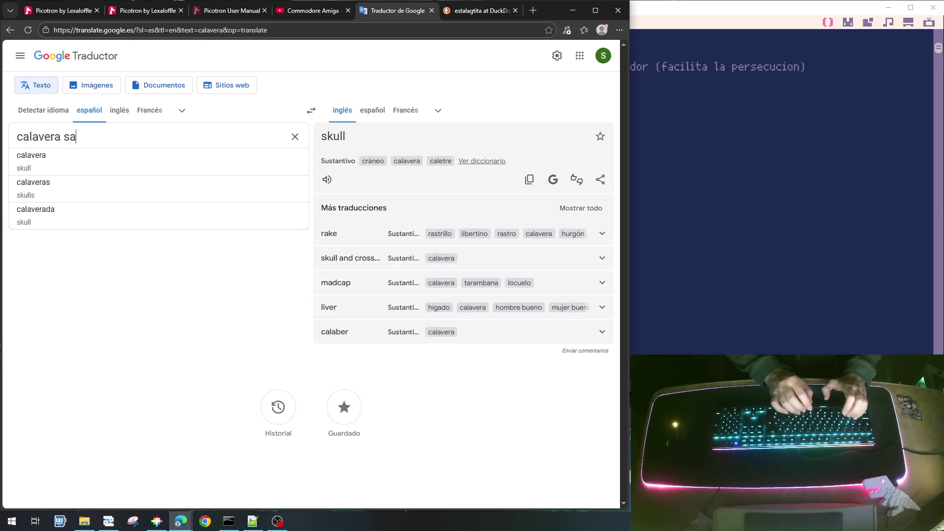
pyautogui.write('ltarina')
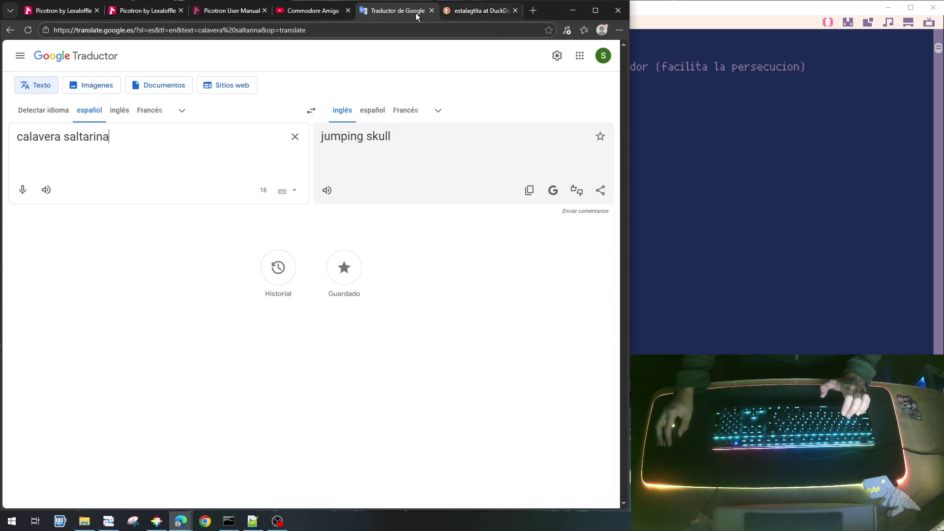
pyautogui.click(314, 10)
pyautogui.click(765, 190)
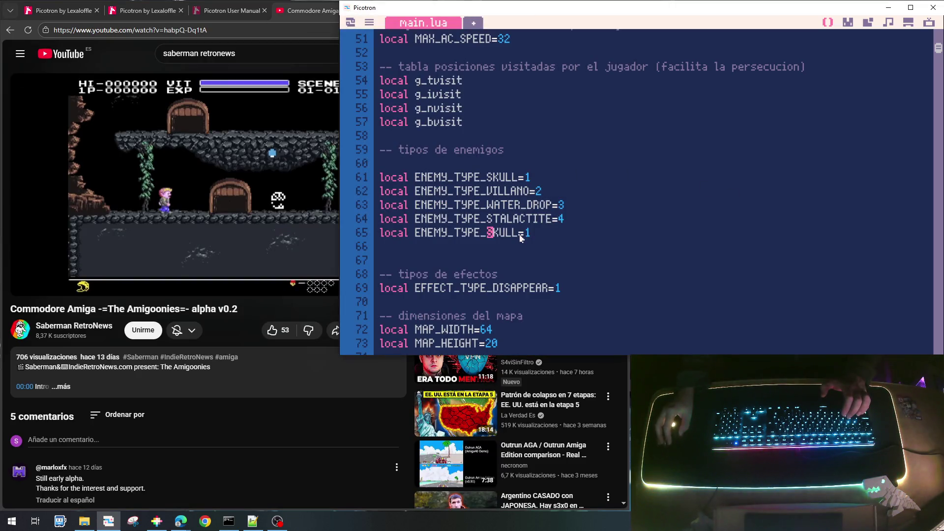
# Step: Rename line 65 to ENEMY_TYPE_JUMPING_SKULL and change its value from 1 to 5
pyautogui.write('JUMP')
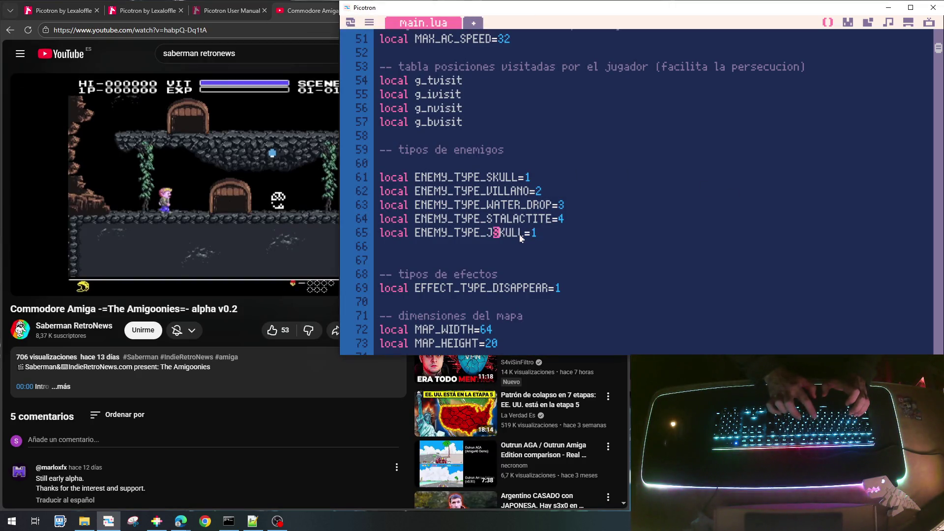
pyautogui.write('ING_')
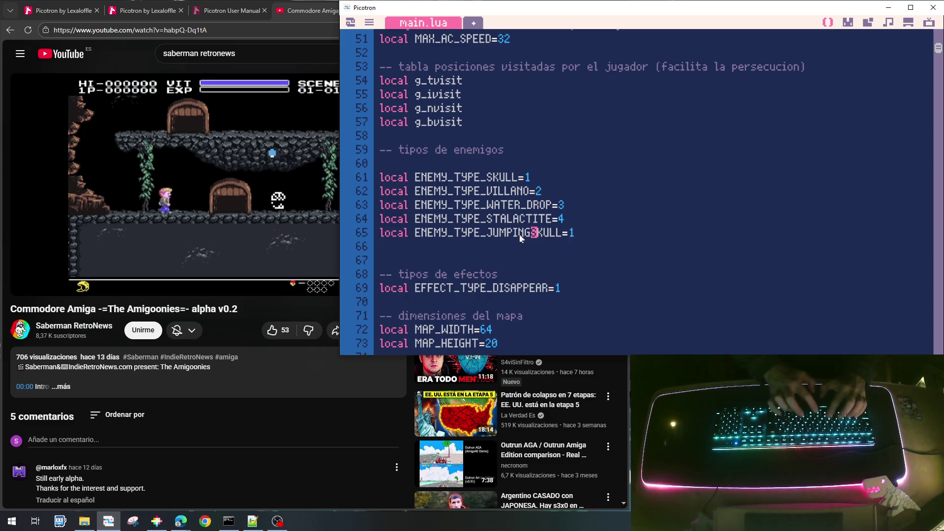
pyautogui.click(578, 229)
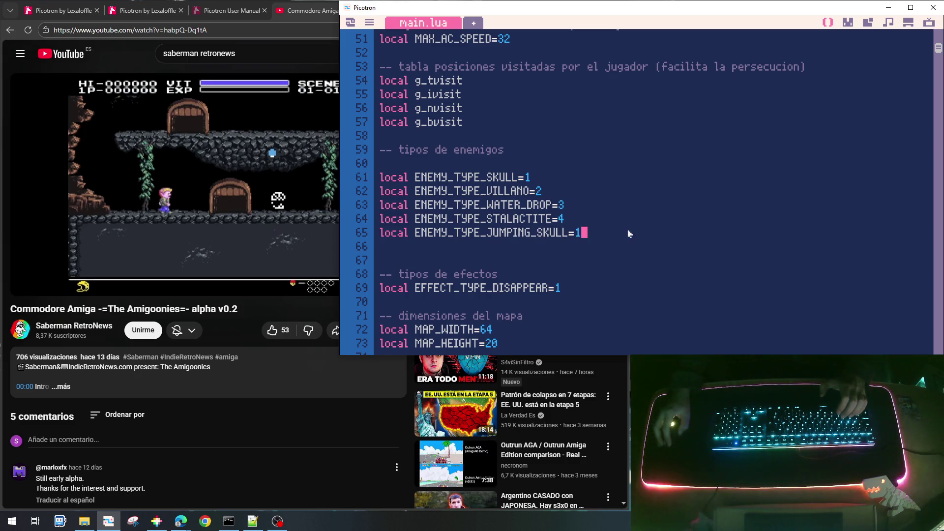
pyautogui.press('BackSpace')
pyautogui.write('5')
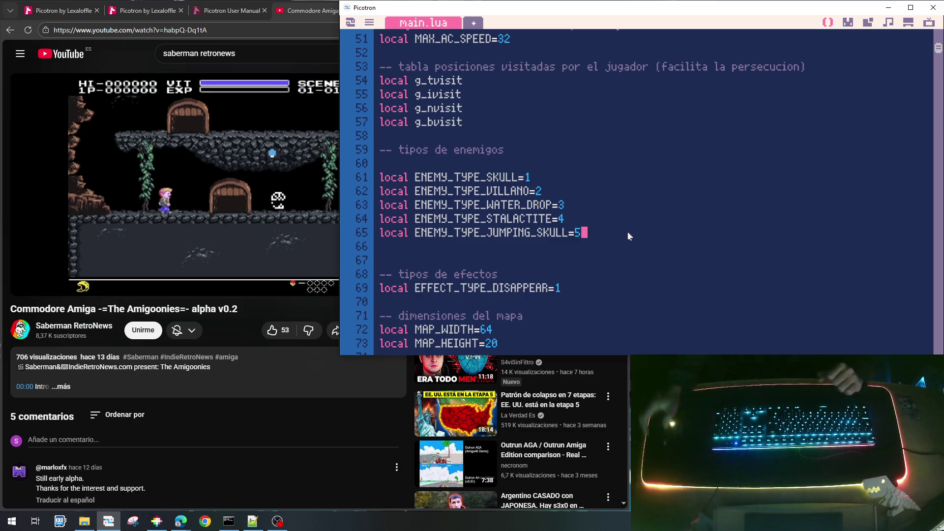
pyautogui.doubleClick(462, 233)
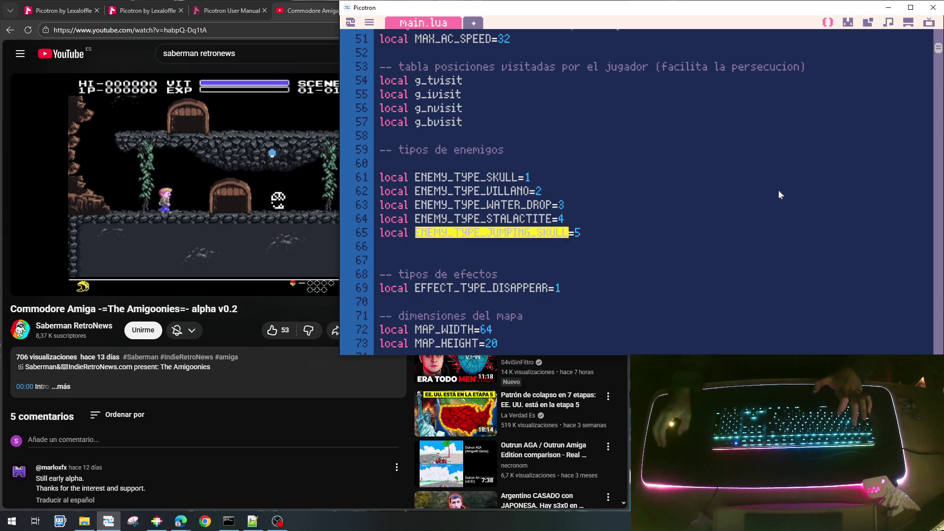
pyautogui.scroll(-4, 780, 195)
pyautogui.scroll(2, 780, 194)
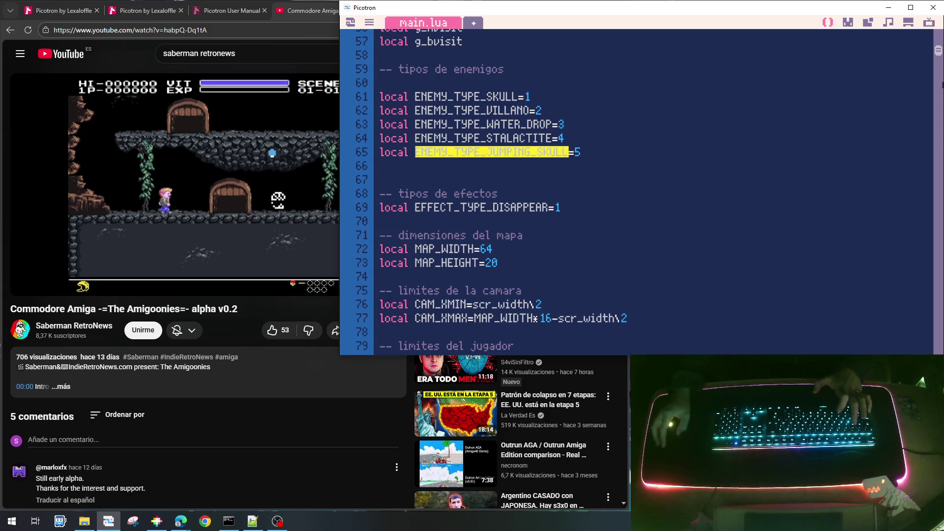
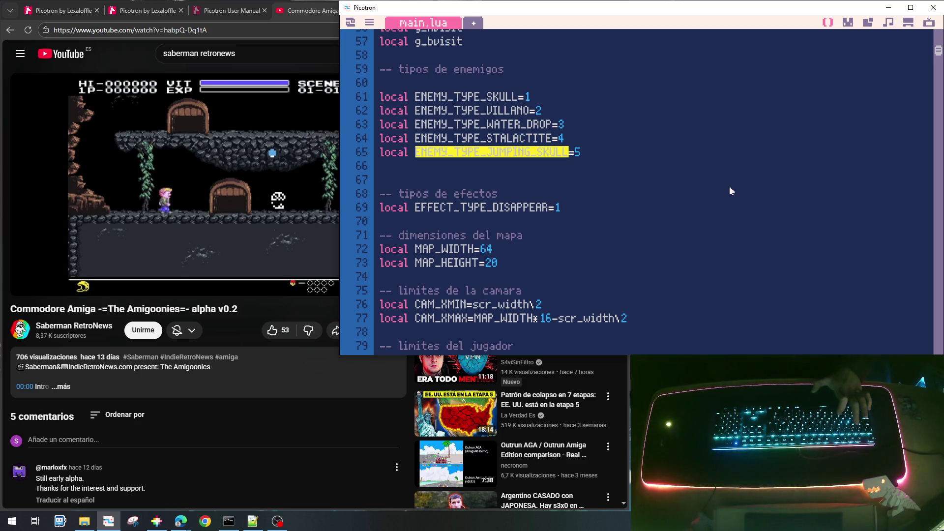
# Step: Scroll main.lua from the enemy type constants down to draw_tenemigo at line 1040, then switch to PICO-8
pyautogui.moveTo(936, 53); pyautogui.dragTo(938, 105)
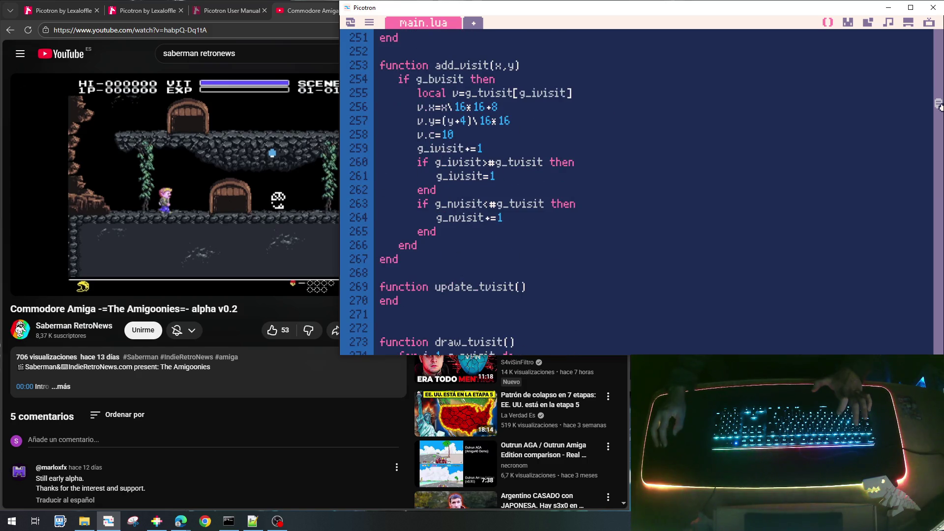
pyautogui.scroll(2, 705, 155)
pyautogui.scroll(-4, 706, 154)
pyautogui.scroll(2, 705, 156)
pyautogui.scroll(-10, 705, 156)
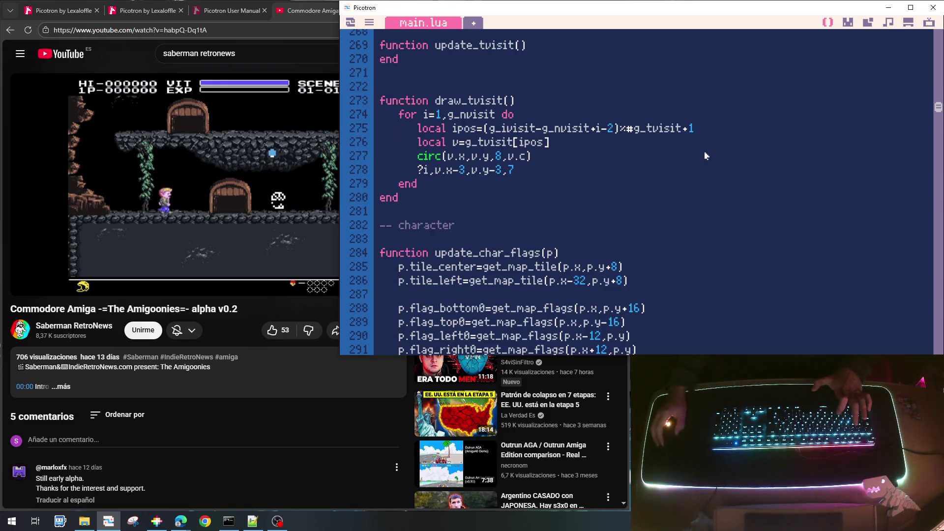
pyautogui.scroll(-20, 705, 156)
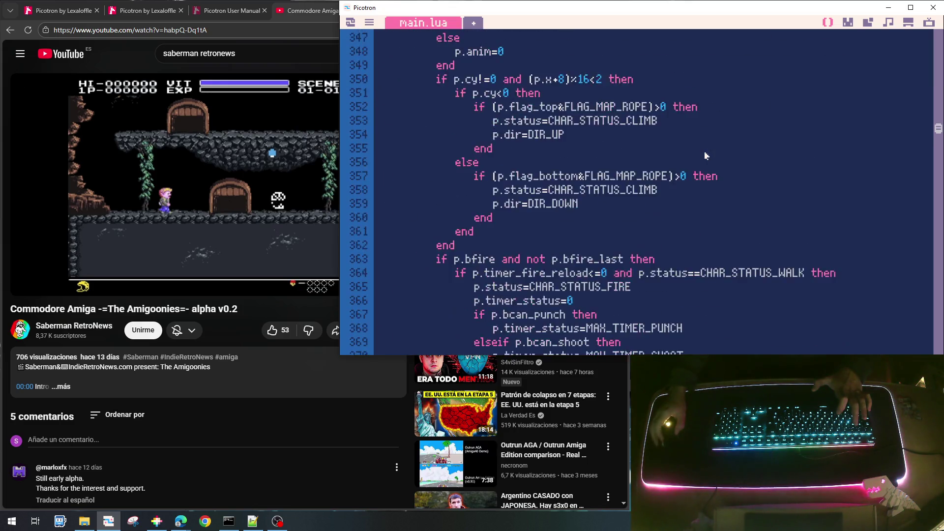
pyautogui.scroll(-20, 705, 157)
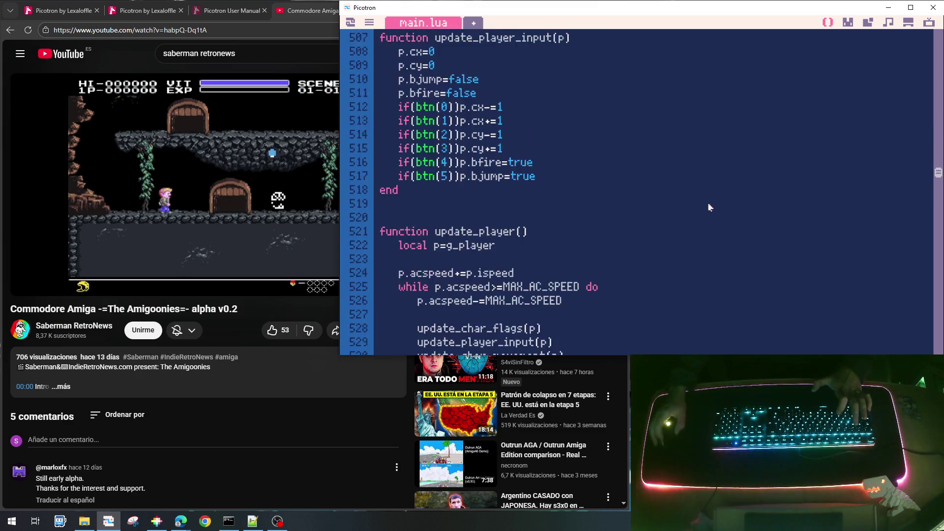
pyautogui.scroll(-20, 708, 207)
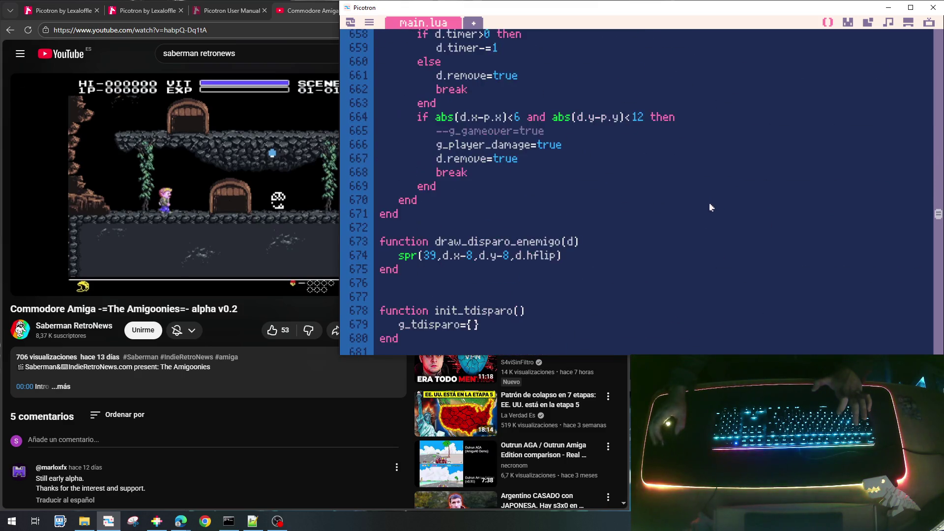
pyautogui.scroll(-20, 709, 207)
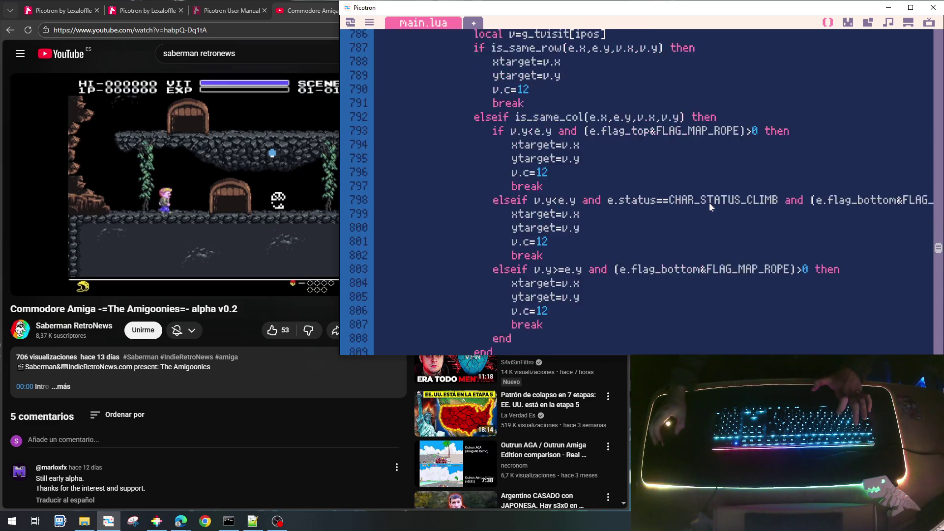
pyautogui.scroll(-5, 709, 207)
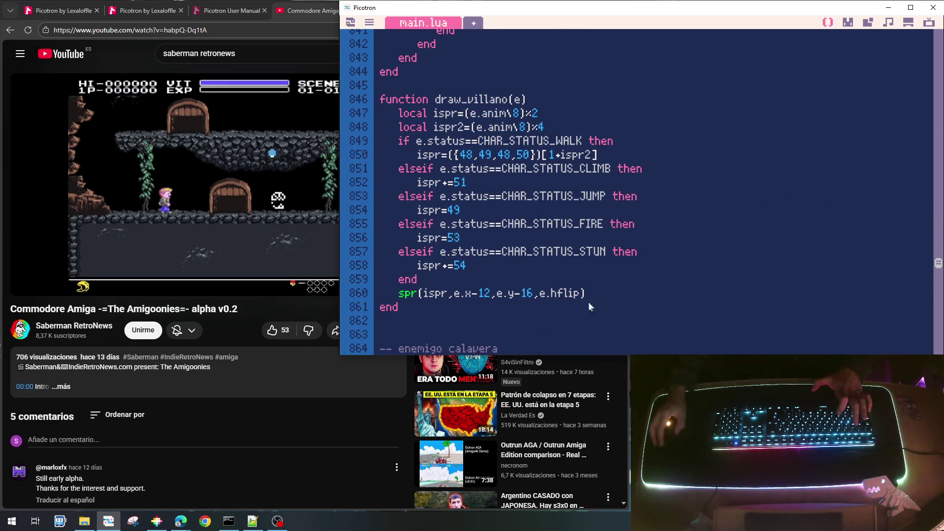
pyautogui.scroll(-20, 538, 261)
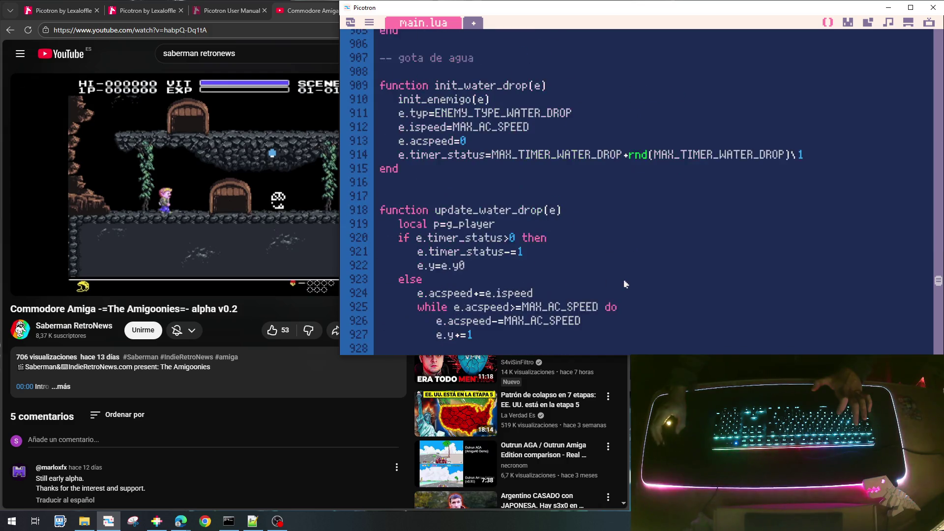
pyautogui.scroll(-20, 625, 287)
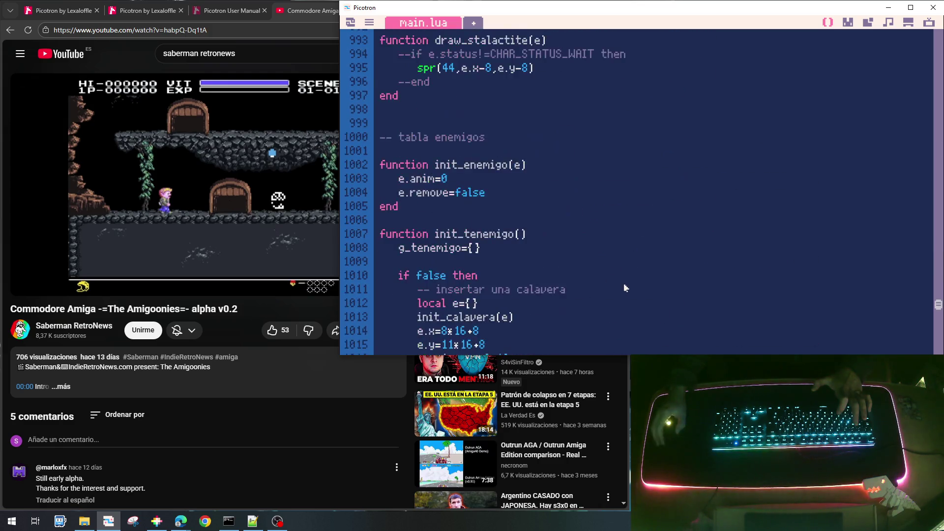
pyautogui.scroll(-1, 541, 243)
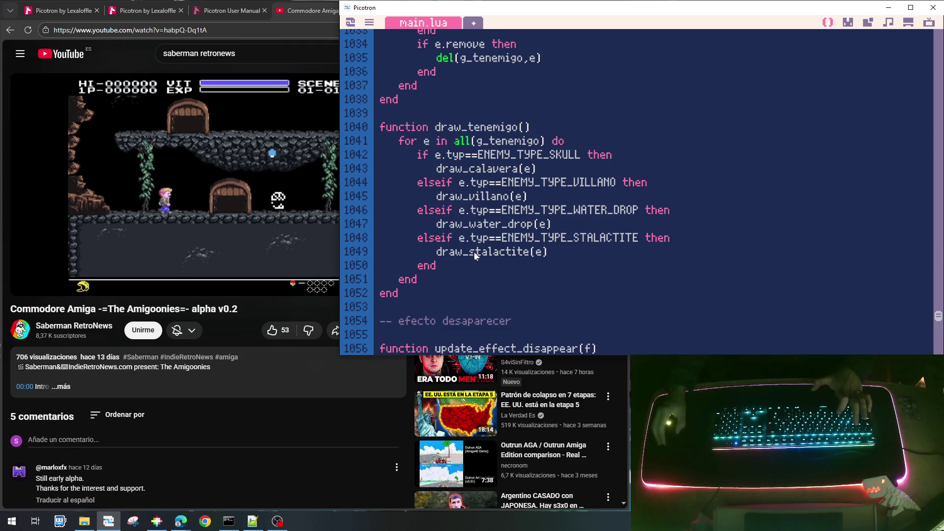
pyautogui.click(156, 521)
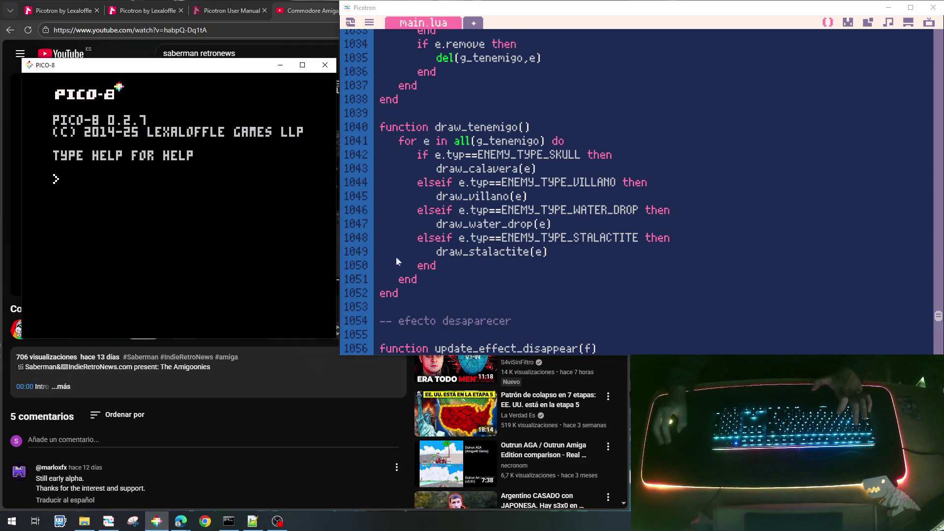
# Step: Open PICO-8's code editor and put a comment at the top of the first tab
pyautogui.press('Escape')
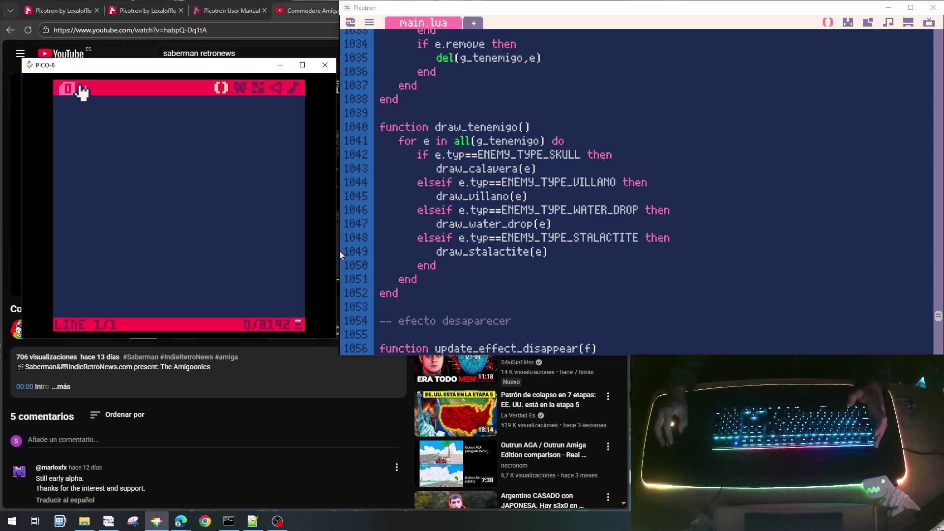
pyautogui.write('--pestana')
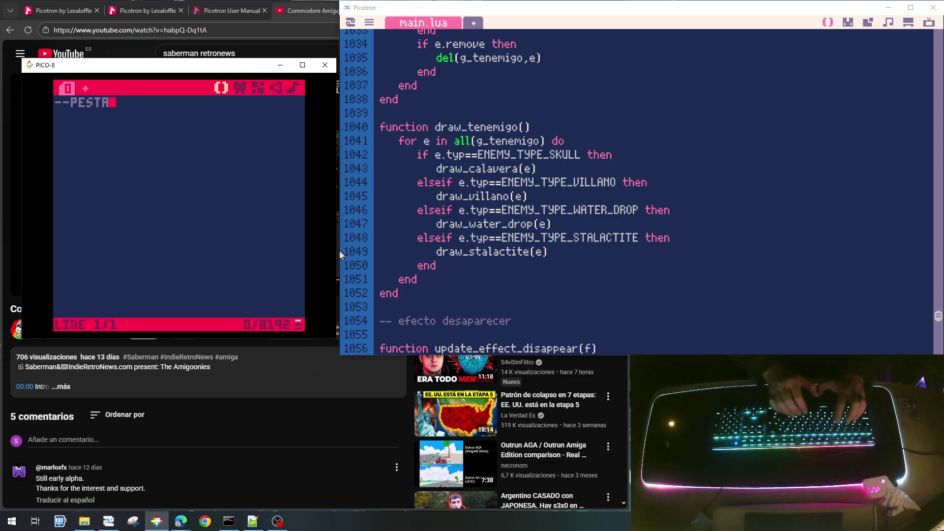
pyautogui.press('BackSpace')
pyautogui.write('1')
# Step: Add a second code tab headed by the comment --ENEMIGOS
pyautogui.click(82, 89)
pyautogui.write('--PESTANA')
pyautogui.press('BackSpace')
pyautogui.press('BackSpace')
pyautogui.press('BackSpace')
pyautogui.press('BackSpace')
pyautogui.press('BackSpace')
pyautogui.press('BackSpace')
pyautogui.write('NEMIGOS')
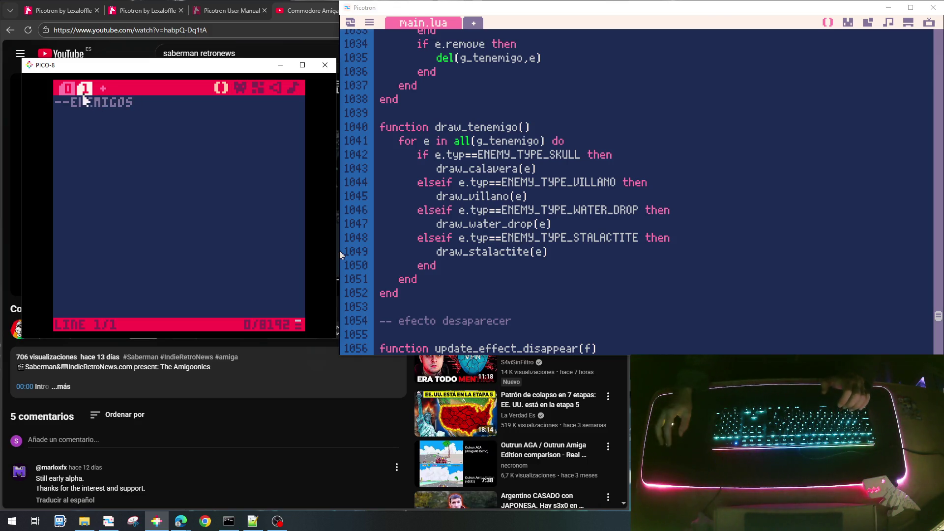
# Step: Rewrite the first tab's comment as --PRINCIPAL
pyautogui.click(67, 89)
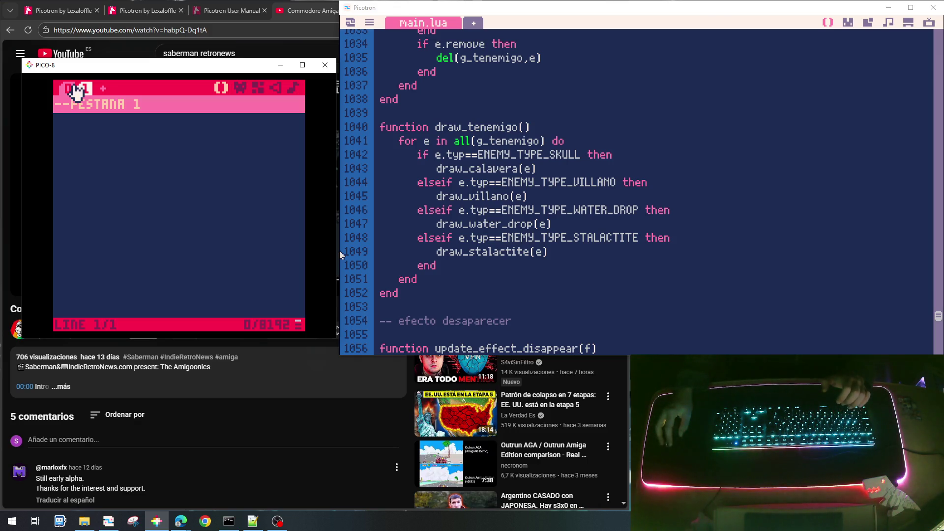
pyautogui.press('BackSpace')
pyautogui.press('BackSpace')
pyautogui.press('BackSpace')
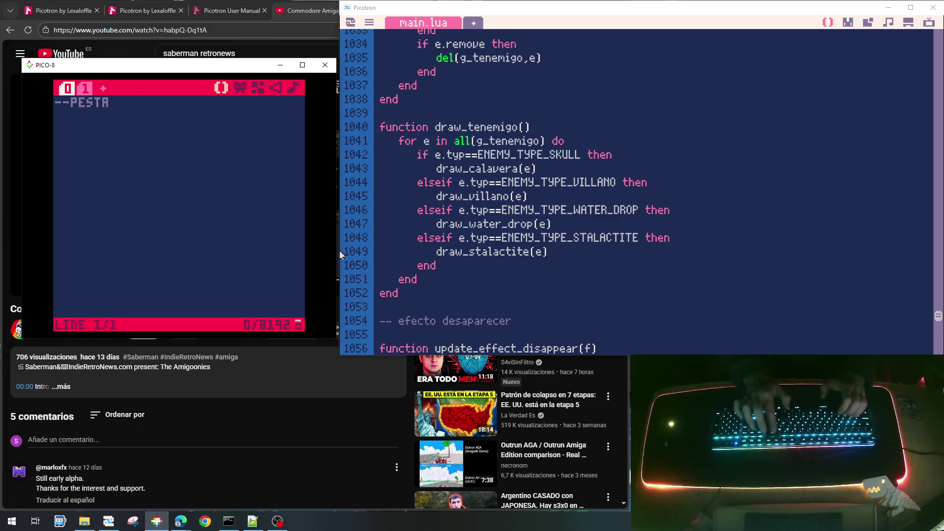
pyautogui.press('BackSpace')
pyautogui.press('BackSpace')
pyautogui.write('RINCI')
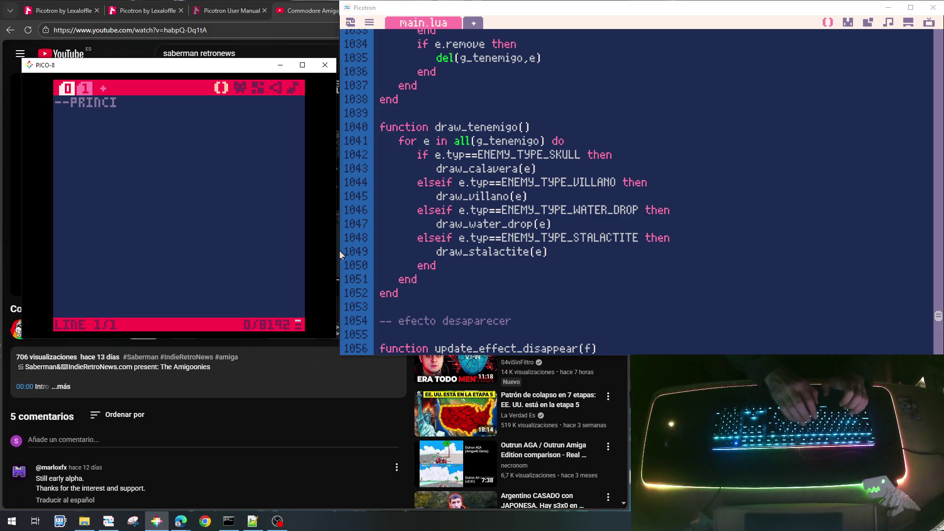
pyautogui.write('PAL')
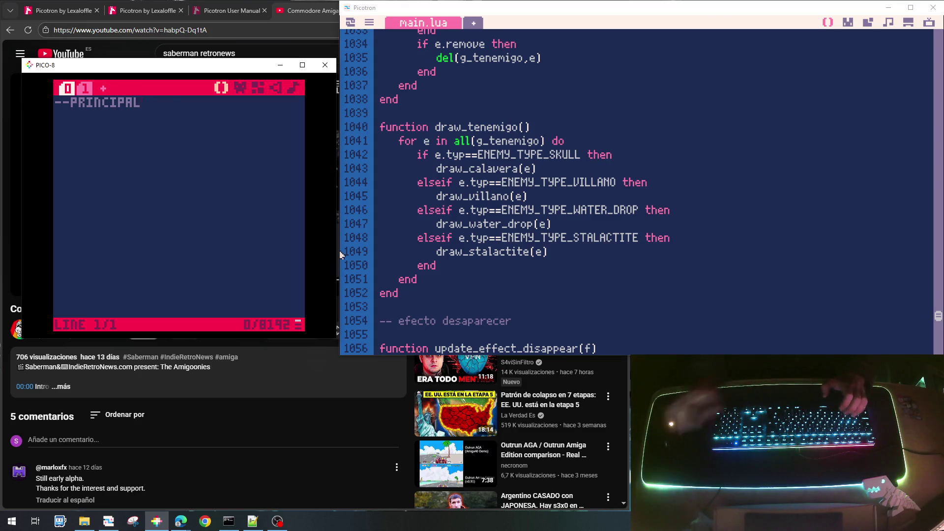
# Step: Flip between the two code tabs to check them, then return to main.lua in Picotron
pyautogui.click(86, 88)
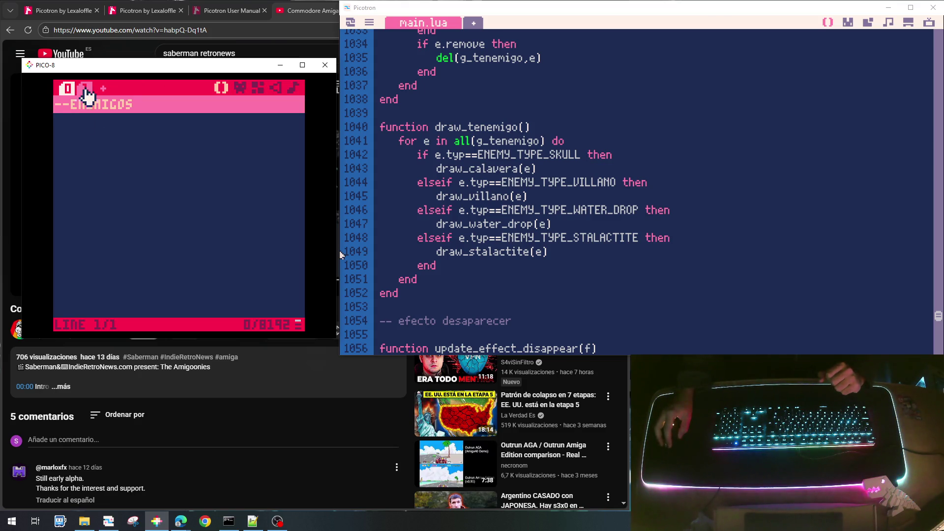
pyautogui.click(67, 88)
pyautogui.click(86, 89)
pyautogui.click(68, 88)
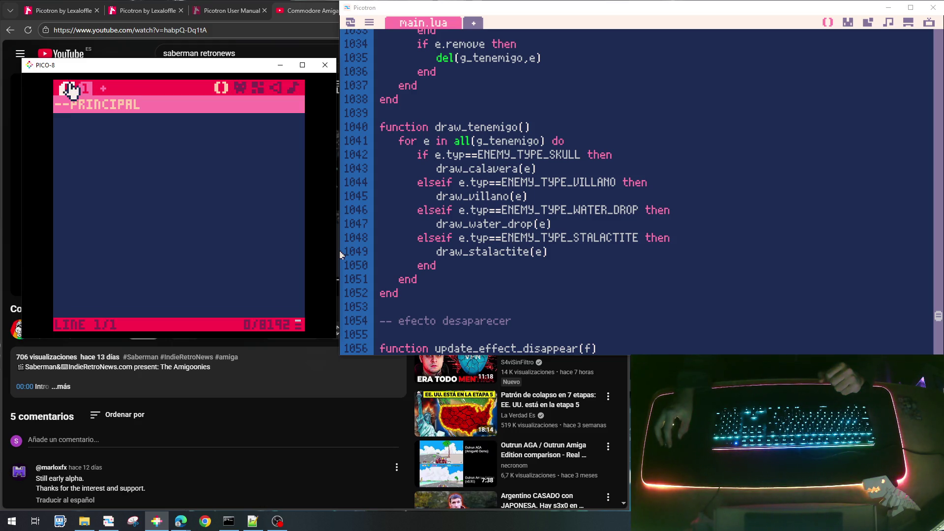
pyautogui.click(86, 89)
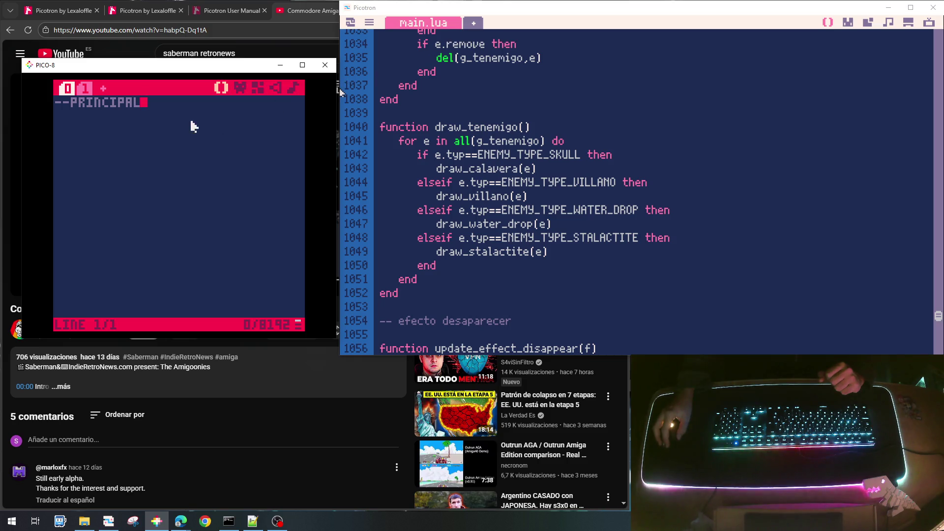
pyautogui.click(577, 257)
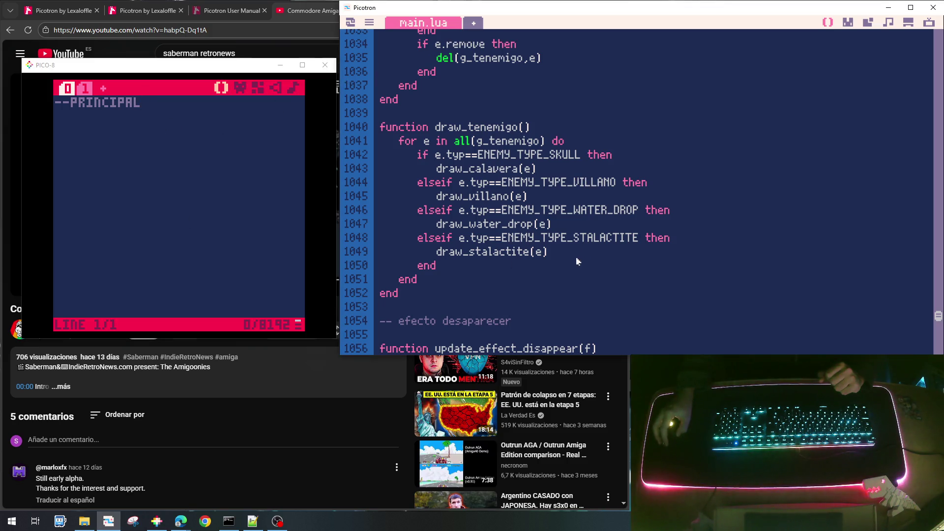
# Step: Add the line 'elseif e.typ==ENEMY_TYPE_JUMPING_SKULL then' after the stalactite branch
pyautogui.press('Return')
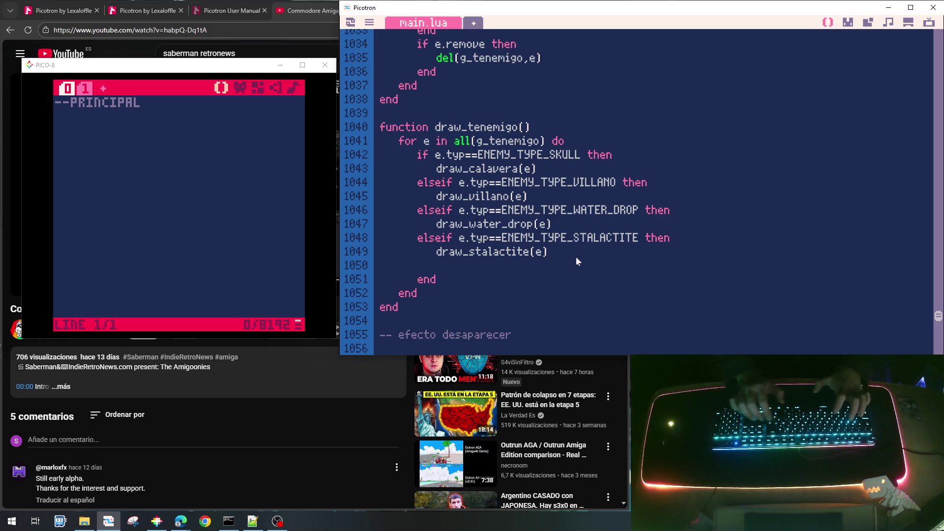
pyautogui.write('ENEMY_TYPE_JUMPING_SKULL')
pyautogui.moveTo(496, 238); pyautogui.dragTo(426, 240)
pyautogui.moveTo(501, 239)
pyautogui.mouseDown()
pyautogui.moveTo(425, 241)
pyautogui.moveTo(433, 271)
pyautogui.mouseUp()
pyautogui.write('elseif e.typ==')
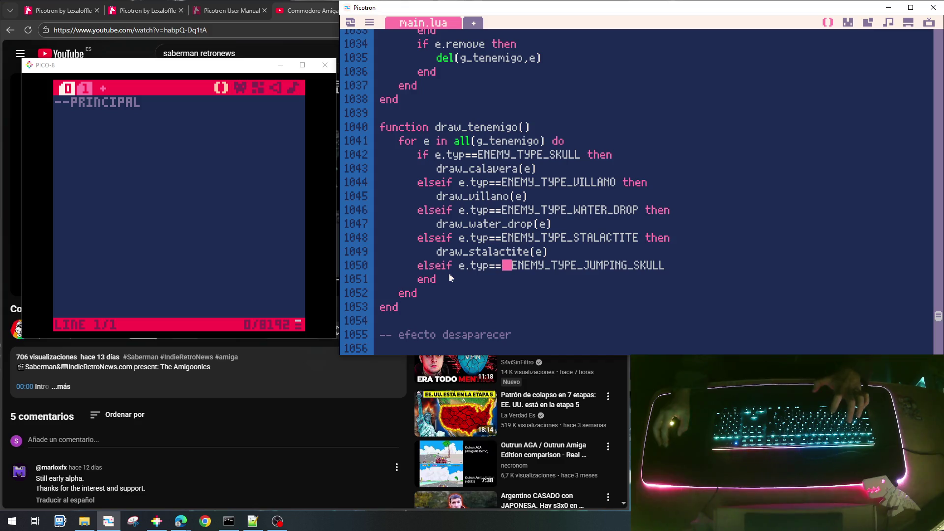
pyautogui.press('End')
pyautogui.write('then')
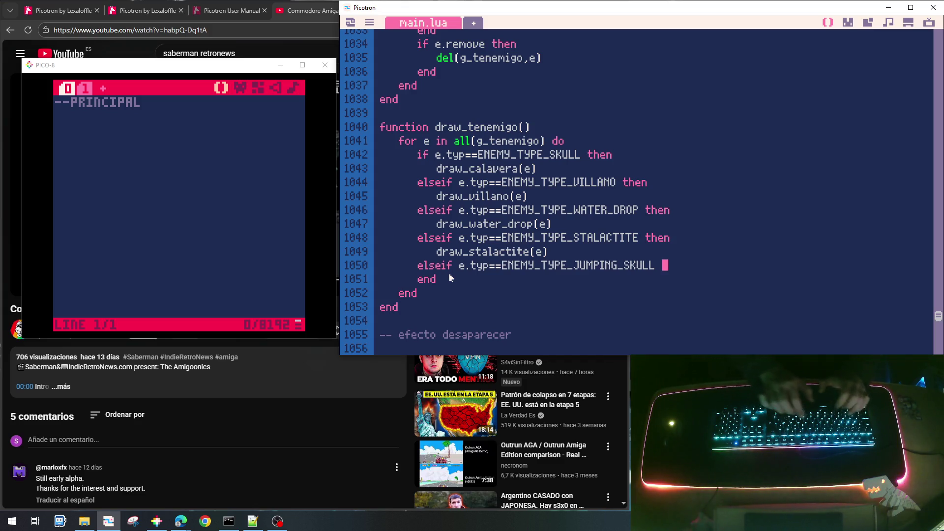
# Step: Copy the draw_calavera(e) call into the new jumping skull branch
pyautogui.press('Up')
pyautogui.press('Home')
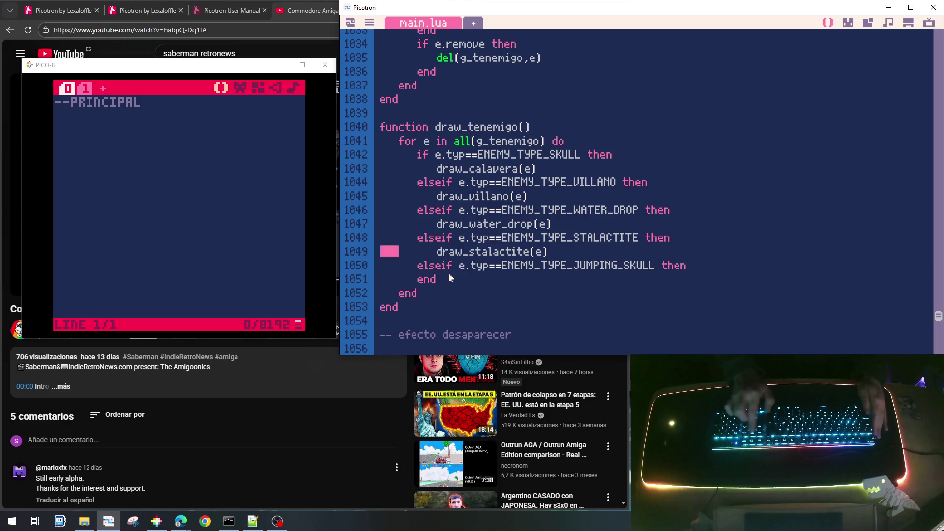
pyautogui.hotkey('shift', 'End')
pyautogui.press('Up')
pyautogui.press('Up')
pyautogui.press('Up')
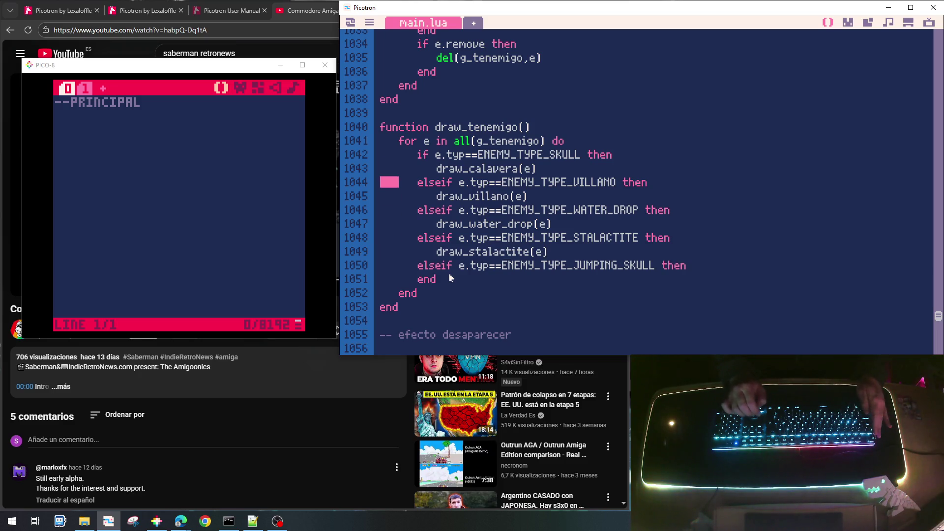
pyautogui.hotkey('shift', 'End')
pyautogui.hotkey('ctrl', 'c')
pyautogui.press('Down')
pyautogui.press('Down')
pyautogui.press('Down')
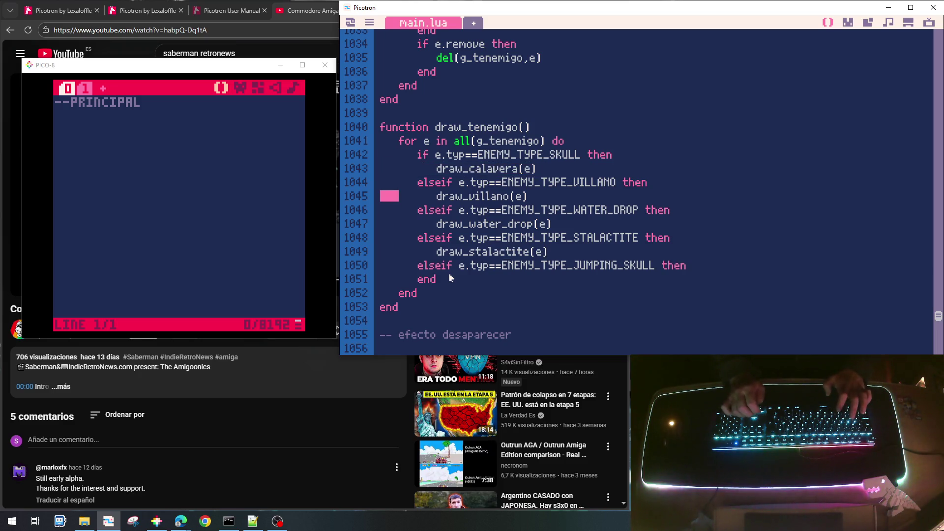
pyautogui.hotkey('ctrl', 'v')
# Step: Rename the call to draw_jumping_skull(e) and select the branch for copying
pyautogui.press('Up')
pyautogui.press('Up')
pyautogui.press('Right')
pyautogui.press('Right')
pyautogui.press('Right')
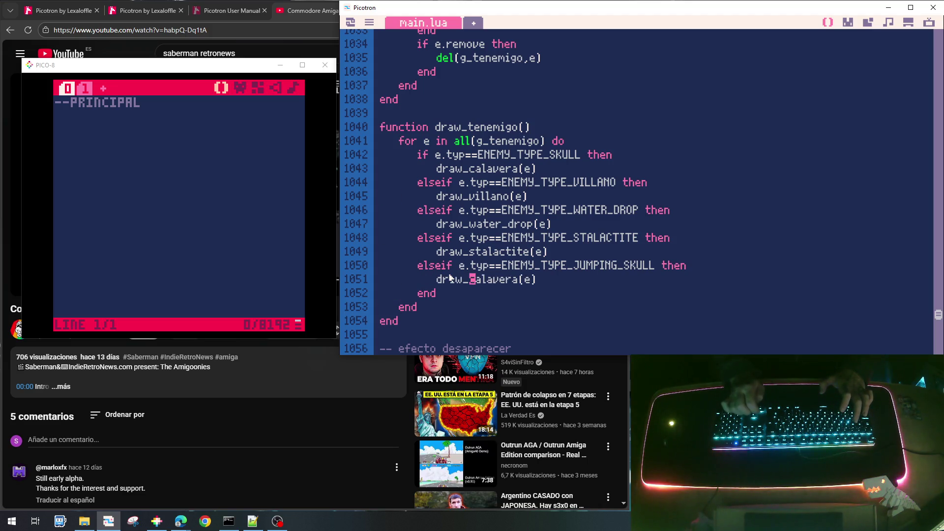
pyautogui.hotkey('shift', 'Right')
pyautogui.hotkey('shift', 'Right')
pyautogui.hotkey('shift', 'Right')
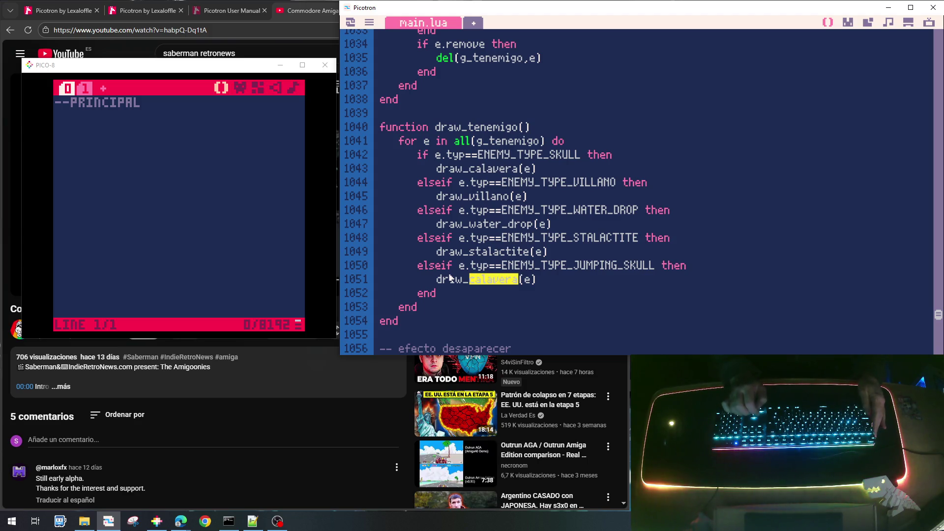
pyautogui.write('jumpui')
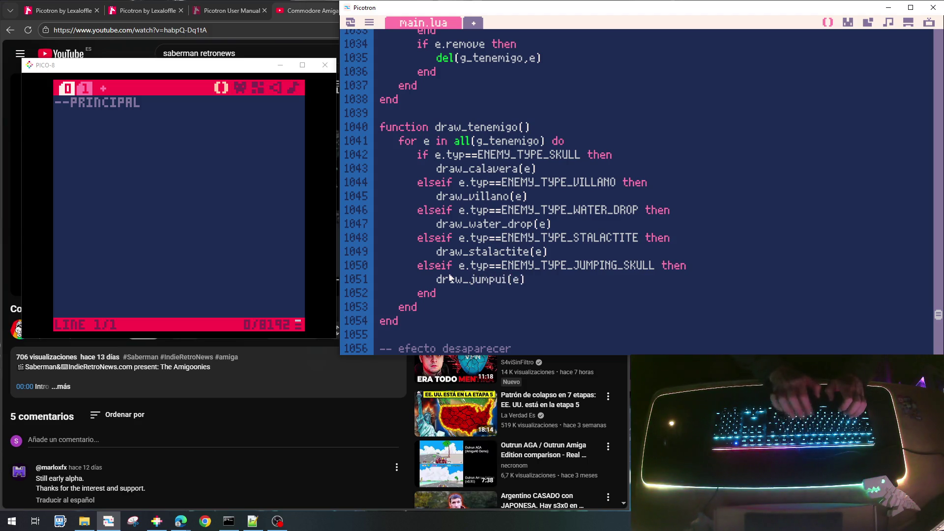
pyautogui.press('BackSpace')
pyautogui.press('BackSpace')
pyautogui.write('ing_s')
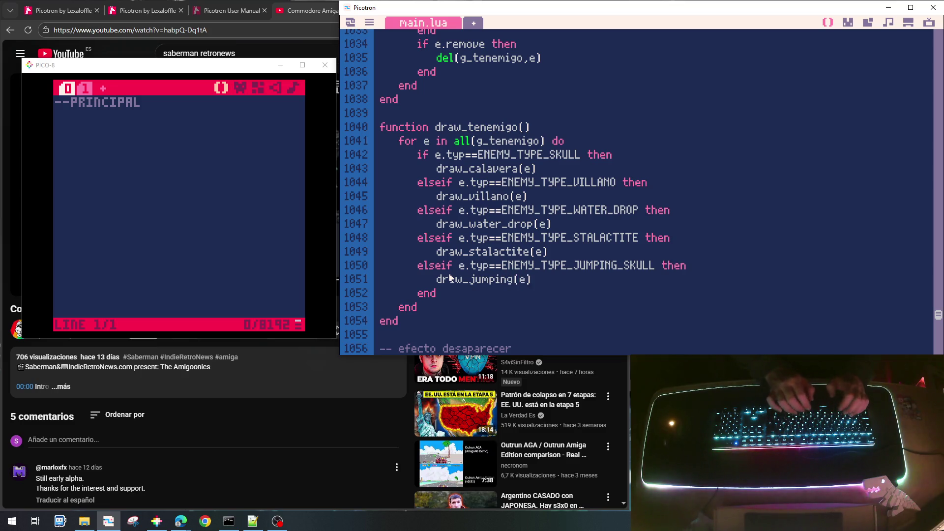
pyautogui.write('kull')
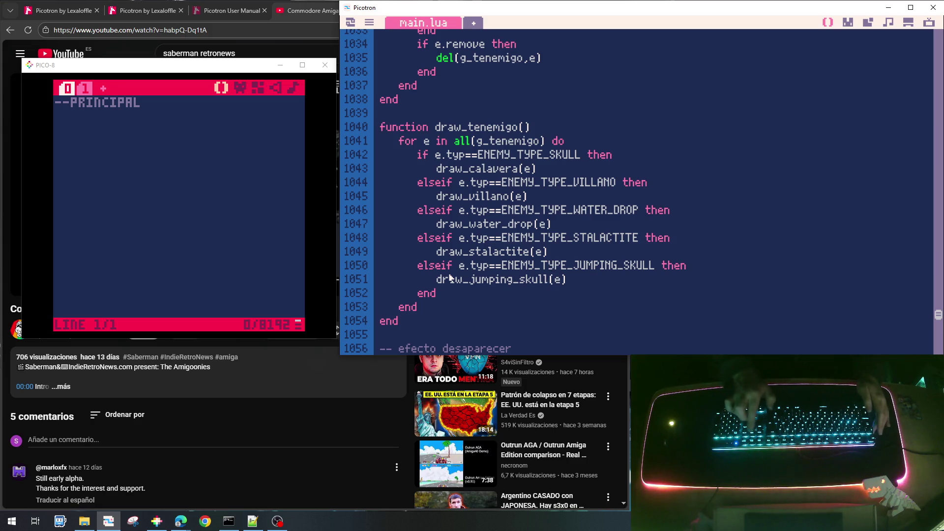
pyautogui.hotkey('shift', 'Down')
pyautogui.hotkey('shift', 'Down')
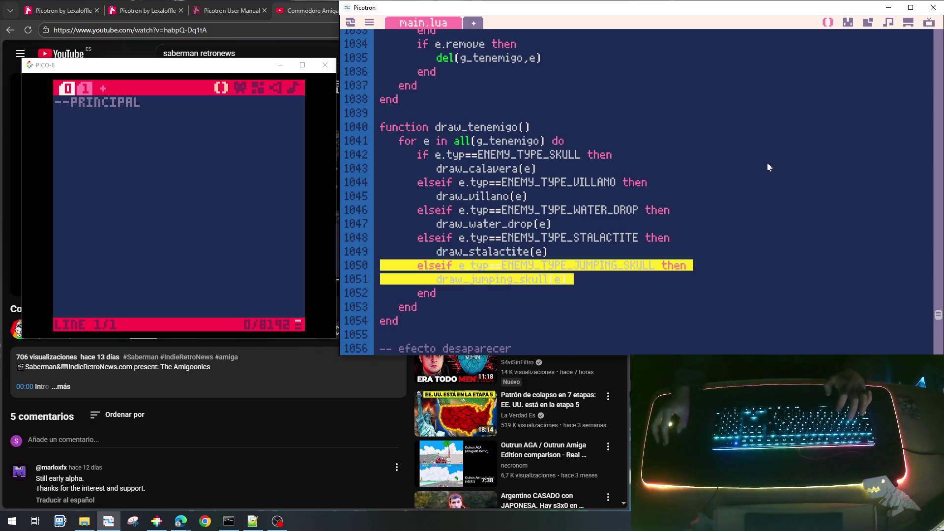
# Step: Paste the jumping skull branch after update_stalactite(e) and rename its call to upd_jumping_skull(e)
pyautogui.scroll(4, 769, 167)
pyautogui.scroll(2, 639, 236)
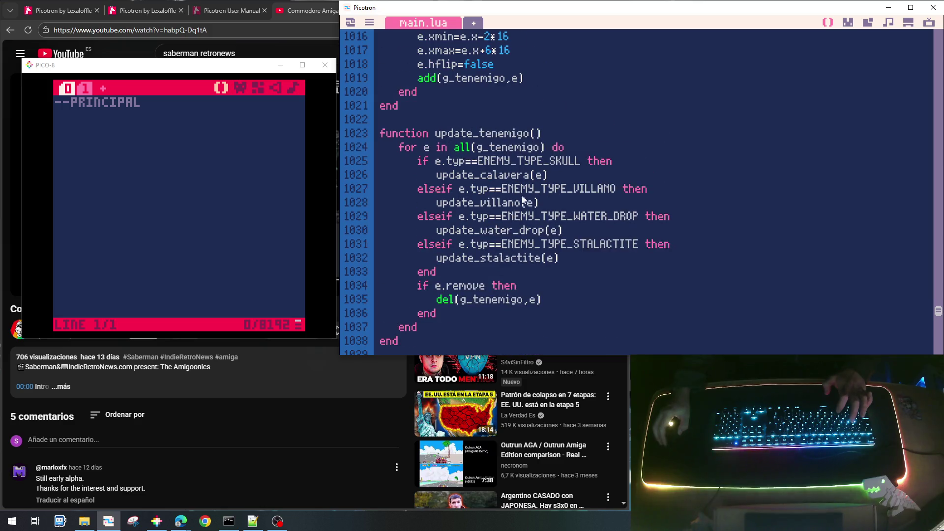
pyautogui.click(595, 261)
pyautogui.press('Return')
pyautogui.hotkey('ctrl', 'v')
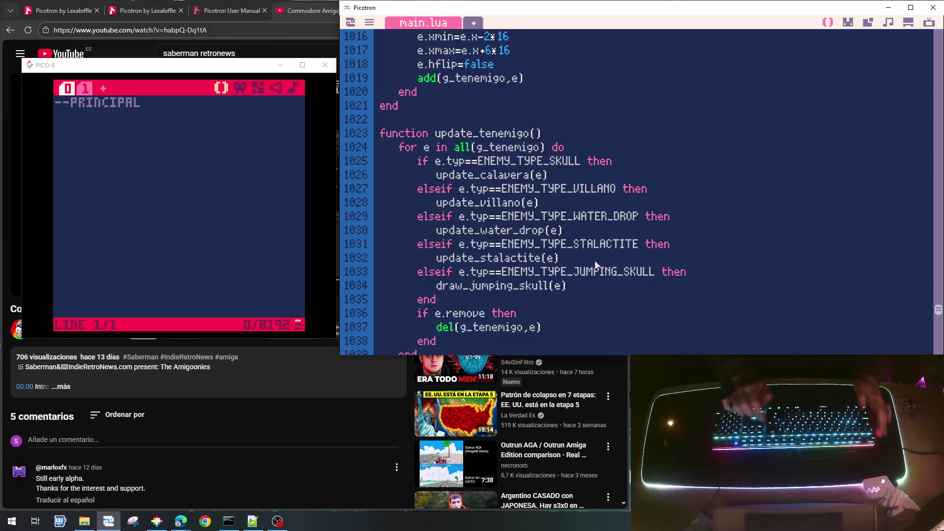
pyautogui.click(467, 287)
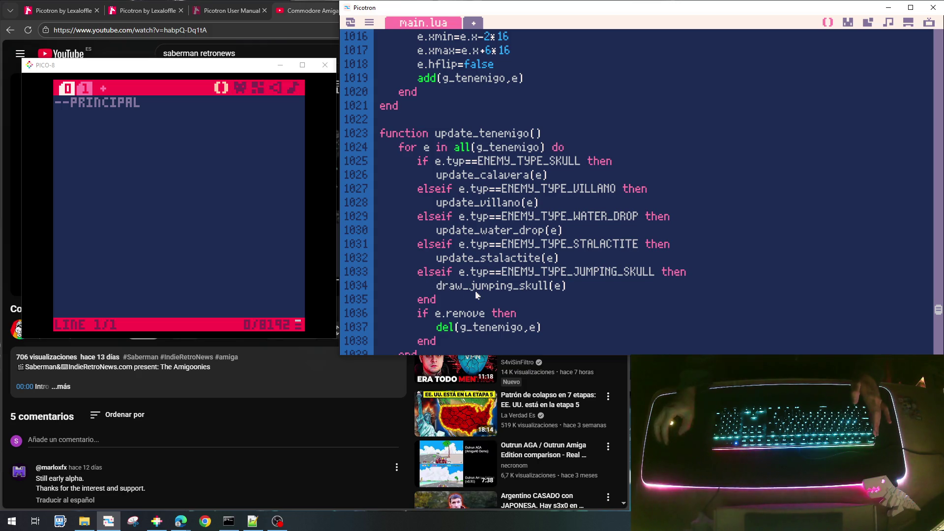
pyautogui.press('BackSpace')
pyautogui.press('BackSpace')
pyautogui.press('BackSpace')
pyautogui.write('update')
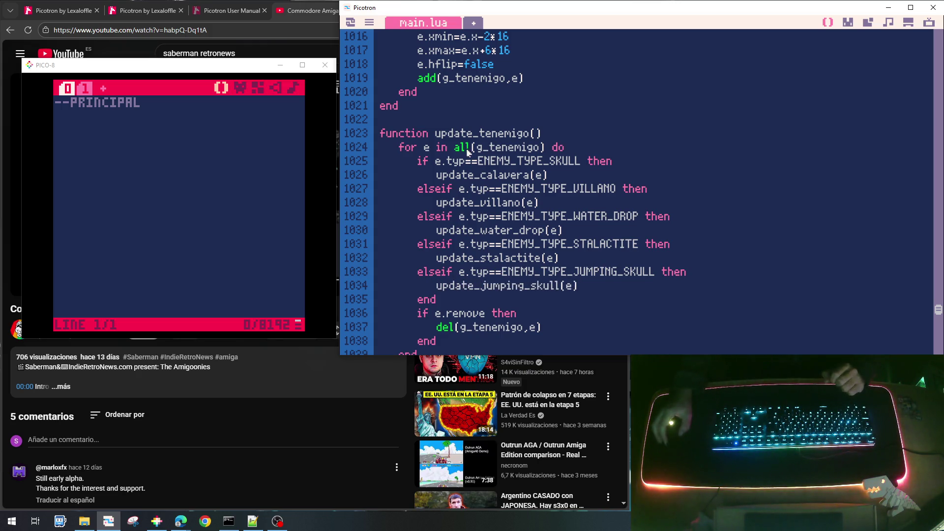
pyautogui.scroll(6, 530, 181)
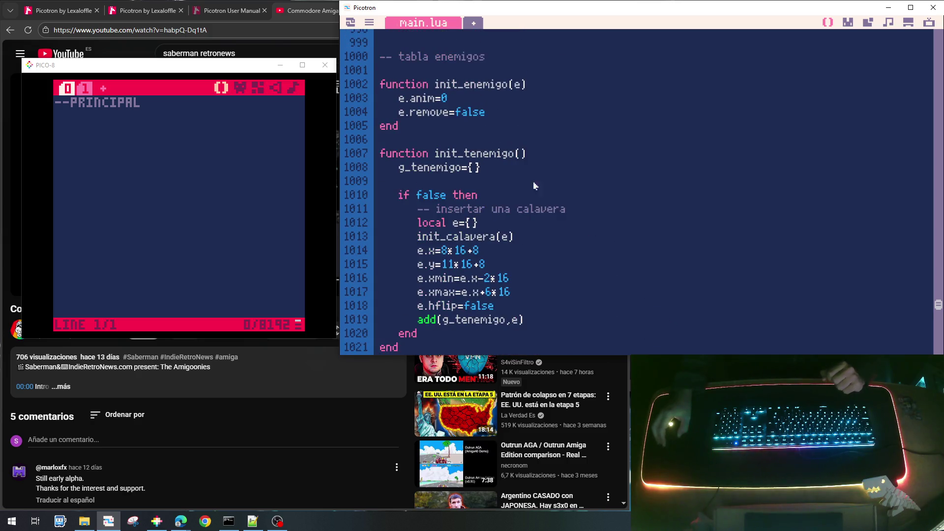
pyautogui.scroll(15, 543, 200)
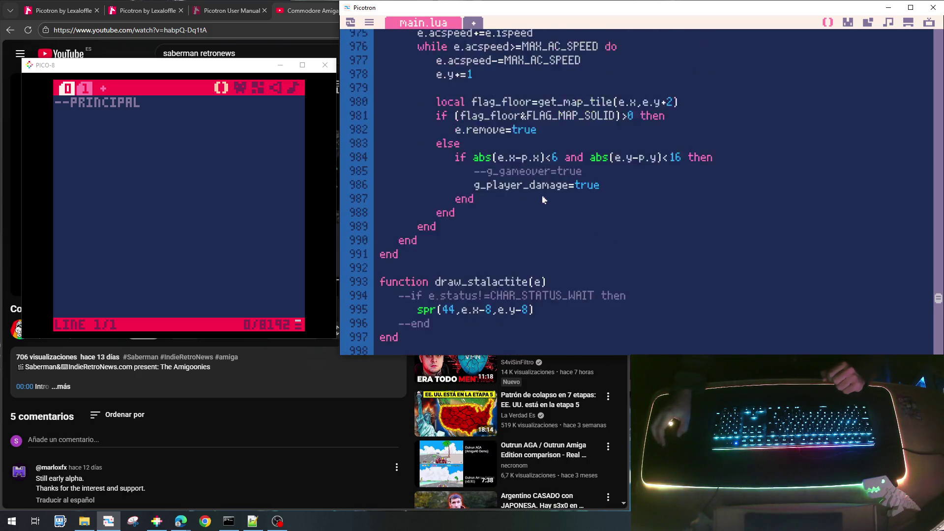
pyautogui.scroll(18, 544, 200)
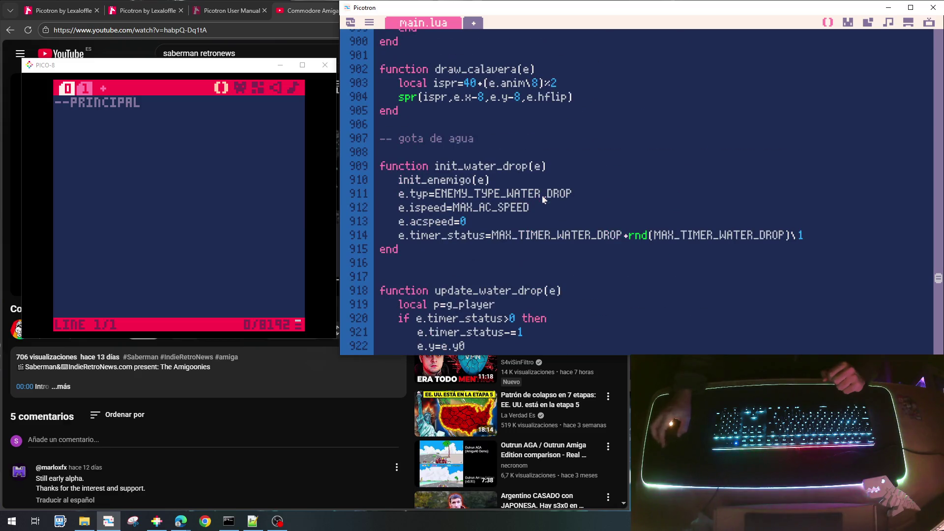
pyautogui.scroll(14, 543, 200)
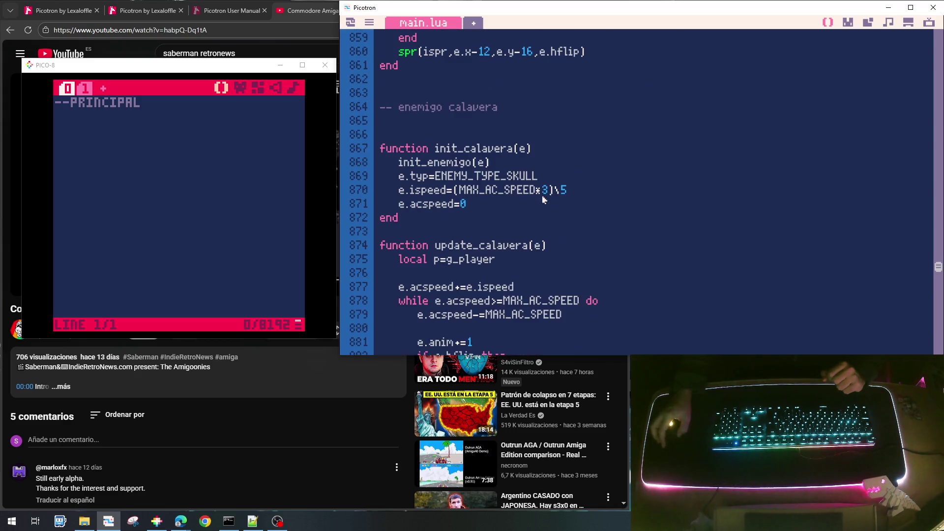
# Step: Copy the skull enemy block from line 864 to 906 and paste a duplicate below draw_calavera
pyautogui.click(385, 106)
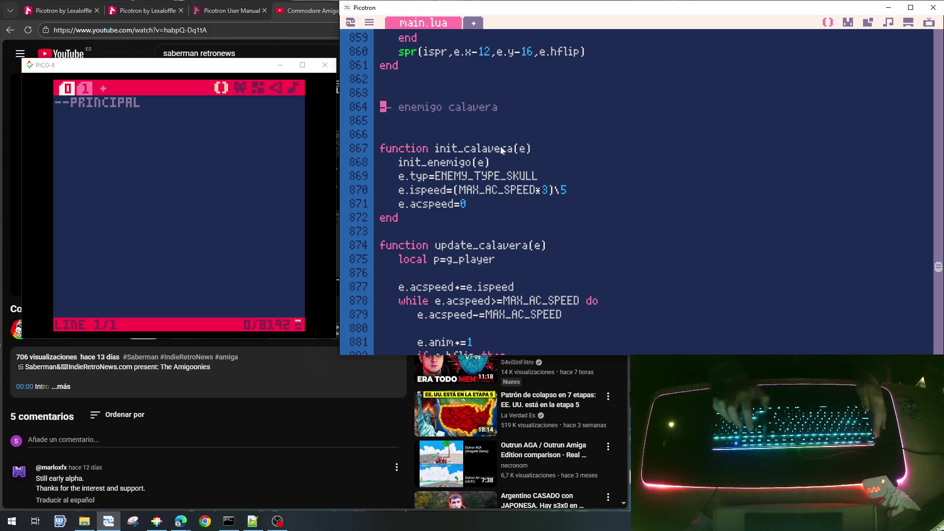
pyautogui.hotkey('shift', 'Down')
pyautogui.hotkey('shift', 'Down')
pyautogui.hotkey('shift', 'Down')
pyautogui.hotkey('shift', 'Down')
pyautogui.hotkey('shift', 'Down')
pyautogui.hotkey('shift', 'Down')
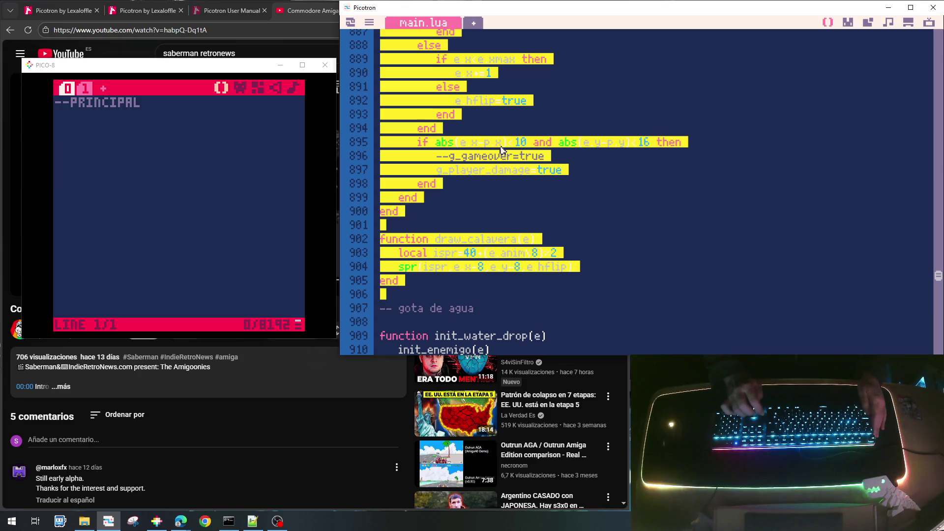
pyautogui.hotkey('ctrl', 'c')
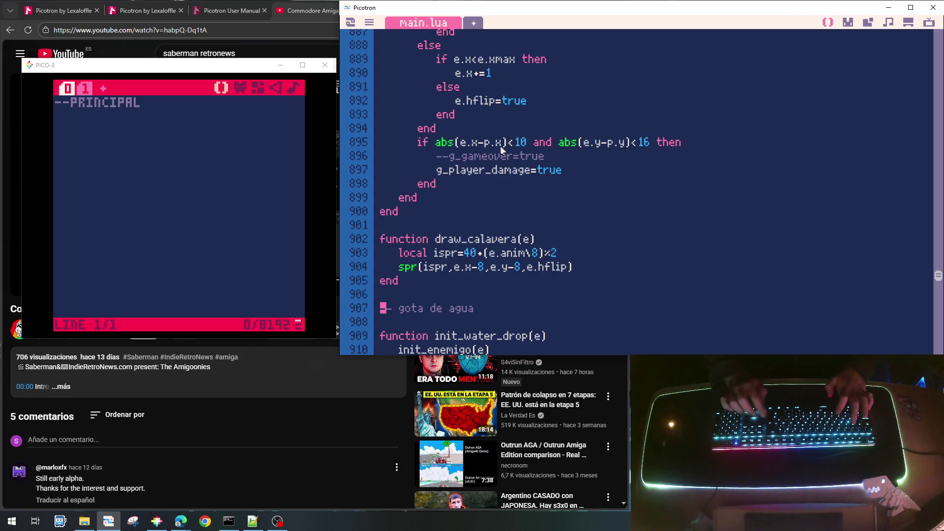
pyautogui.press('Return')
pyautogui.press('Return')
pyautogui.press('Up')
pyautogui.hotkey('ctrl', 'v')
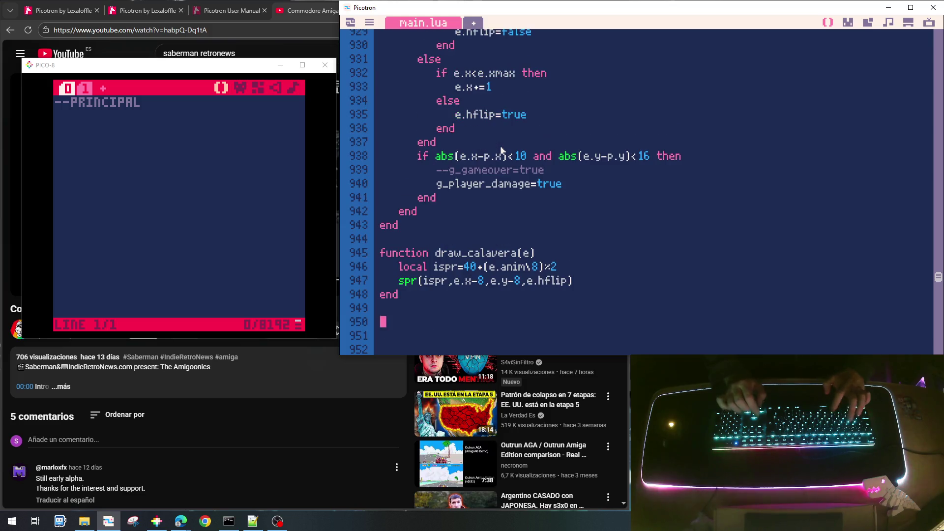
pyautogui.scroll(10, 501, 150)
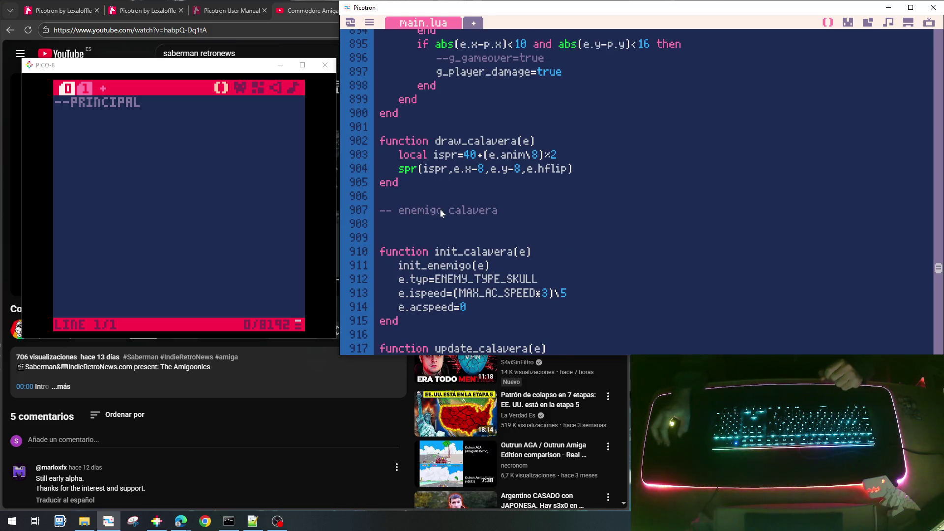
# Step: Append 'saltarina' to the copied comment and rename the copy's init function to init_jumping_skull
pyautogui.write(' sal')
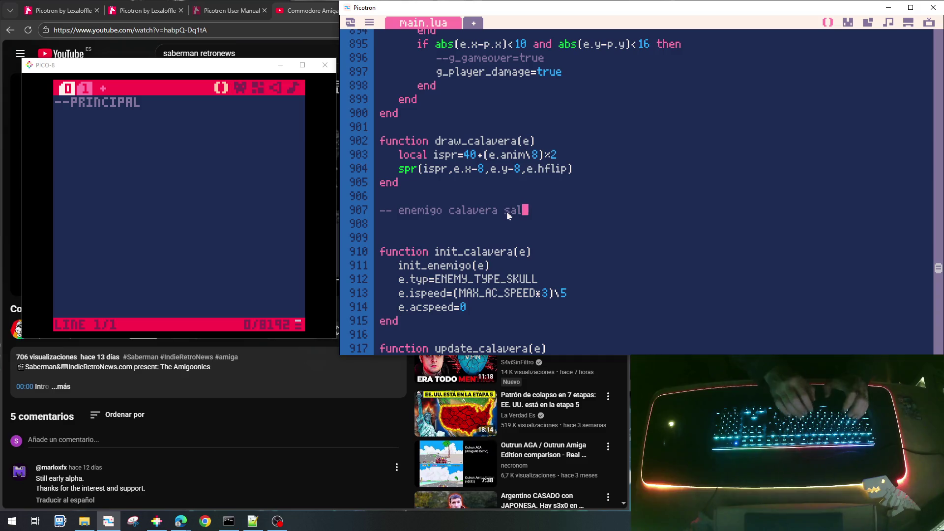
pyautogui.write('tarina')
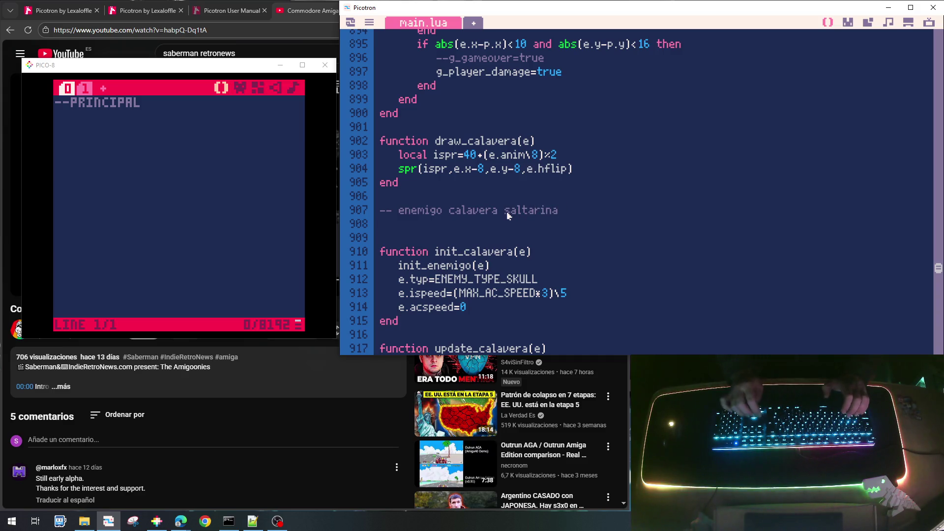
pyautogui.press('Delete')
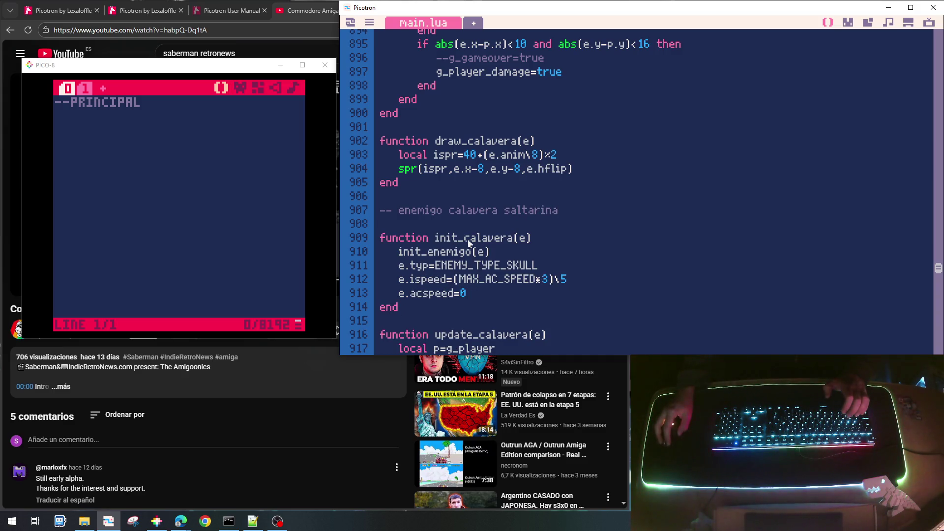
pyautogui.doubleClick(468, 238)
pyautogui.press('BackSpace')
pyautogui.write('jump')
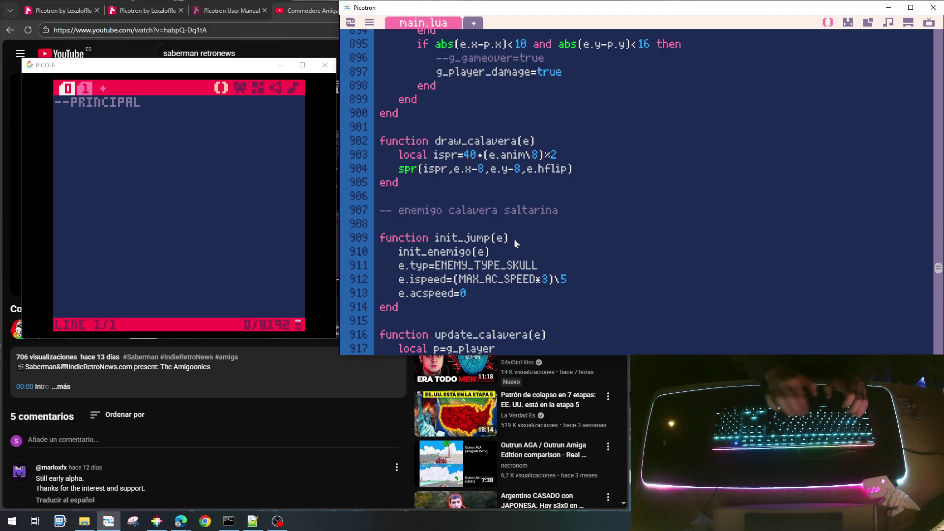
pyautogui.write('ing_skull')
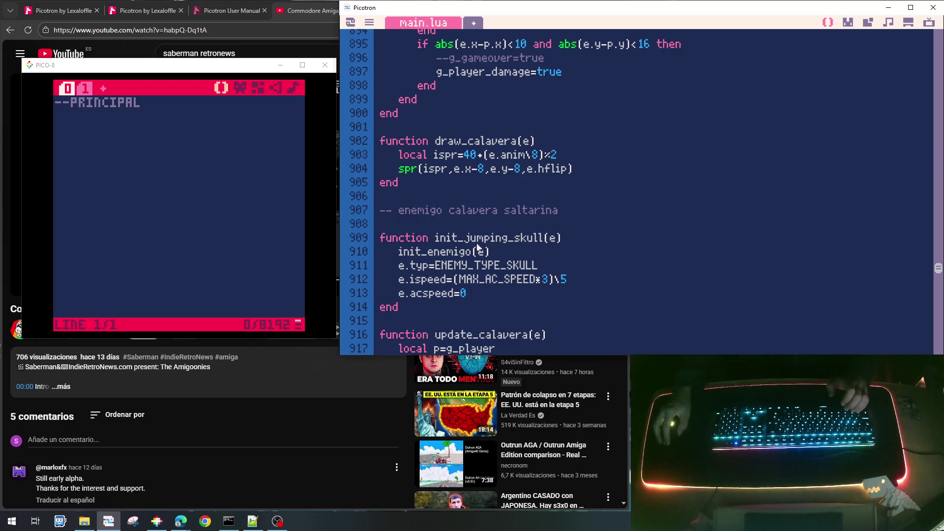
pyautogui.moveTo(465, 238); pyautogui.dragTo(544, 241)
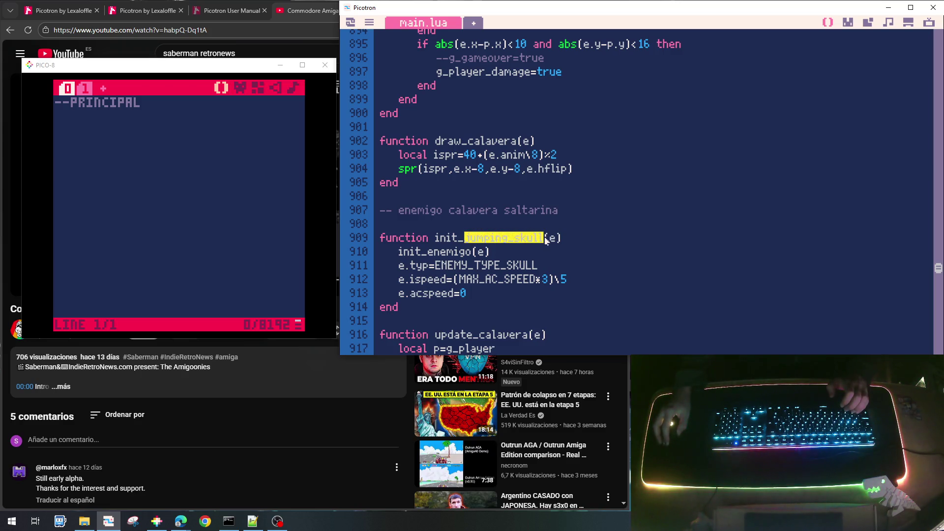
# Step: Rename the copied update and draw functions to update_jumping_skull and draw_jumping_skull
pyautogui.moveTo(482, 339)
pyautogui.mouseDown()
pyautogui.moveTo(492, 352)
pyautogui.moveTo(491, 32)
pyautogui.moveTo(496, 352)
pyautogui.moveTo(508, 143)
pyautogui.moveTo(529, 127)
pyautogui.mouseUp()
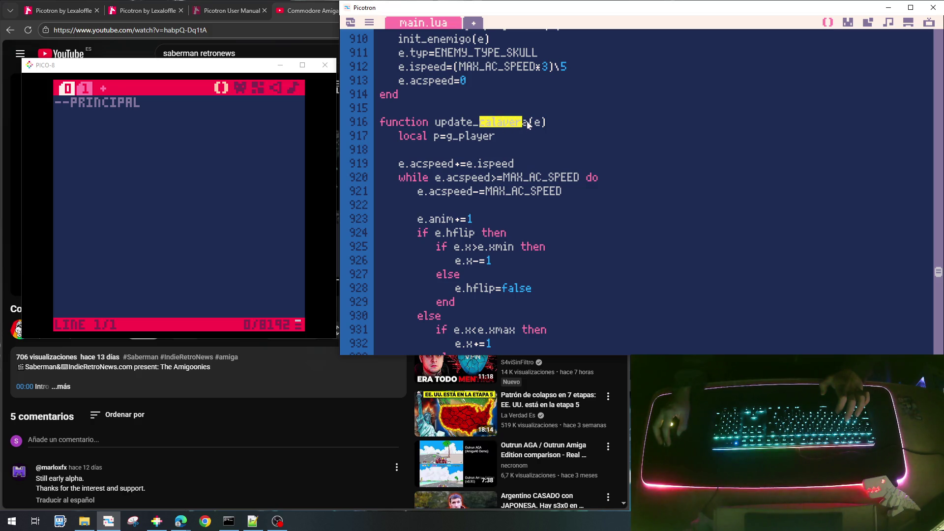
pyautogui.write('jumping_skull')
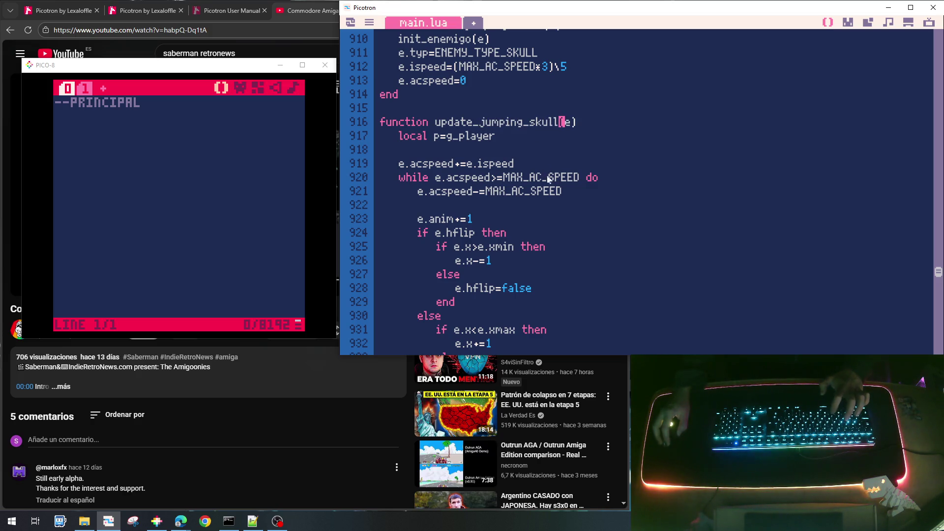
pyautogui.scroll(-6, 484, 263)
pyautogui.moveTo(469, 270); pyautogui.dragTo(519, 269)
pyautogui.write('jumping_skull')
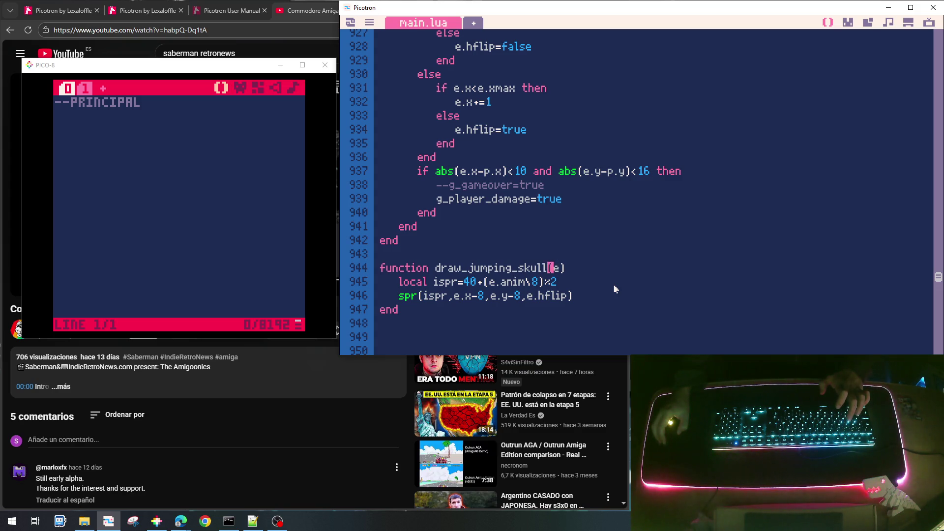
pyautogui.scroll(10, 614, 287)
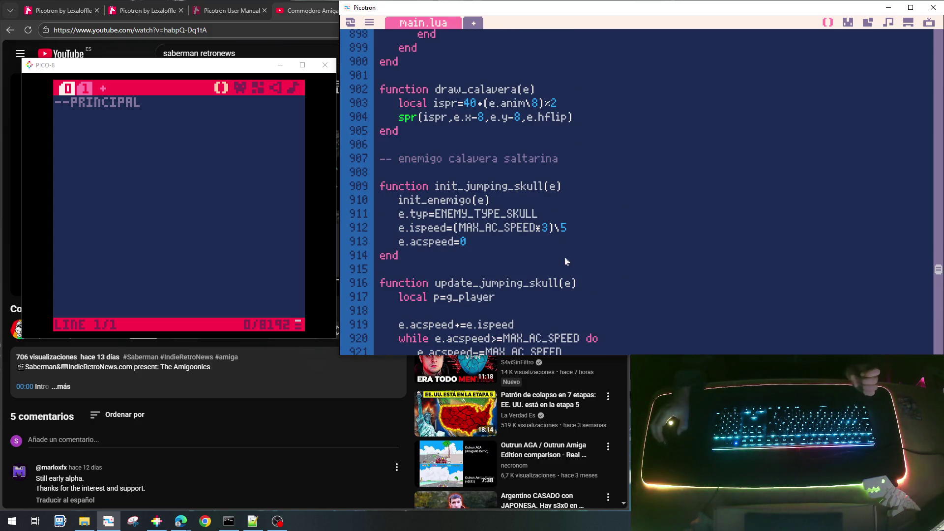
# Step: In init_jumping_skull, set e.typ to ENEMY_TYPE_JUMPING_SKULL and add e.vy=0 below it
pyautogui.click(510, 213)
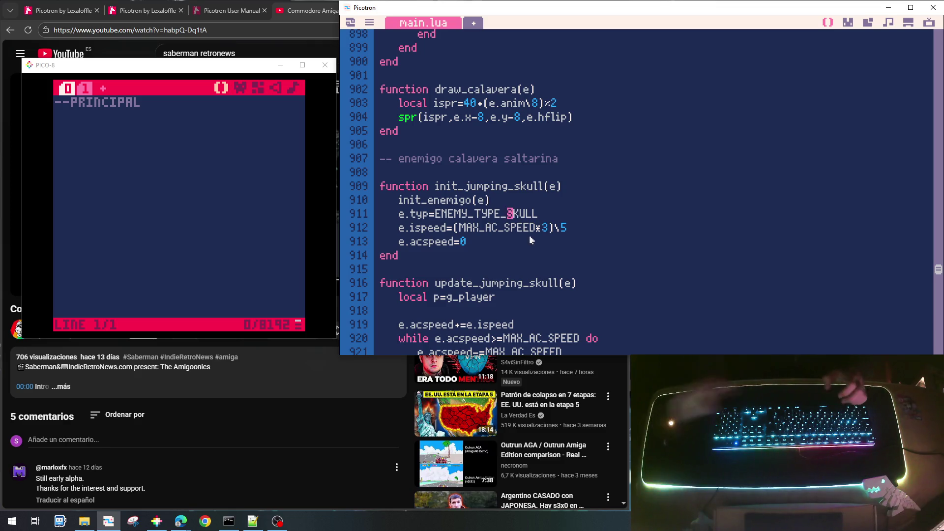
pyautogui.write('JUMPING_')
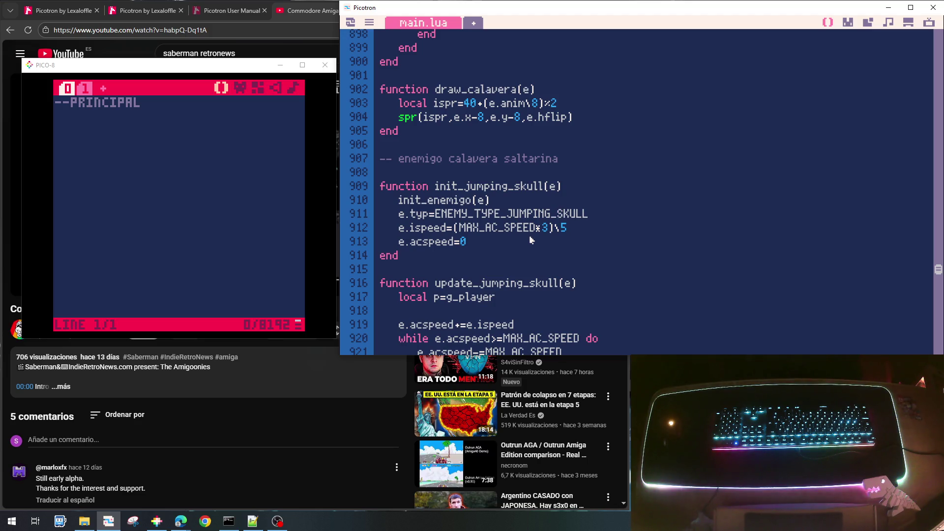
pyautogui.press('Left')
pyautogui.press('Left')
pyautogui.press('Left')
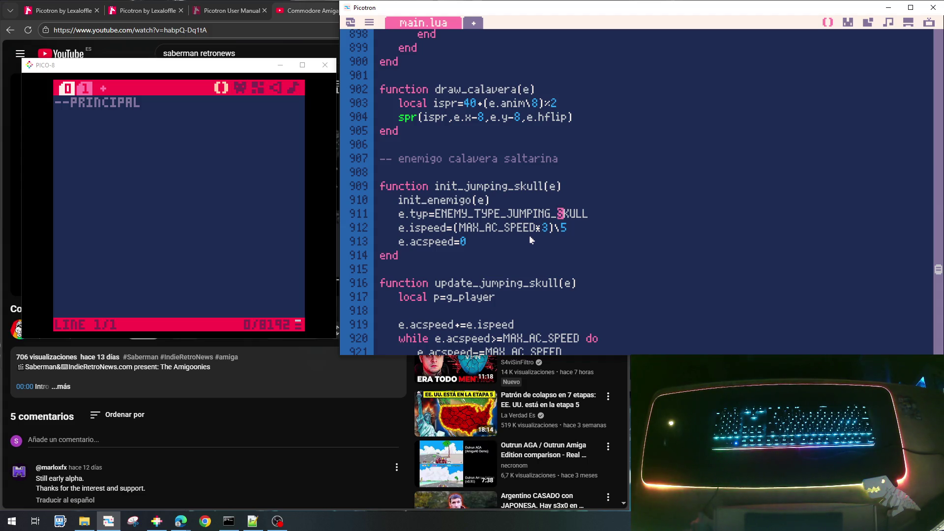
pyautogui.press('End')
pyautogui.press('Return')
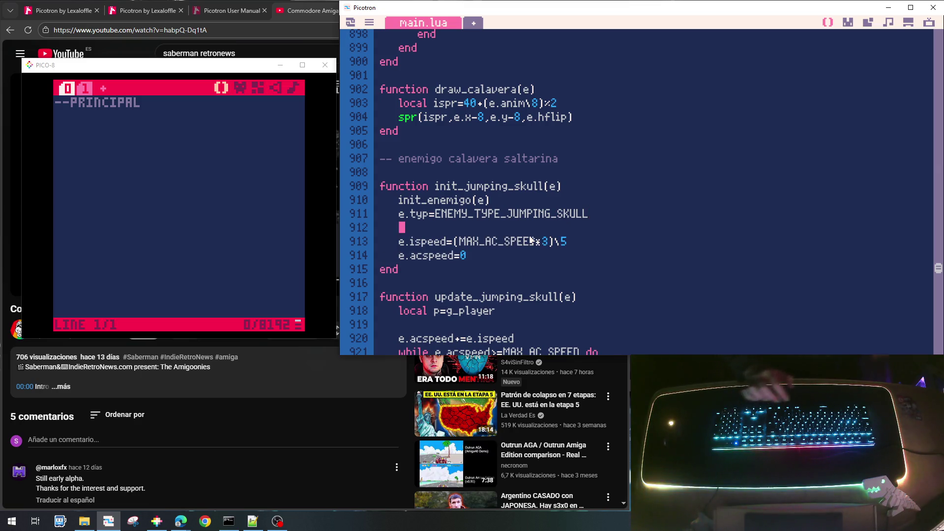
pyautogui.write('e')
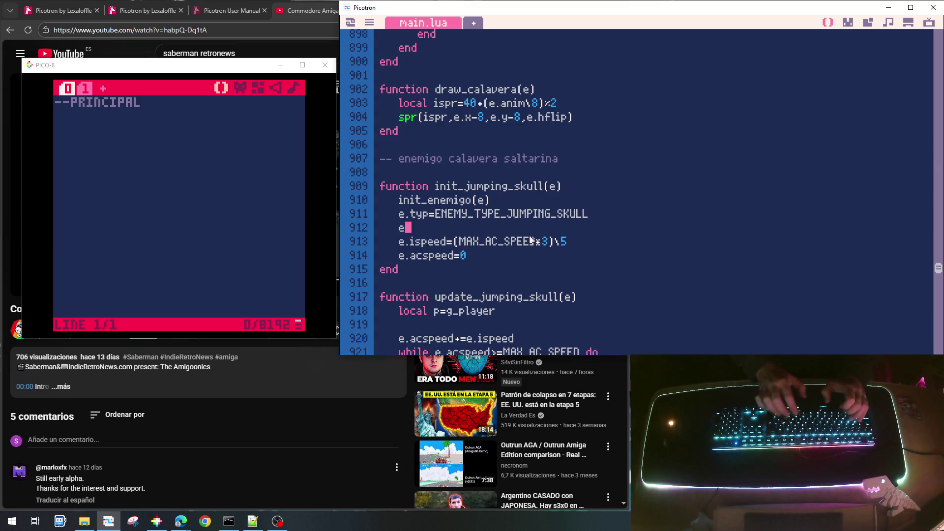
pyautogui.write('.vy=0')
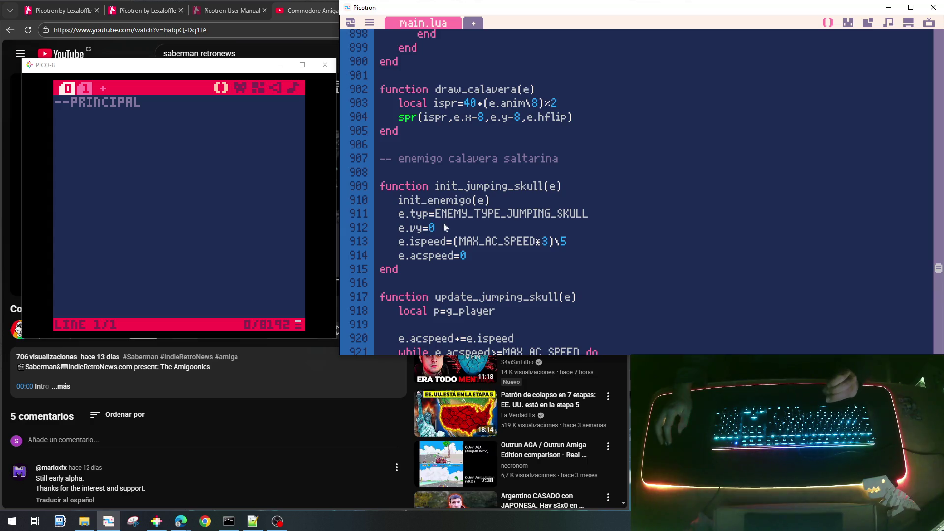
pyautogui.moveTo(441, 232); pyautogui.dragTo(402, 227)
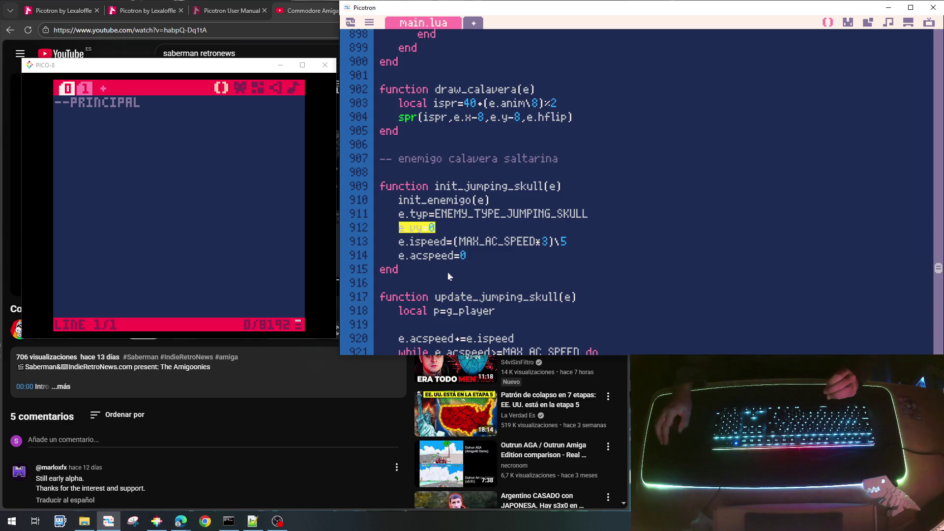
# Step: Below e.anim+=1 add e.y+=e.vy and begin an e.vy+= line, then look up g_grav at the top
pyautogui.scroll(-1, 486, 298)
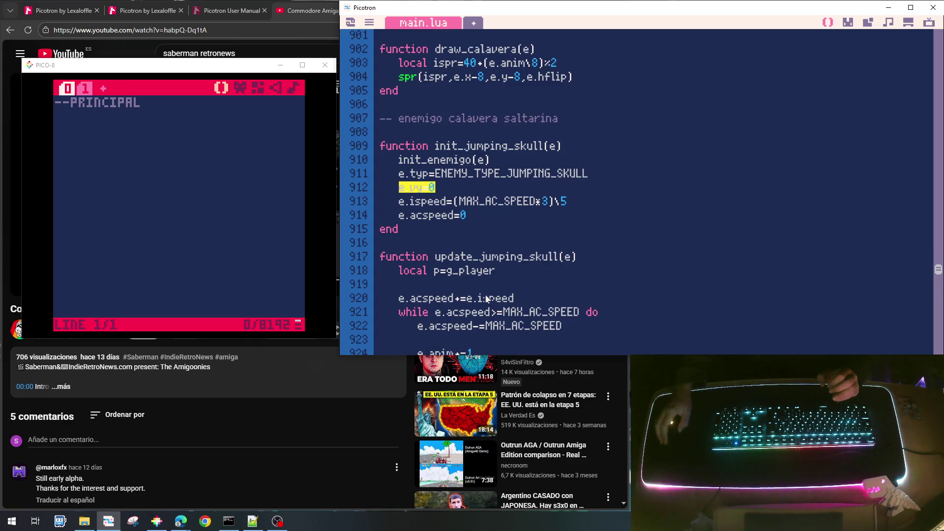
pyautogui.scroll(-2, 485, 292)
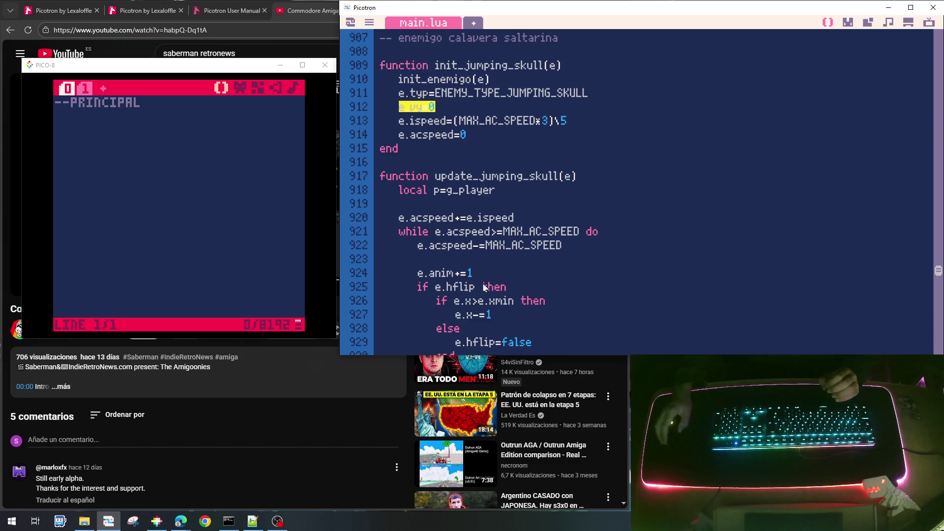
pyautogui.scroll(-1, 474, 227)
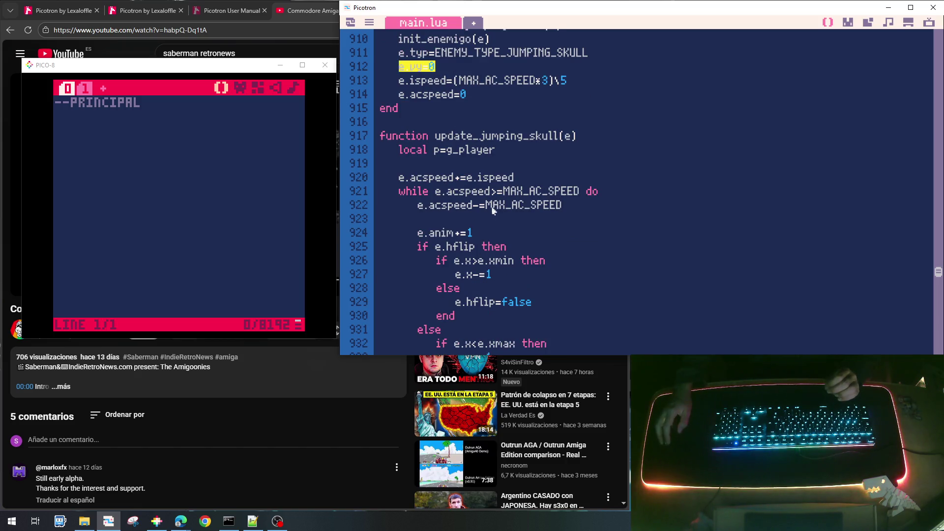
pyautogui.scroll(-1, 485, 276)
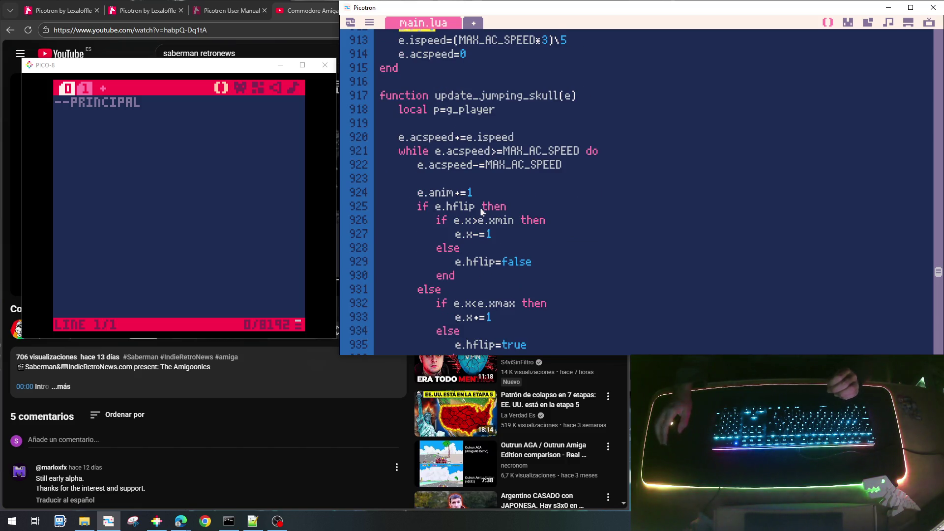
pyautogui.scroll(-2, 484, 195)
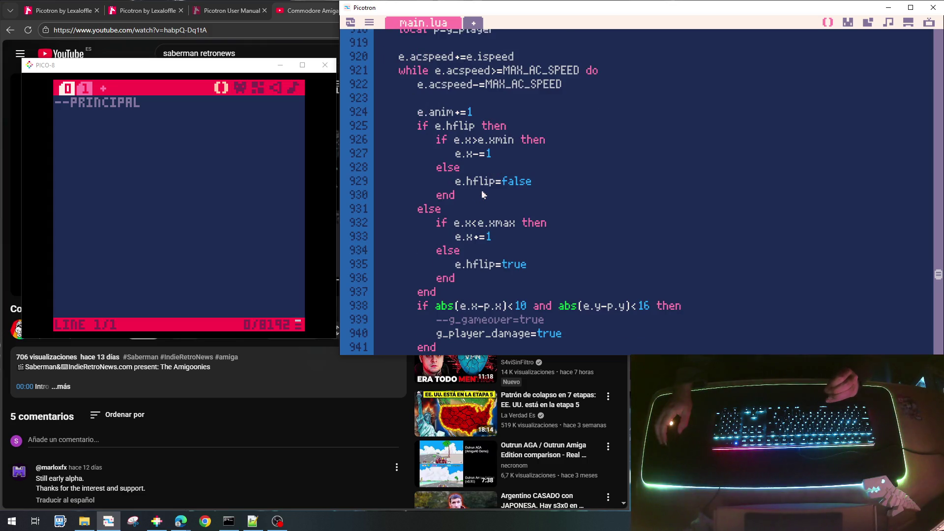
pyautogui.scroll(3, 481, 195)
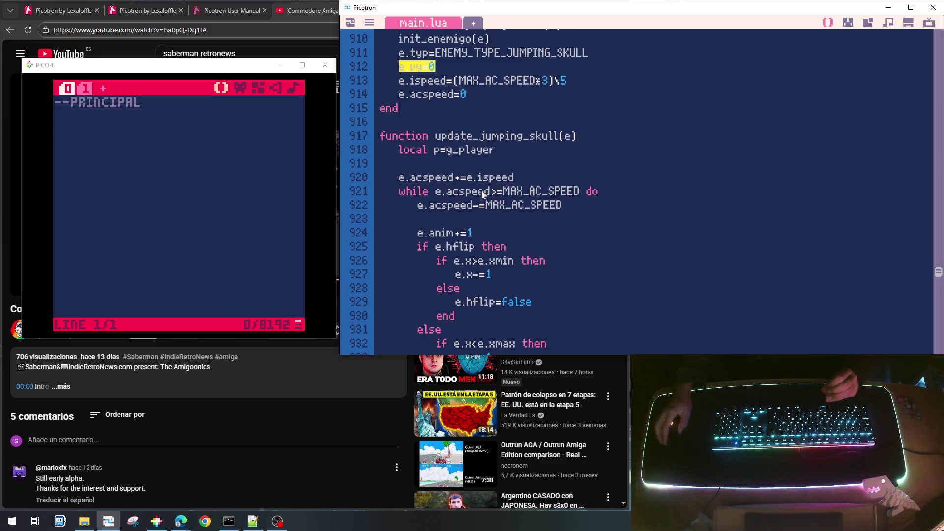
pyautogui.click(479, 235)
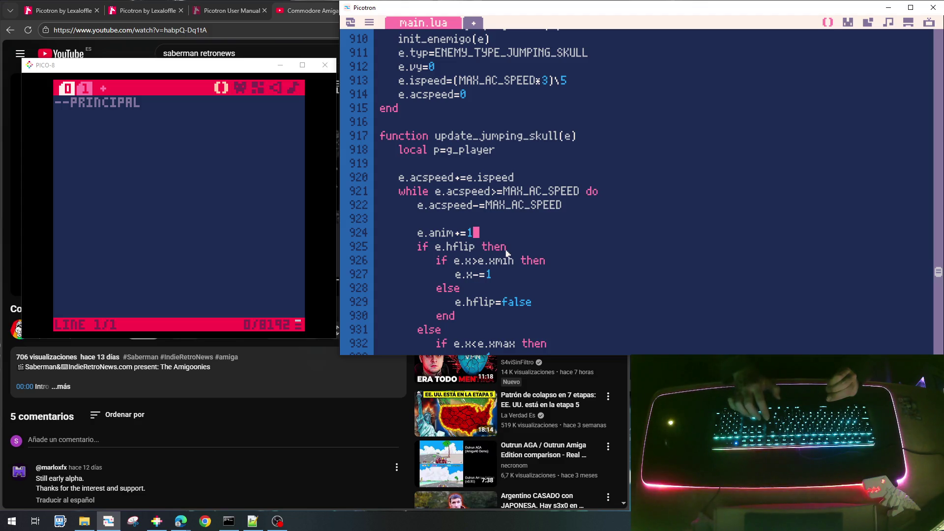
pyautogui.press('Return')
pyautogui.press('Return')
pyautogui.press('Up')
pyautogui.press('Tab')
pyautogui.write('e.')
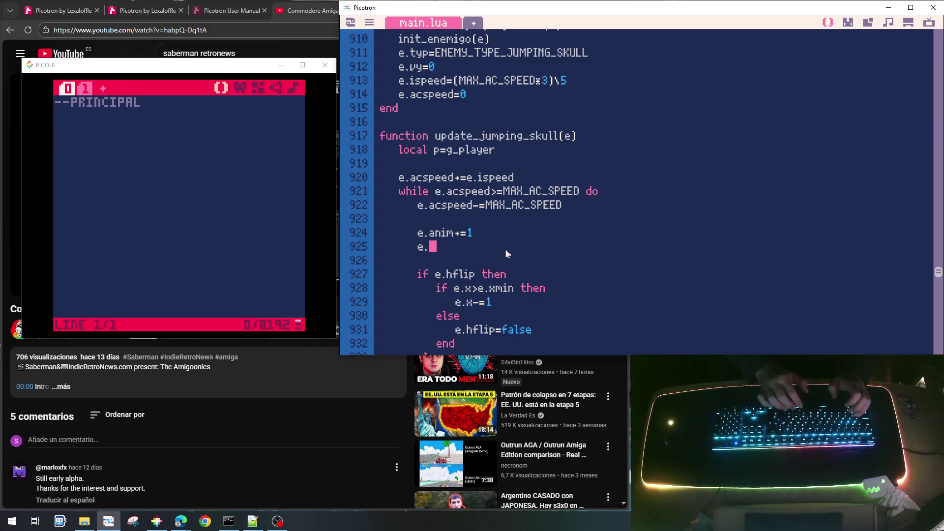
pyautogui.write('y+=')
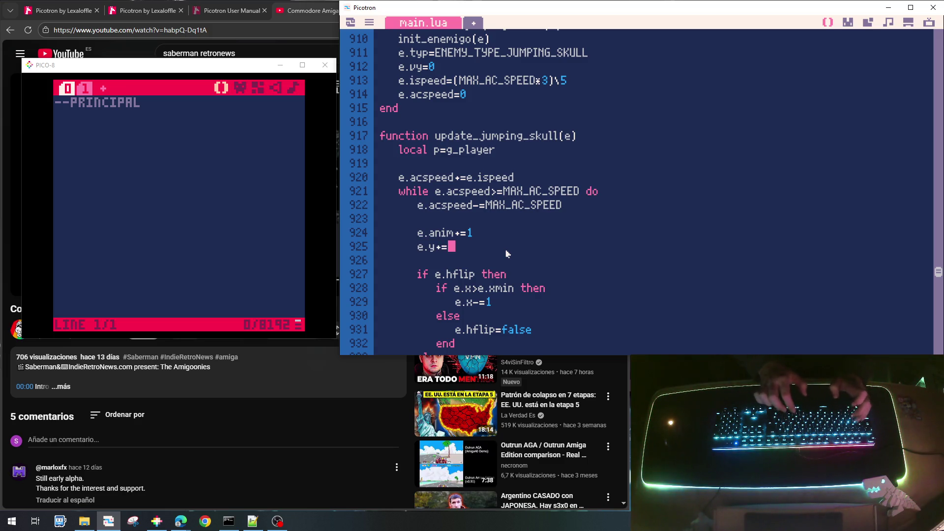
pyautogui.write('e.vy')
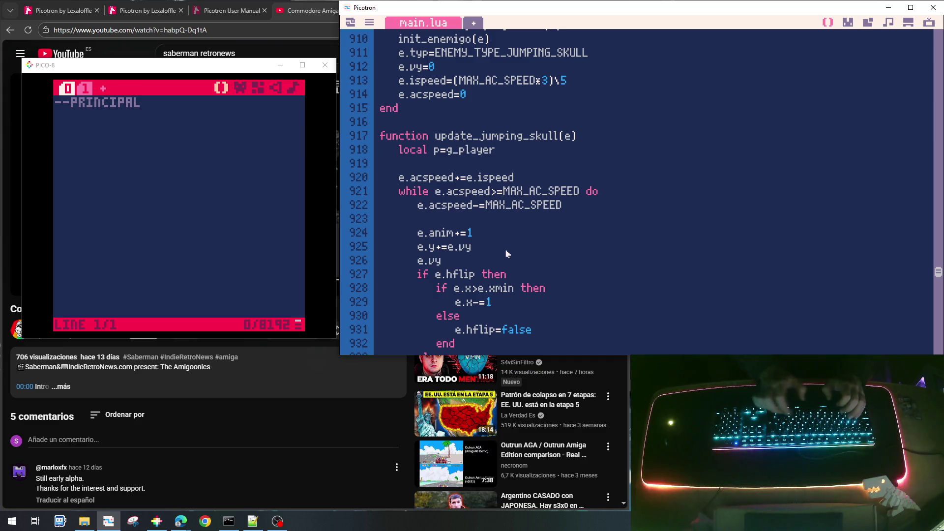
pyautogui.write('+=')
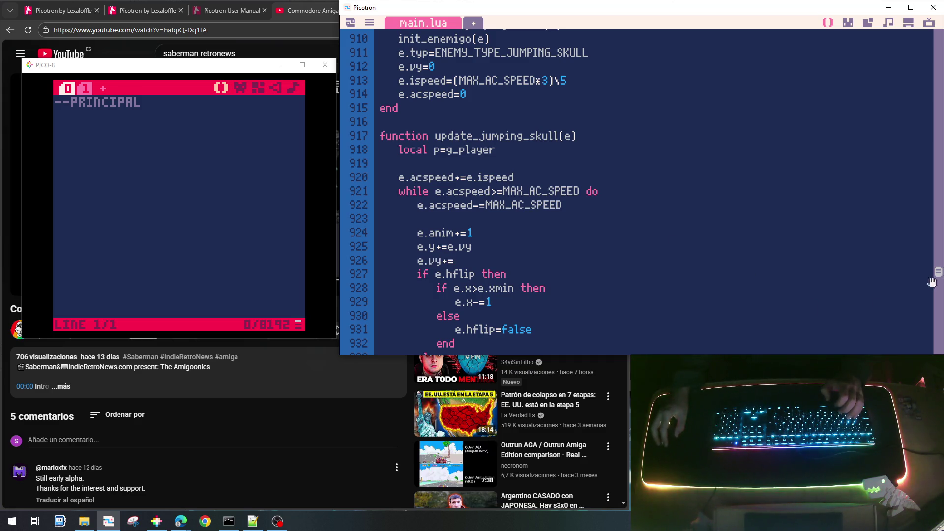
pyautogui.moveTo(938, 275); pyautogui.dragTo(939, 32)
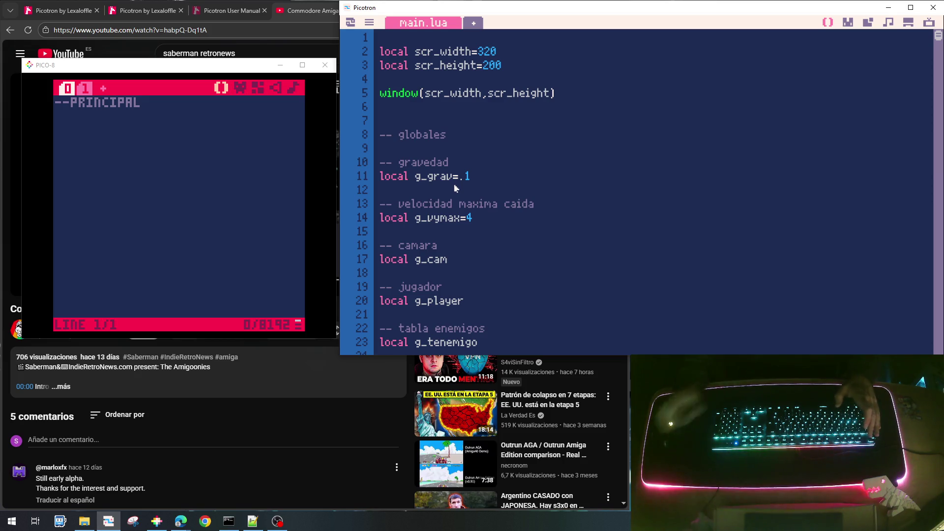
# Step: Complete the line as e.vy+=g_grav, add blank lines, and scroll to the water-drop functions
pyautogui.press('Down')
pyautogui.write('g_gra')
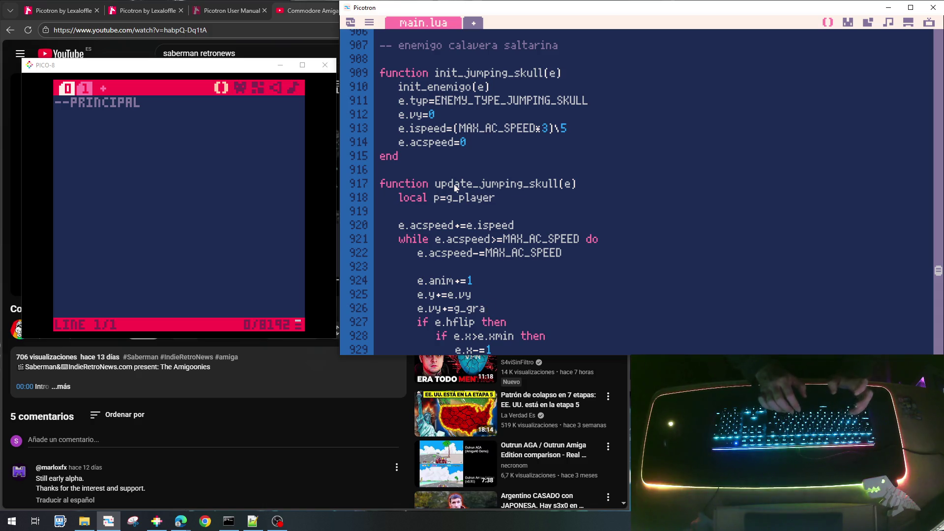
pyautogui.write('v')
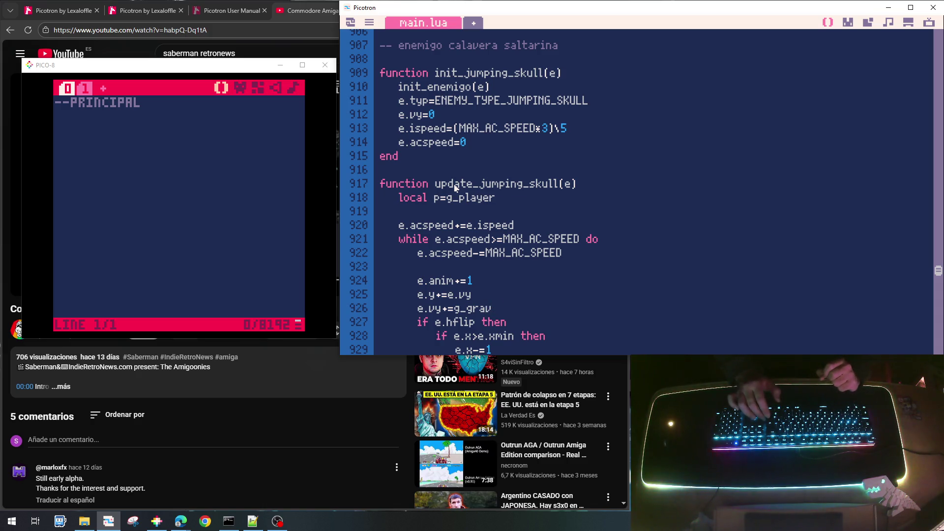
pyautogui.press('Return')
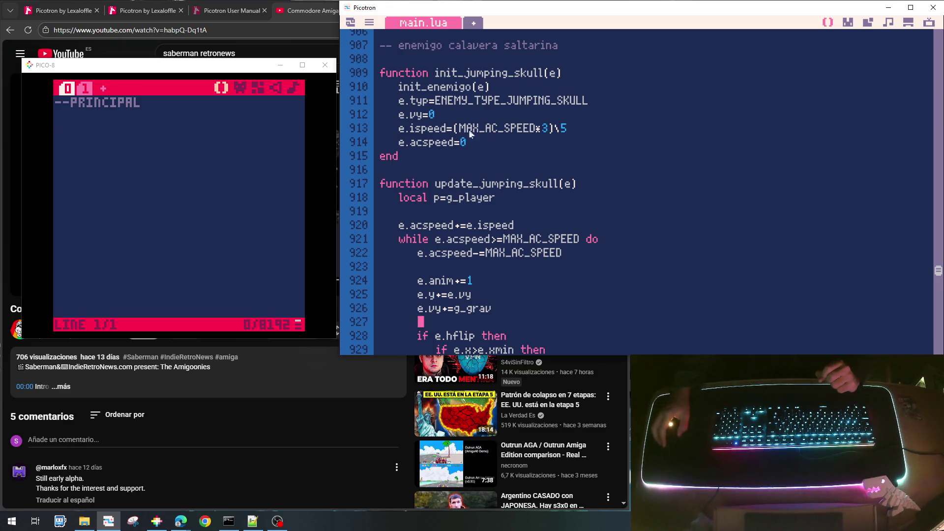
pyautogui.scroll(-2, 517, 241)
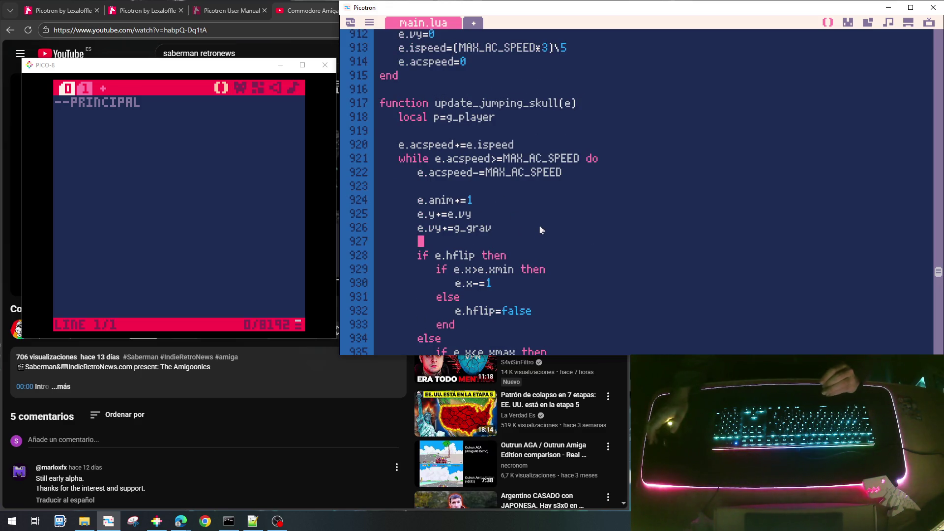
pyautogui.scroll(-1, 540, 230)
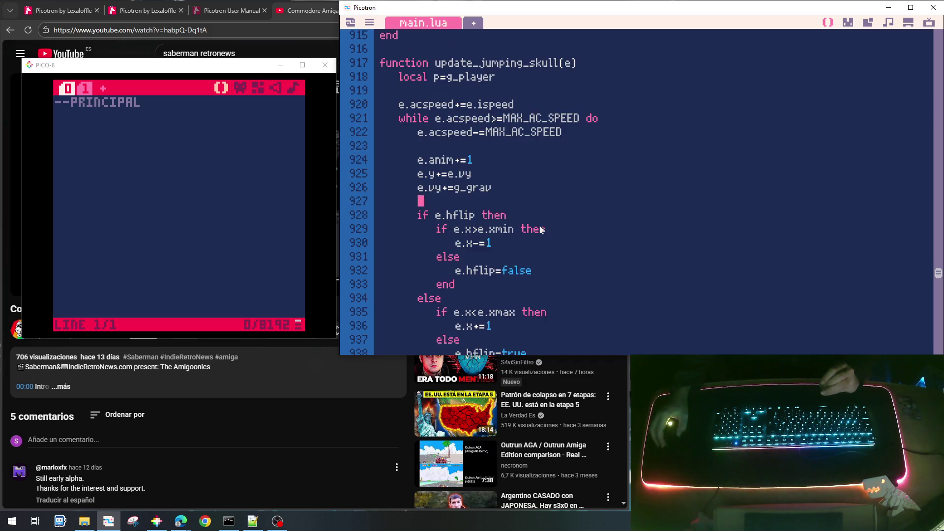
pyautogui.scroll(-2, 543, 163)
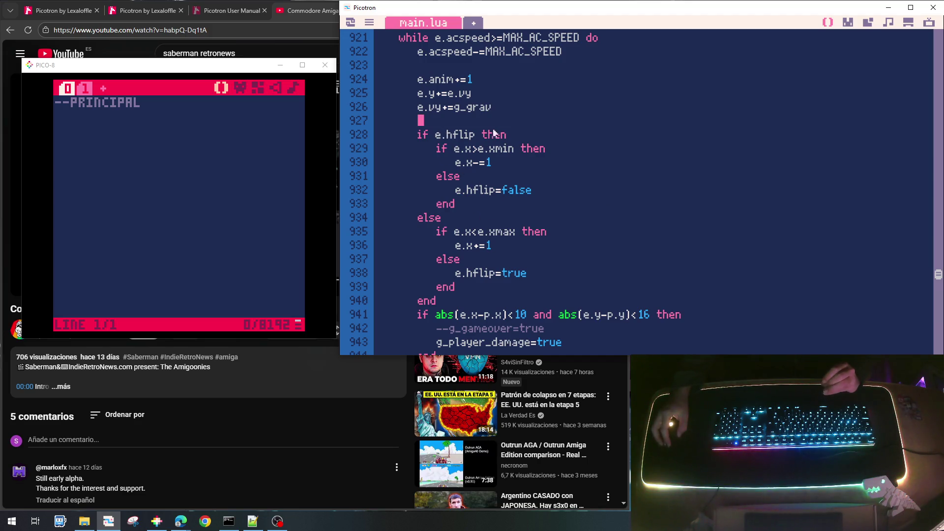
pyautogui.press('Return')
pyautogui.press('Return')
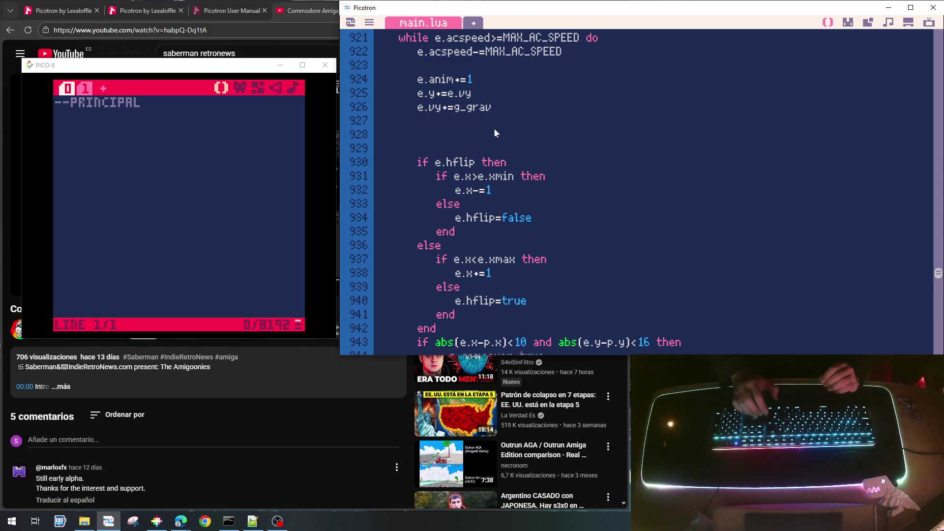
pyautogui.scroll(-5, 549, 181)
pyautogui.scroll(-3, 549, 181)
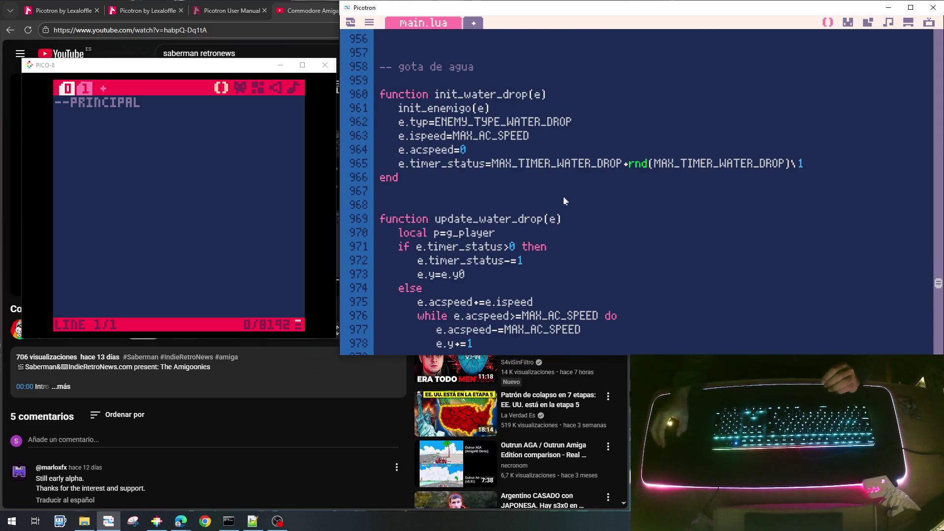
# Step: Copy the water drop's flag_floor/get_map_tile floor check into update_jumping_skull below the gravity line
pyautogui.scroll(-7, 564, 201)
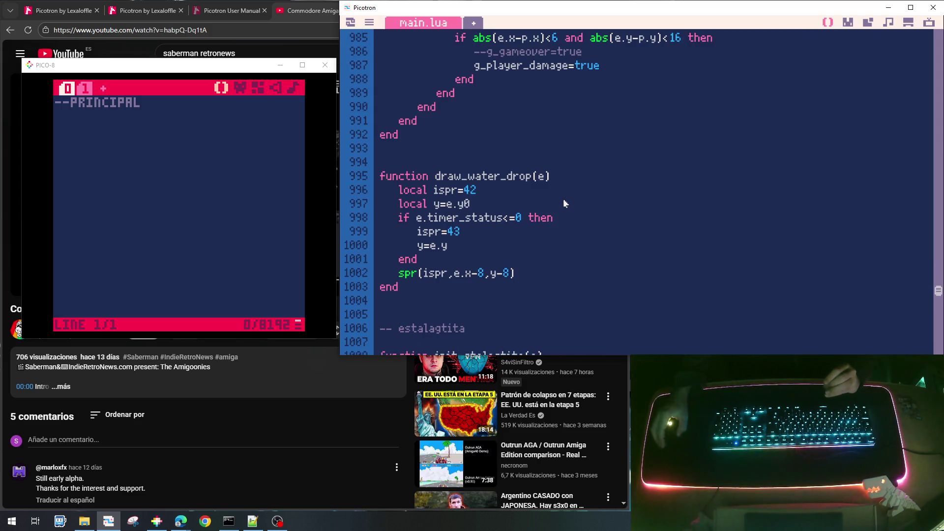
pyautogui.scroll(3, 564, 203)
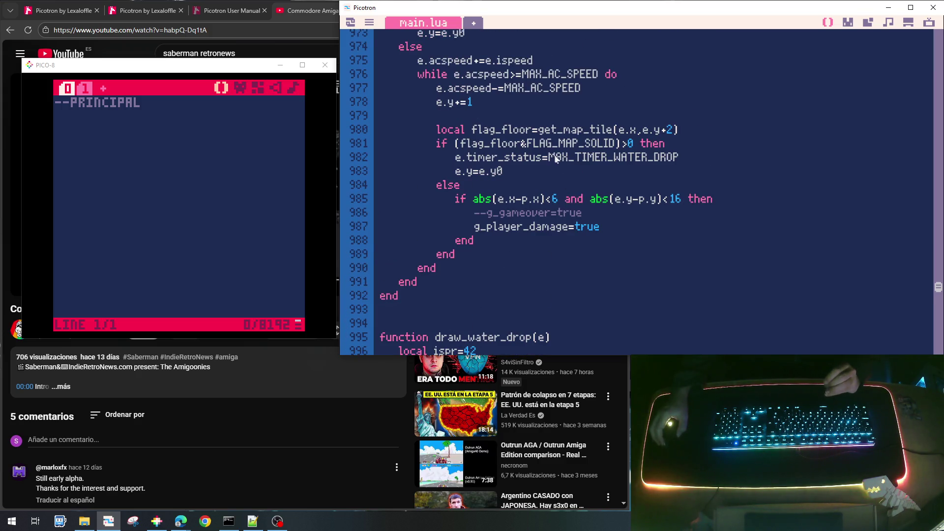
pyautogui.moveTo(441, 133)
pyautogui.mouseDown()
pyautogui.moveTo(540, 169)
pyautogui.moveTo(686, 142)
pyautogui.mouseUp()
pyautogui.hotkey('ctrl', 'c')
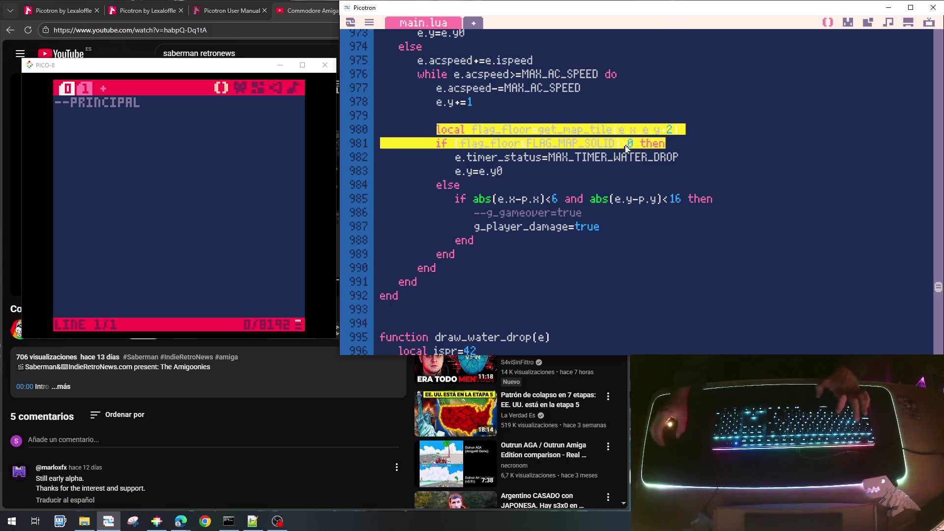
pyautogui.scroll(9, 617, 155)
pyautogui.scroll(5, 618, 162)
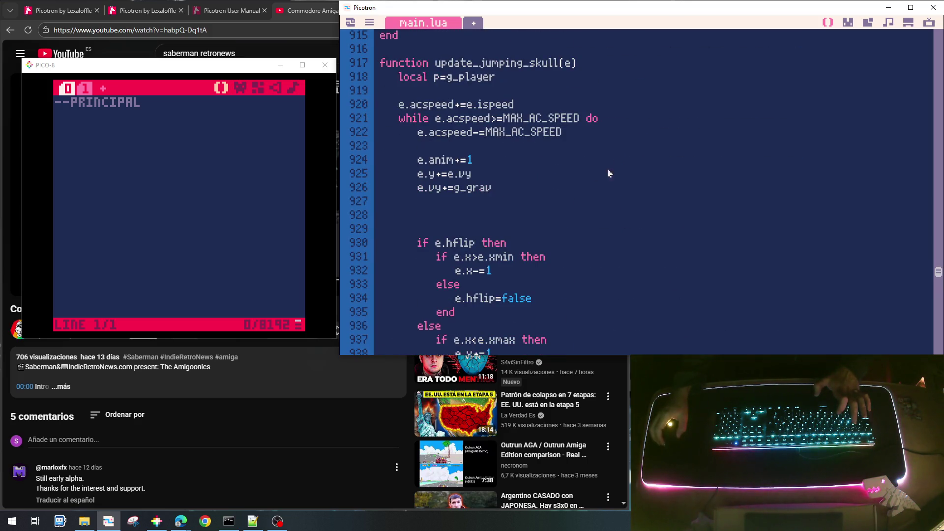
pyautogui.click(459, 210)
pyautogui.press('Tab')
pyautogui.hotkey('ctrl', 'v')
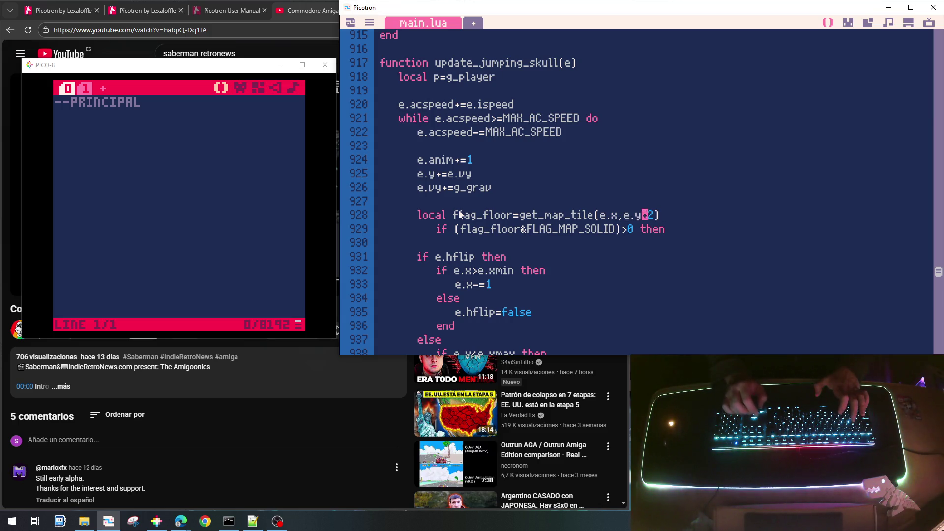
# Step: Change the floor offset to e.y+8 and close the if block with end
pyautogui.write('2')
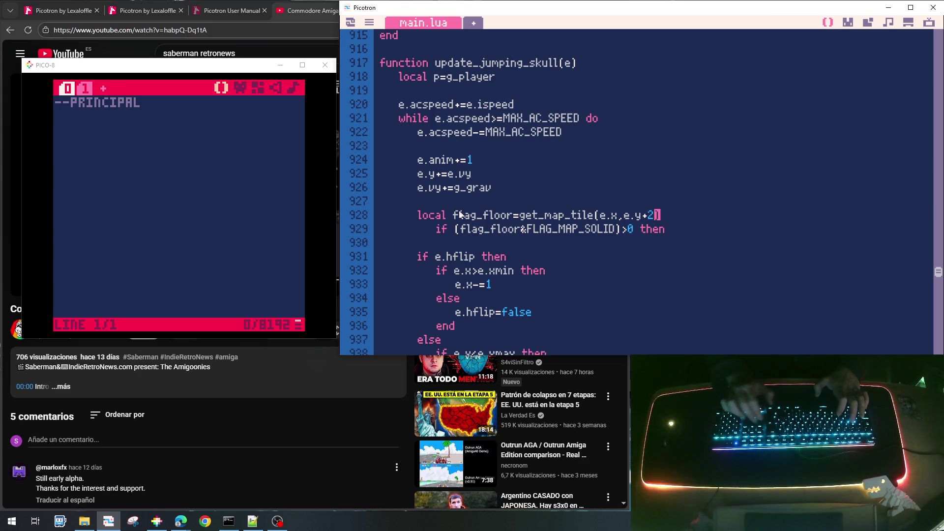
pyautogui.press('BackSpace')
pyautogui.write('8')
pyautogui.press('Down')
pyautogui.press('Home')
pyautogui.press('Right')
pyautogui.press('Right')
pyautogui.press('Right')
pyautogui.press('BackSpace')
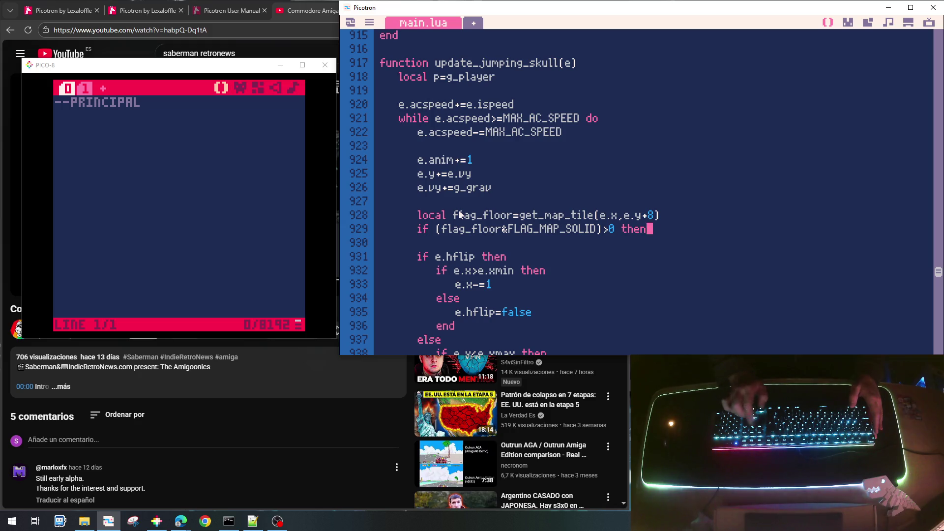
pyautogui.press('Return')
pyautogui.write('end')
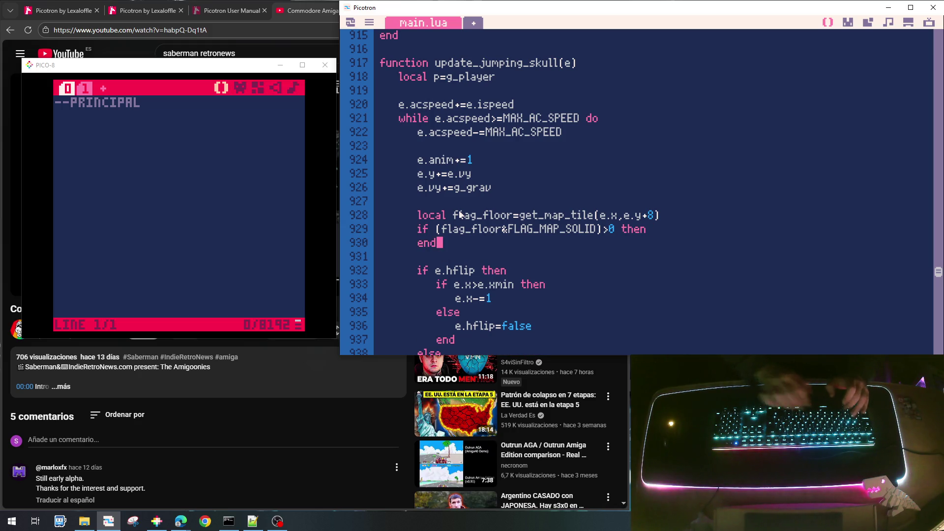
# Step: Add 'e.vy>0 and' to the landing condition and begin an e.vy= assignment inside it
pyautogui.press('Up')
pyautogui.press('End')
pyautogui.press('Return')
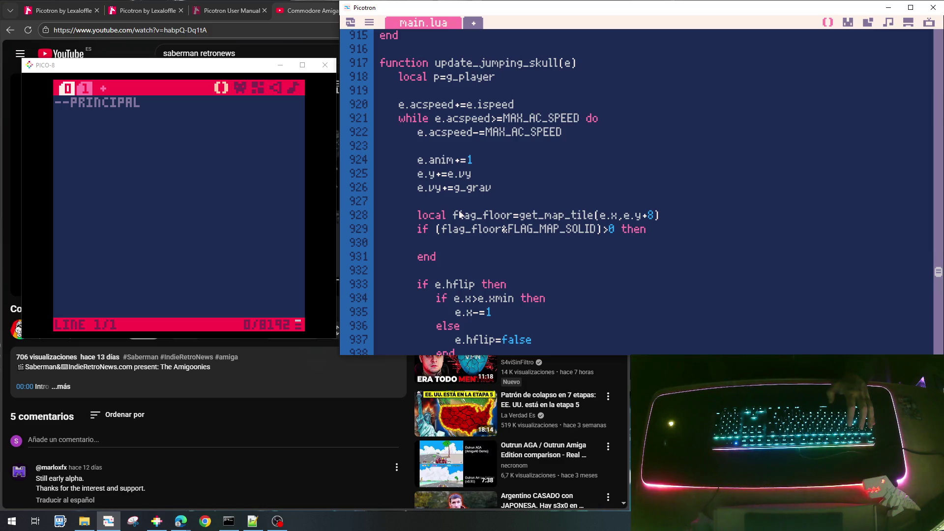
pyautogui.write('e.vy')
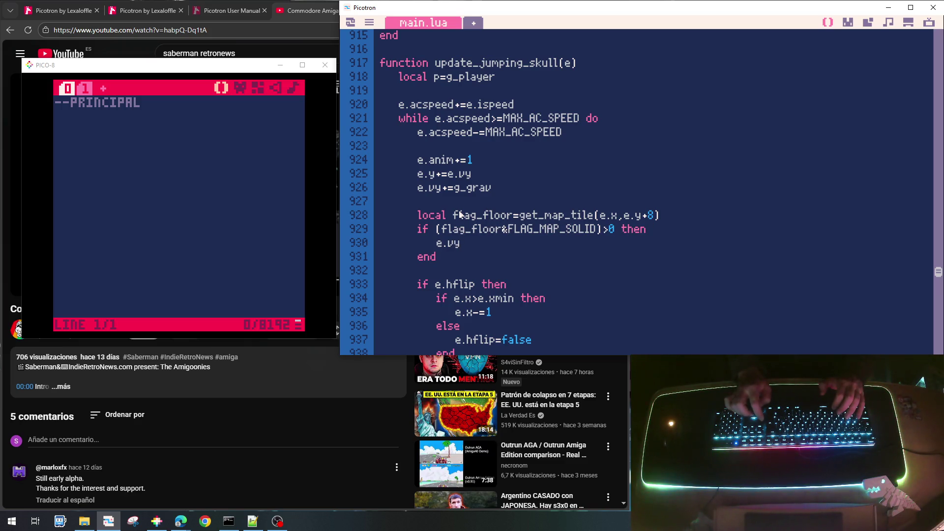
pyautogui.write('e.vy>0 and')
pyautogui.press('Down')
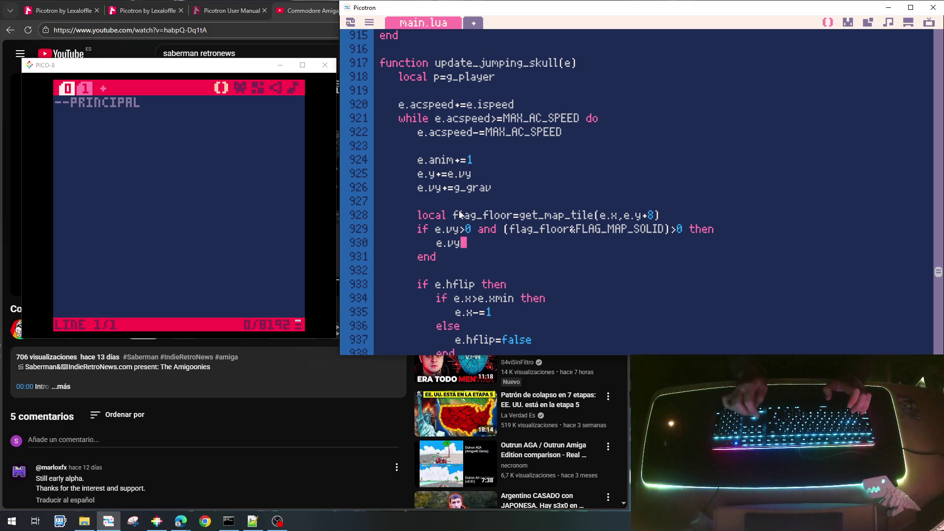
pyautogui.write('=')
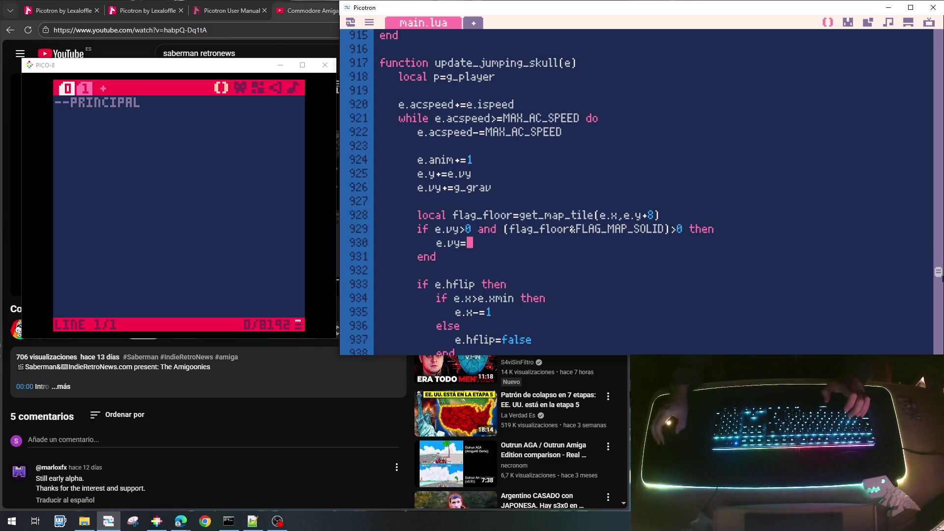
pyautogui.scroll(-6, 771, 264)
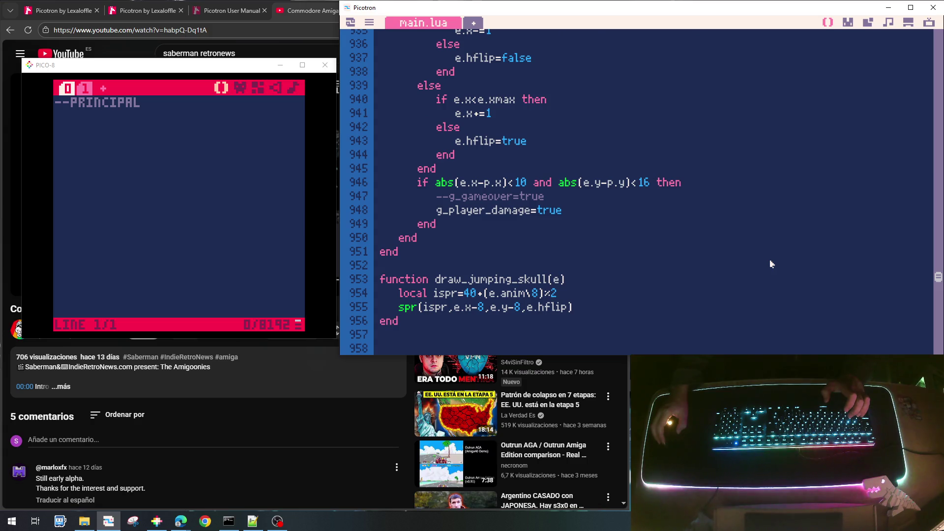
# Step: Add 'local SKULL_VY_JUMP=-1.5' on a new line directly below PLAYER_VY_JUMP
pyautogui.scroll(8, 769, 264)
pyautogui.moveTo(938, 276); pyautogui.dragTo(939, 57)
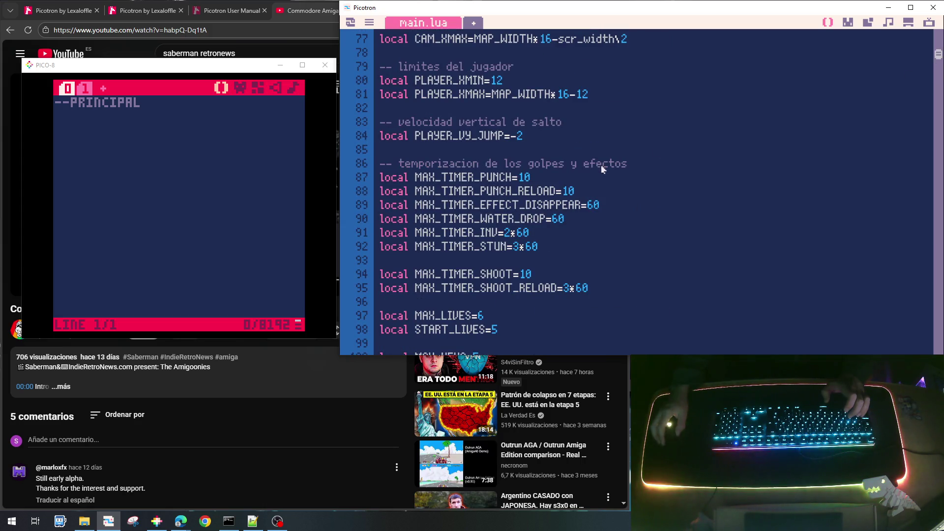
pyautogui.click(563, 142)
pyautogui.press('Return')
pyautogui.press('Return')
pyautogui.write('local ')
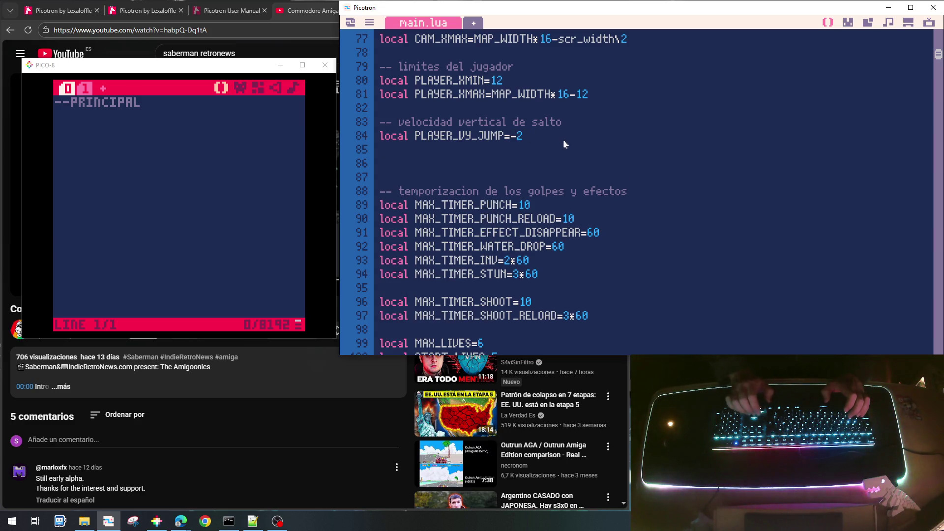
pyautogui.write('SKULL_')
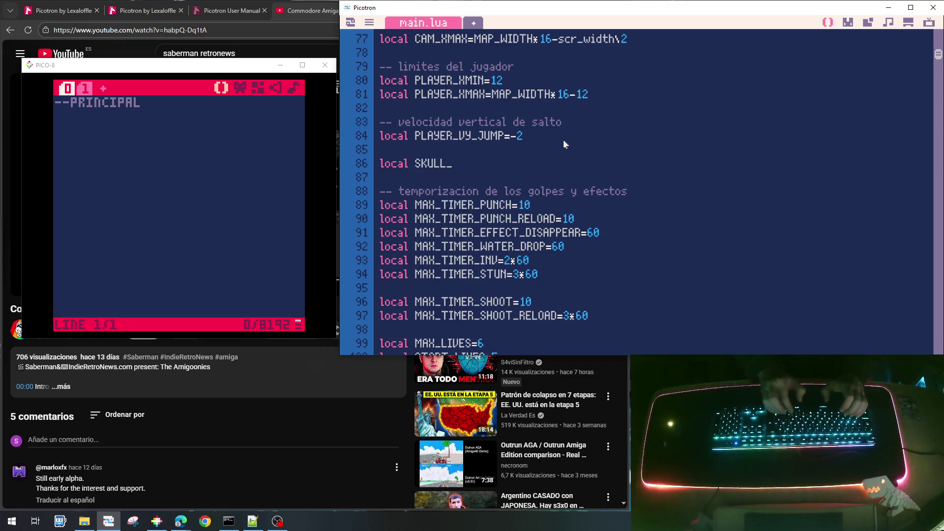
pyautogui.write('VY_')
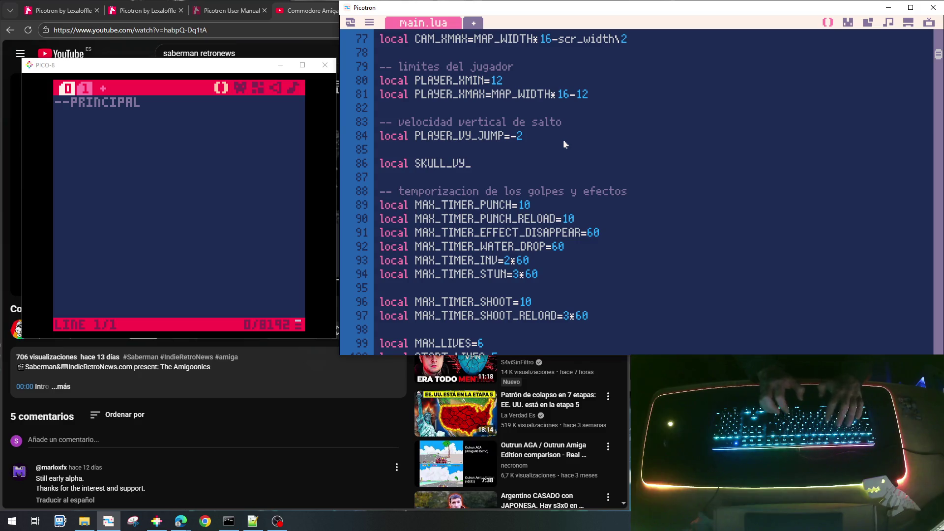
pyautogui.write('JUMP=')
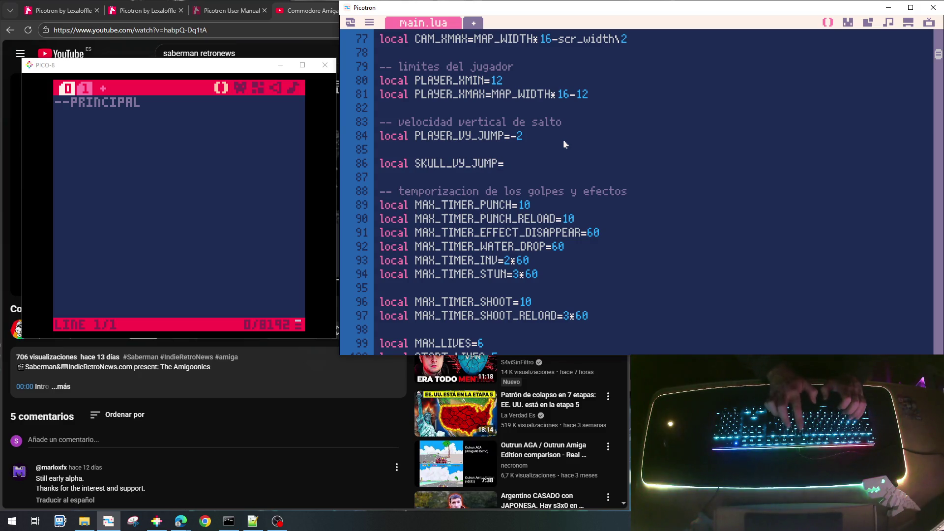
pyautogui.write('-1')
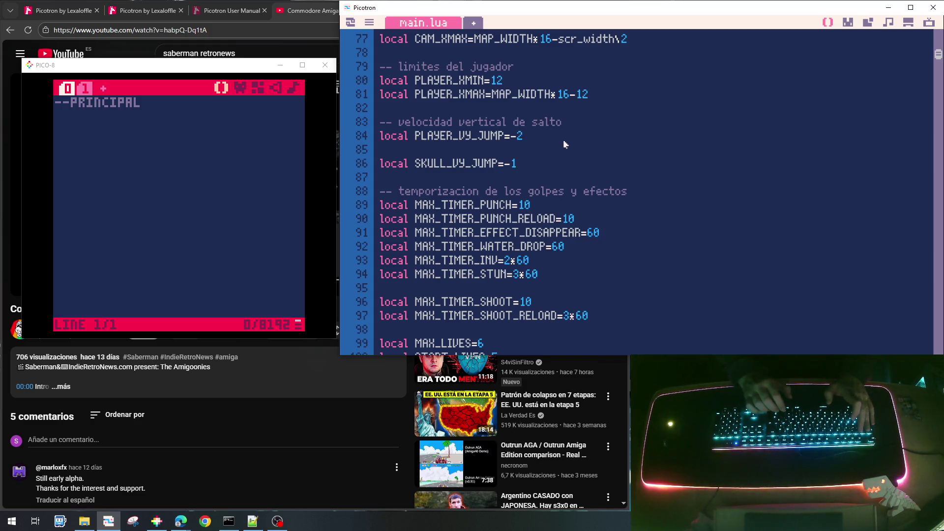
pyautogui.write('.5')
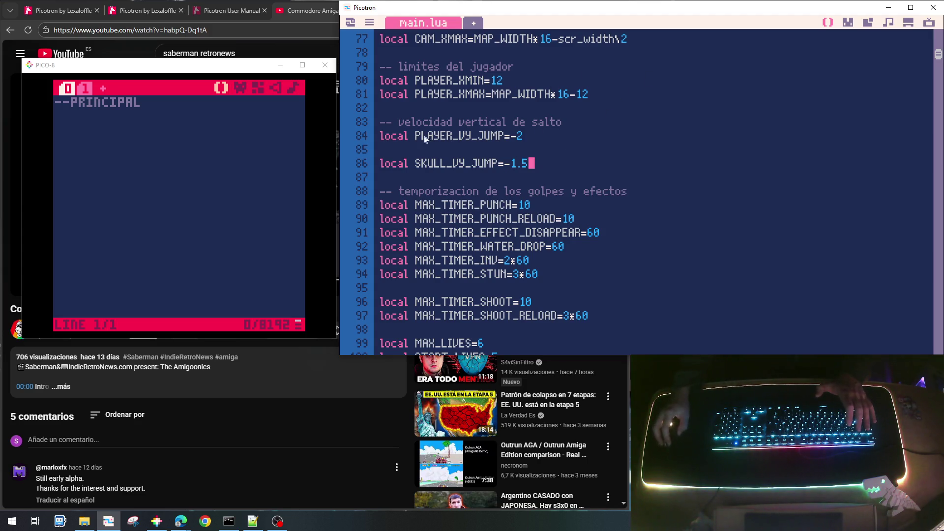
pyautogui.click(426, 164)
pyautogui.doubleClick(426, 166)
pyautogui.hotkey('ctrl', 'c')
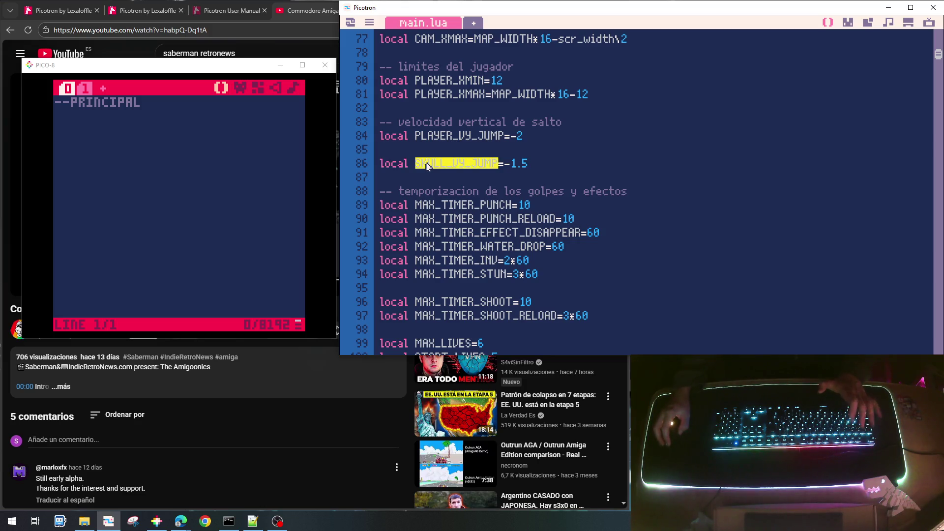
# Step: Remove the blank line above the skull constant and save the cart
pyautogui.click(510, 154)
pyautogui.press('BackSpace')
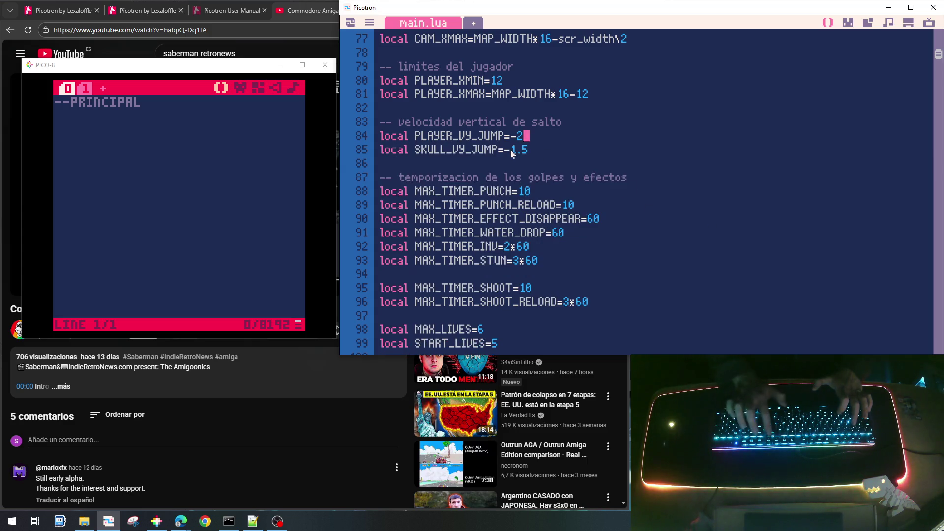
pyautogui.hotkey('ctrl', 's')
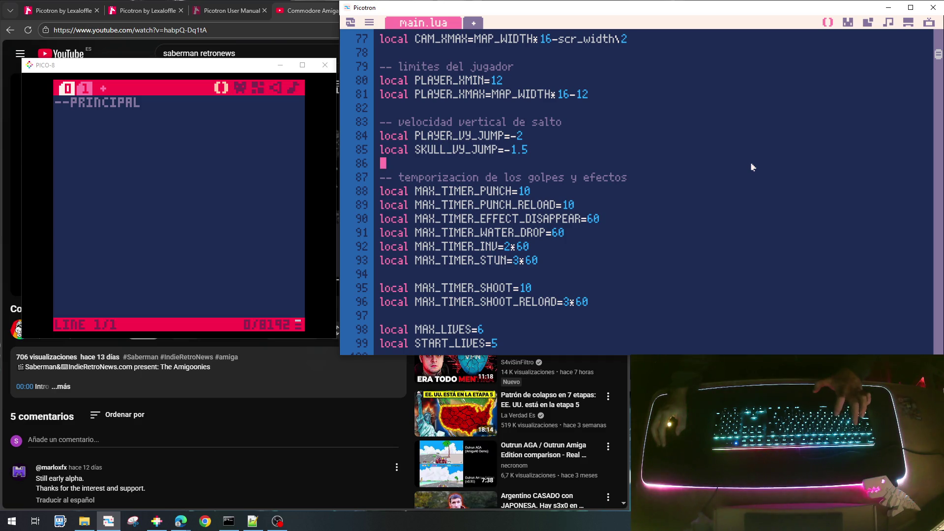
pyautogui.hotkey('ctrl', 'f')
# Step: Search for 'jumping_' and paste SKULL_VY_JUMP into the skull's landing e.vy assignment
pyautogui.write('j')
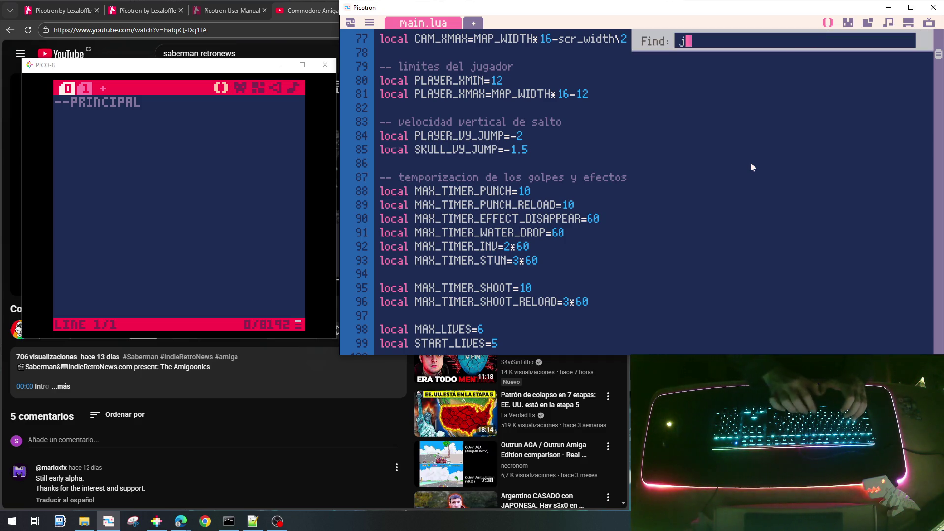
pyautogui.write('umping_')
pyautogui.press('Return')
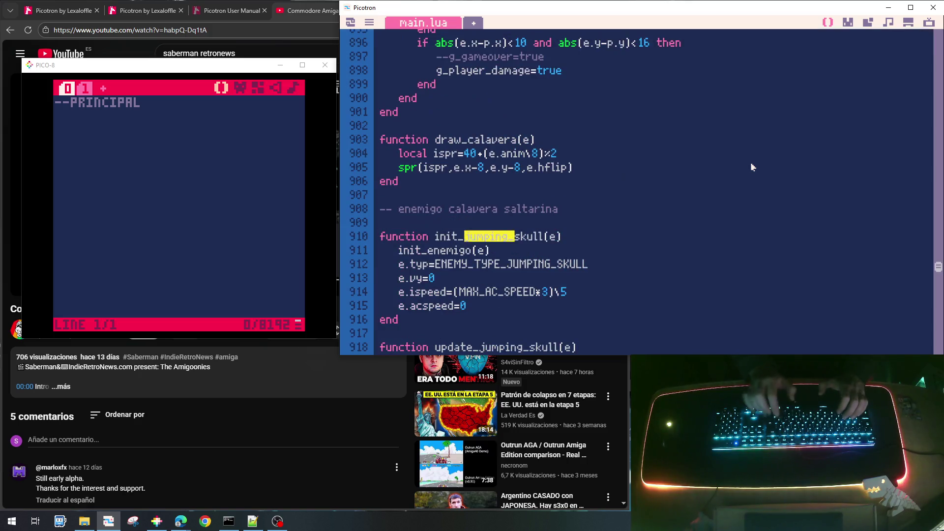
pyautogui.scroll(-8, 487, 217)
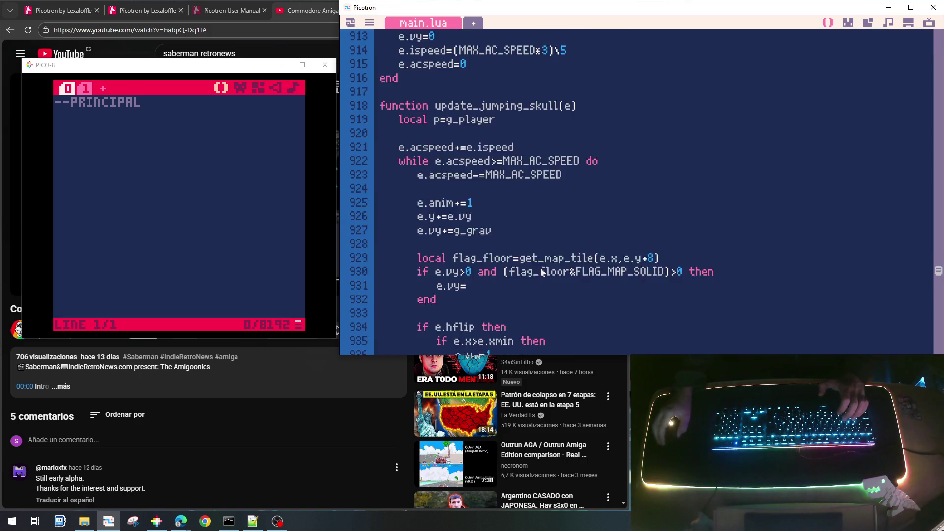
pyautogui.hotkey('ctrl', 'v')
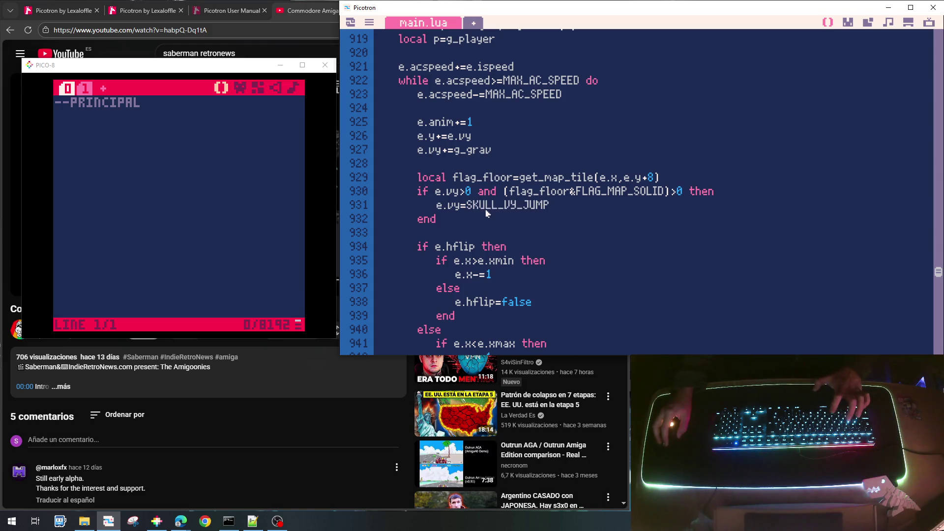
pyautogui.click(467, 206)
pyautogui.write('-')
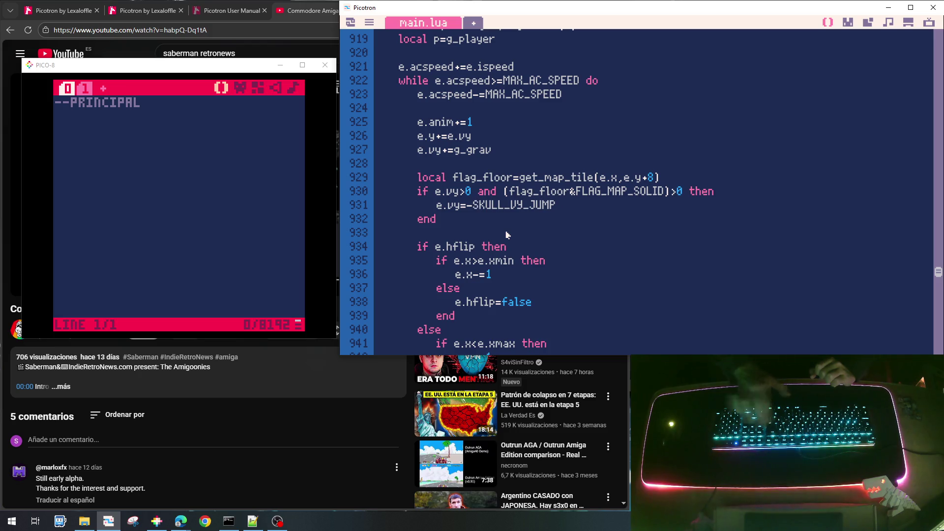
# Step: Delete the stray minus so landing sets e.vy=SKULL_VY_JUMP, review the code, and save
pyautogui.moveTo(937, 265); pyautogui.dragTo(938, 51)
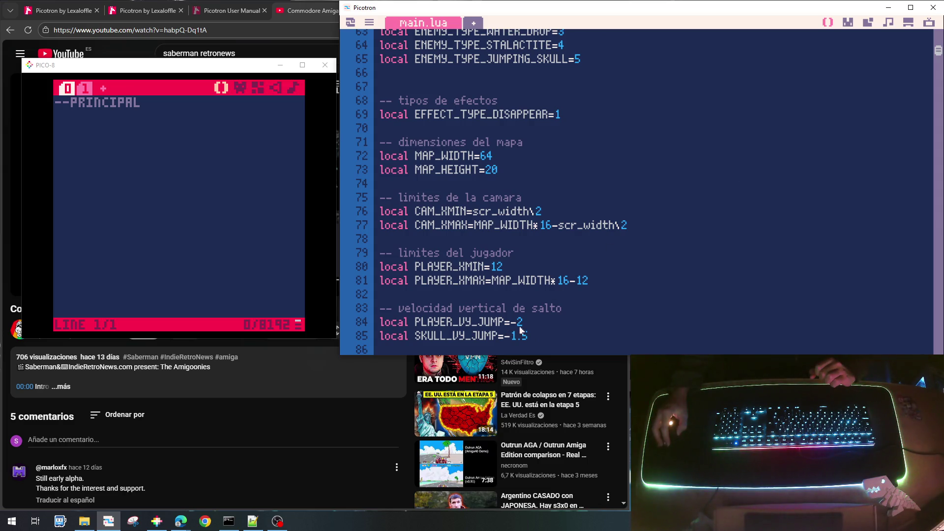
pyautogui.press('Up')
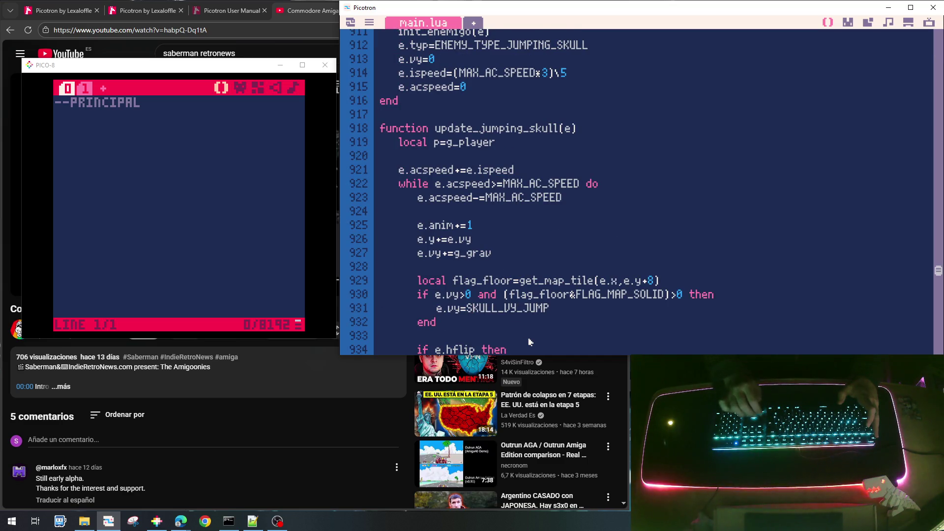
pyautogui.press('Delete')
pyautogui.scroll(-1, 529, 341)
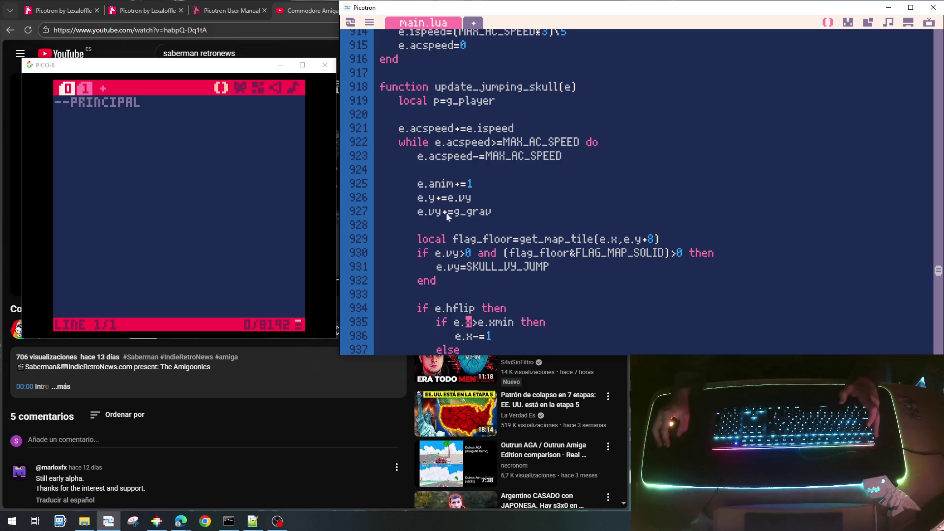
pyautogui.scroll(-5, 465, 241)
pyautogui.scroll(3, 465, 240)
pyautogui.scroll(-4, 464, 241)
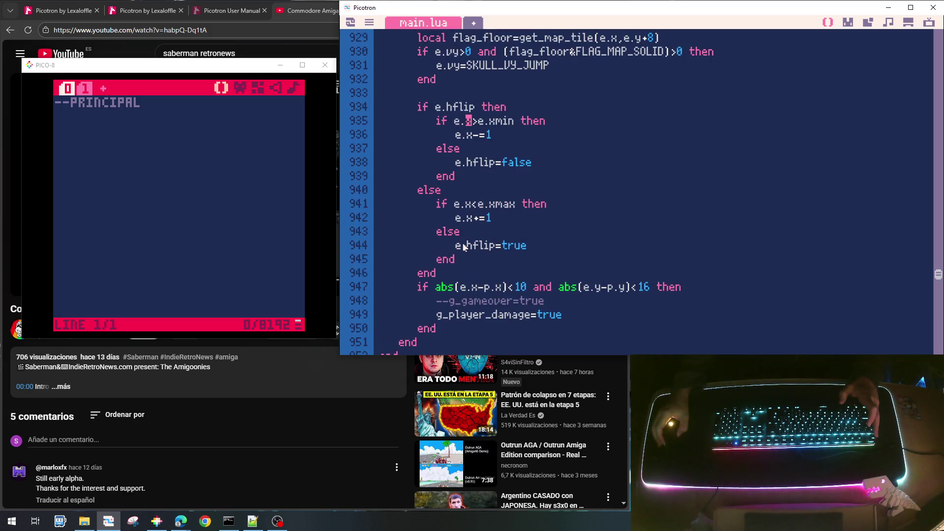
pyautogui.scroll(5, 464, 269)
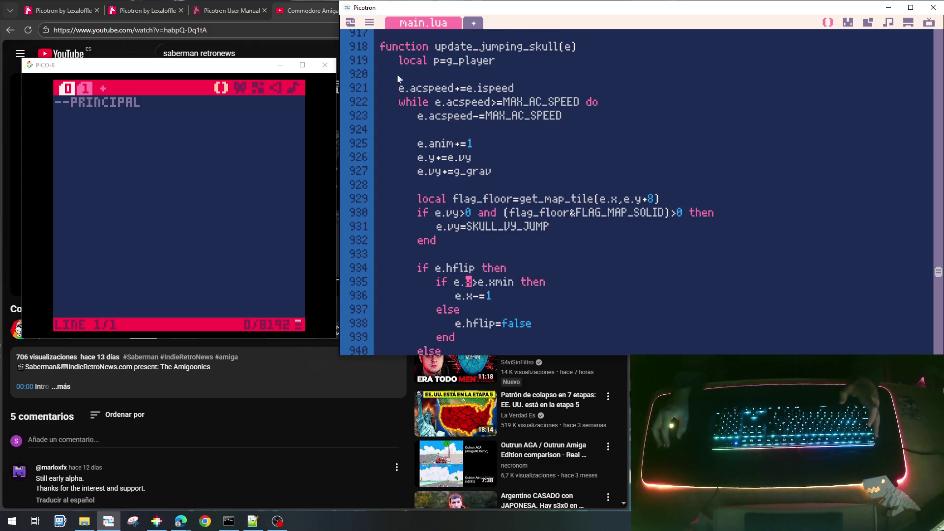
pyautogui.scroll(1, 519, 241)
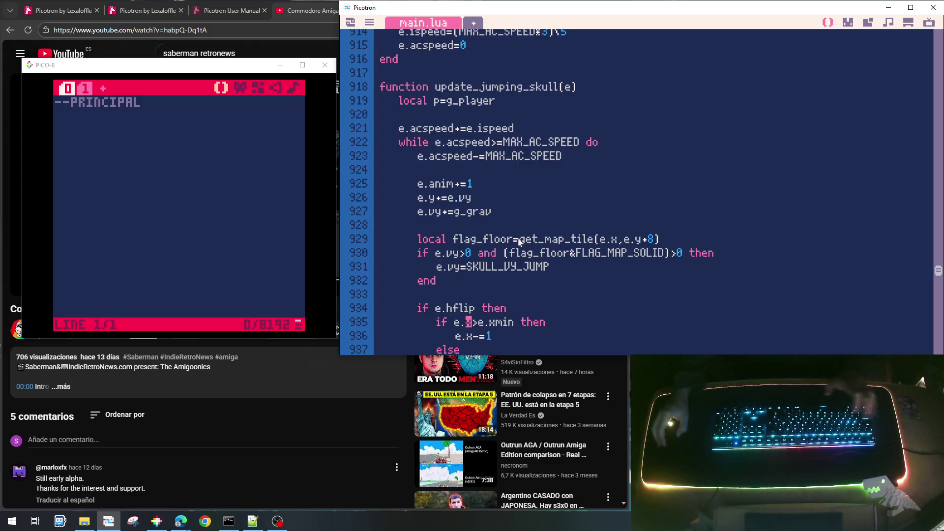
pyautogui.hotkey('ctrl', 's')
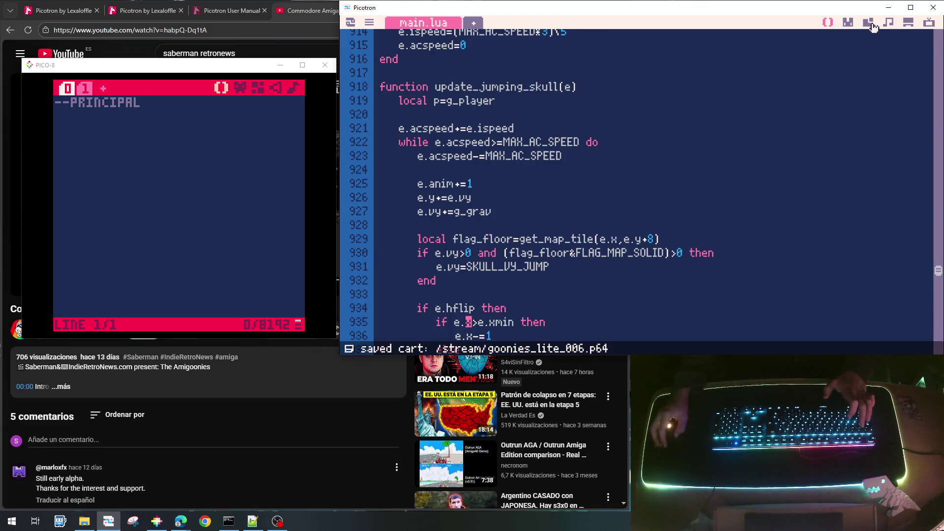
# Step: In the map editor, select the C flag marker sprite 057
pyautogui.click(868, 22)
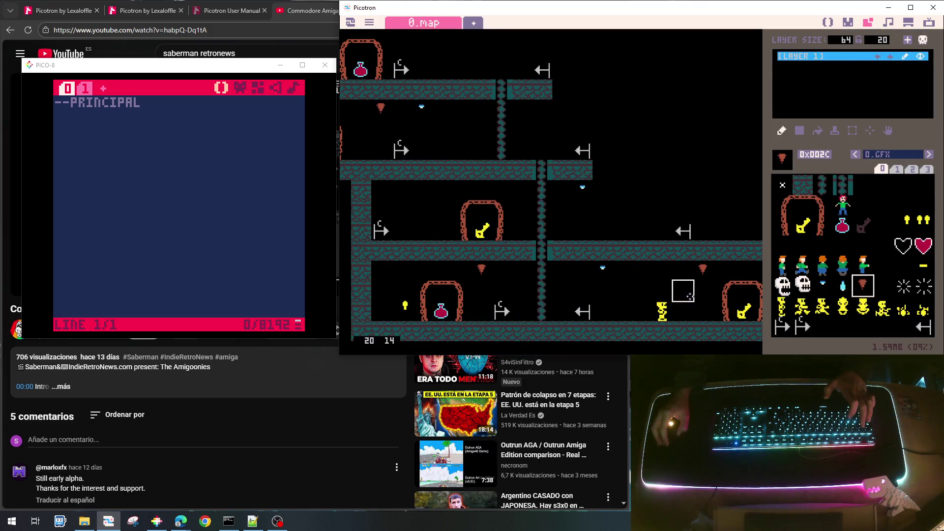
pyautogui.click(782, 326)
pyautogui.click(804, 327)
pyautogui.click(784, 327)
pyautogui.click(804, 327)
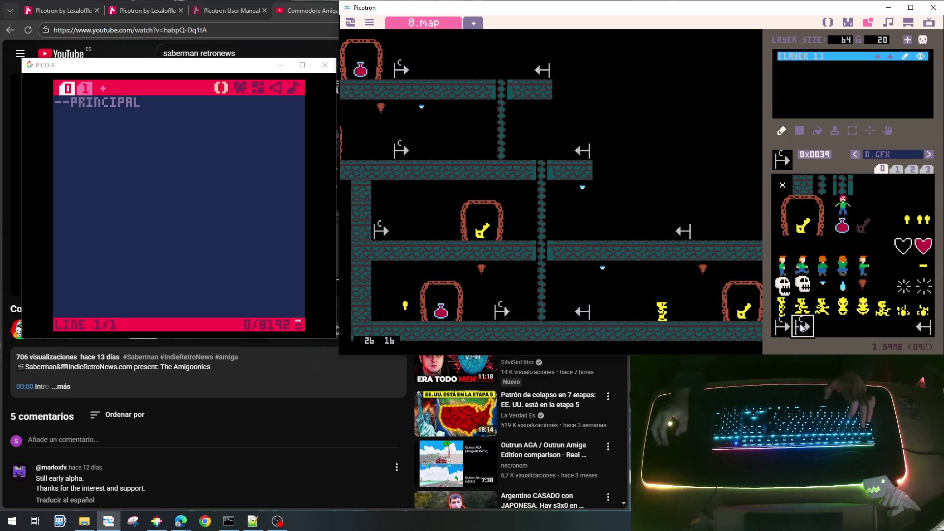
# Step: Repaint the letter on sprite 057 from C into S using grey and black pixels
pyautogui.click(850, 22)
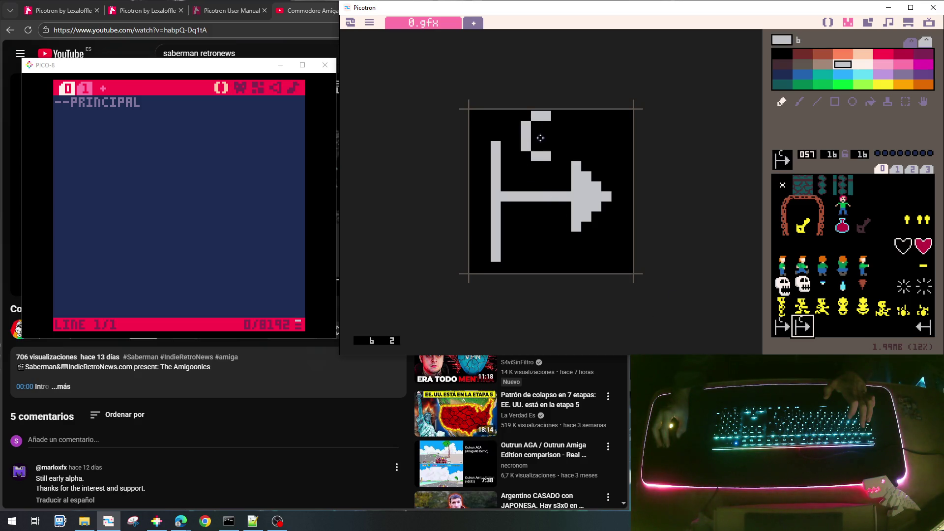
pyautogui.click(556, 147)
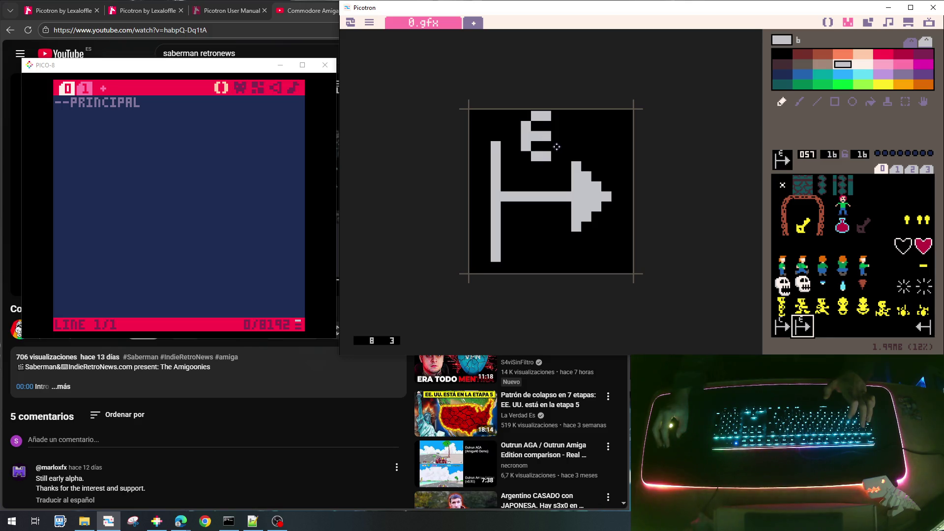
pyautogui.rightClick(523, 157)
pyautogui.moveTo(524, 138); pyautogui.dragTo(524, 147)
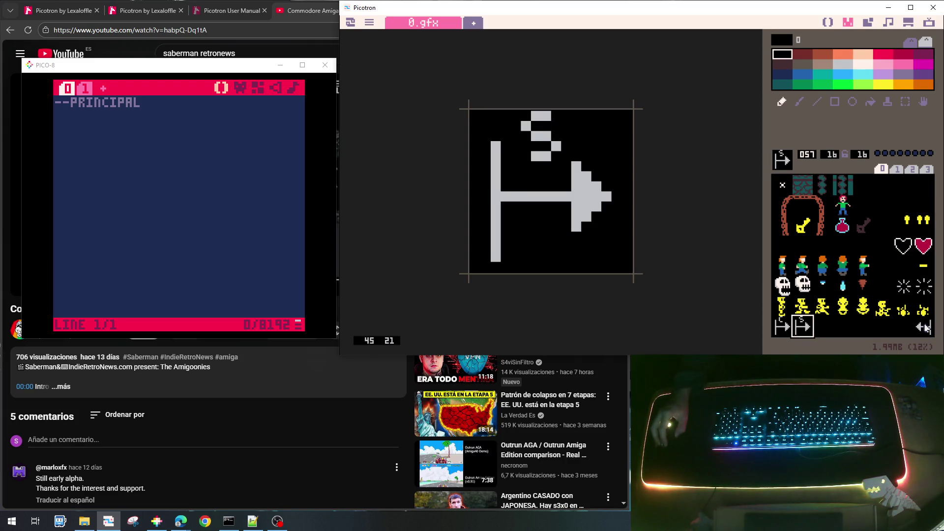
# Step: Compare arrow sprites 063 and 056, check the new S markers on the map, and return to the code
pyautogui.click(923, 327)
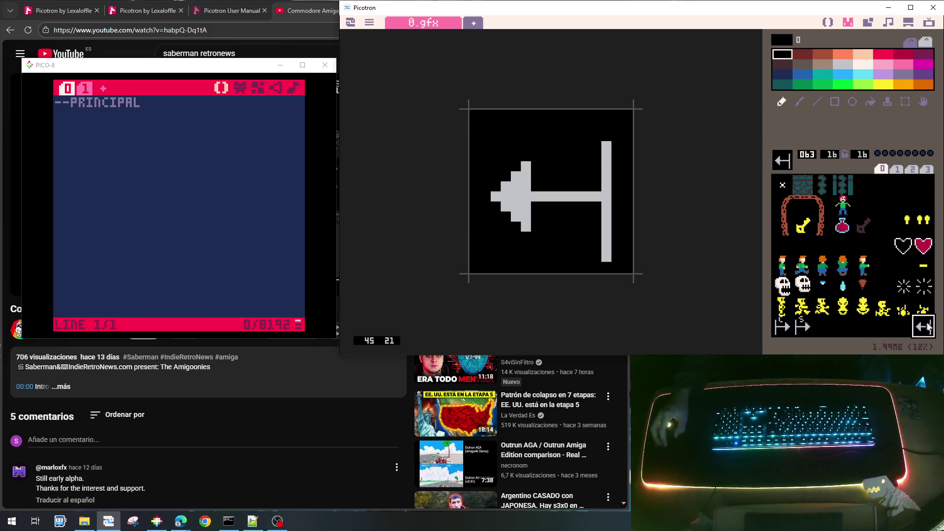
pyautogui.click(782, 327)
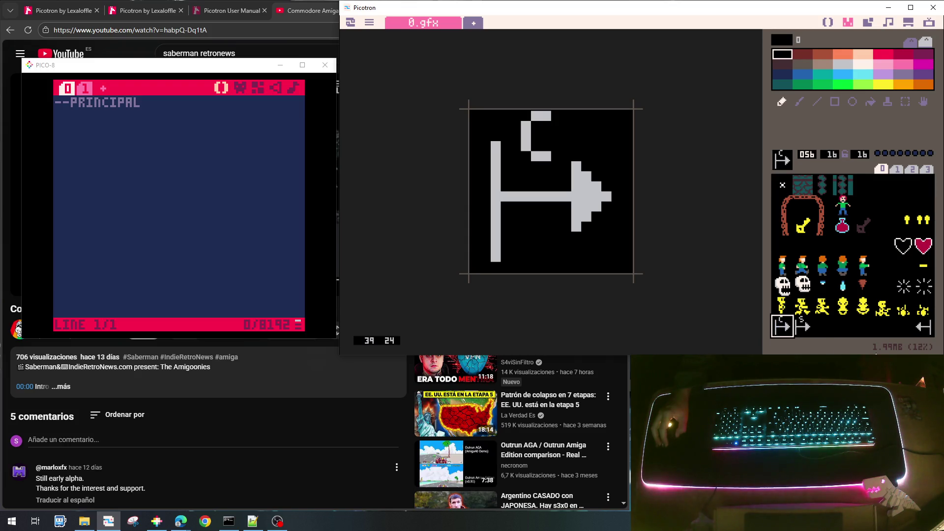
pyautogui.click(921, 329)
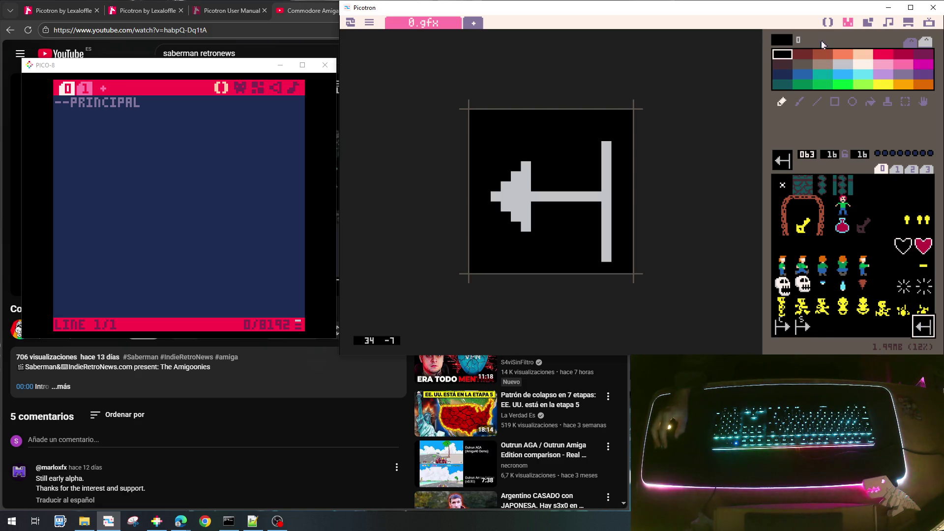
pyautogui.click(803, 324)
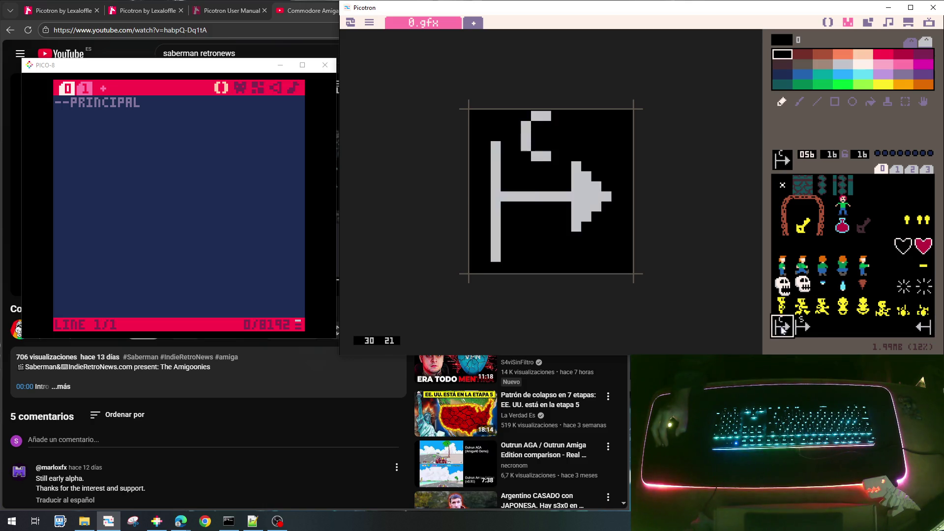
pyautogui.click(867, 24)
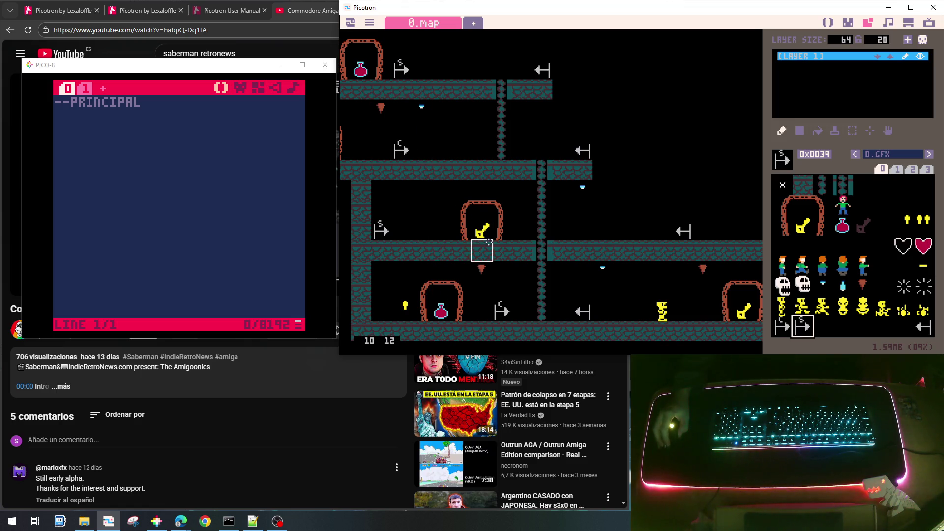
pyautogui.click(826, 23)
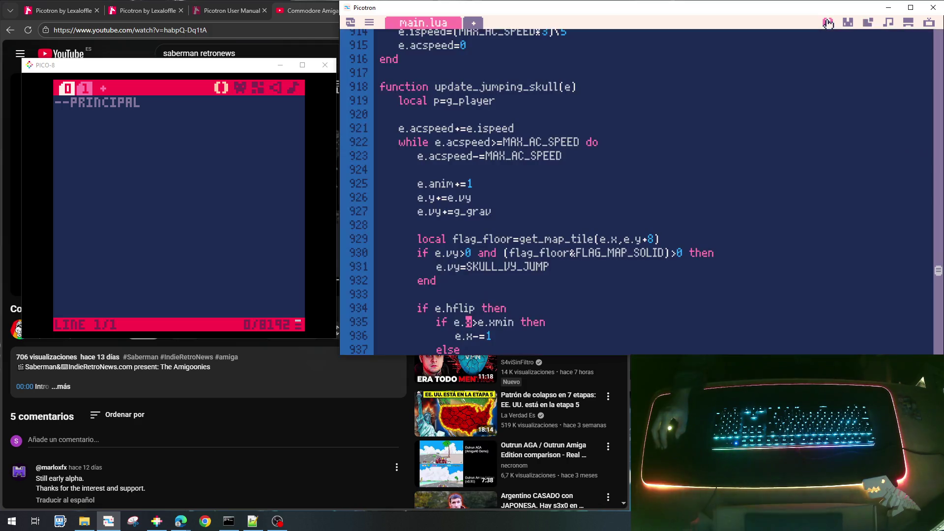
# Step: Review the map-loading loop near line 170 in main.lua, then select sprite 063 in the sprite editor
pyautogui.moveTo(938, 270); pyautogui.dragTo(938, 87)
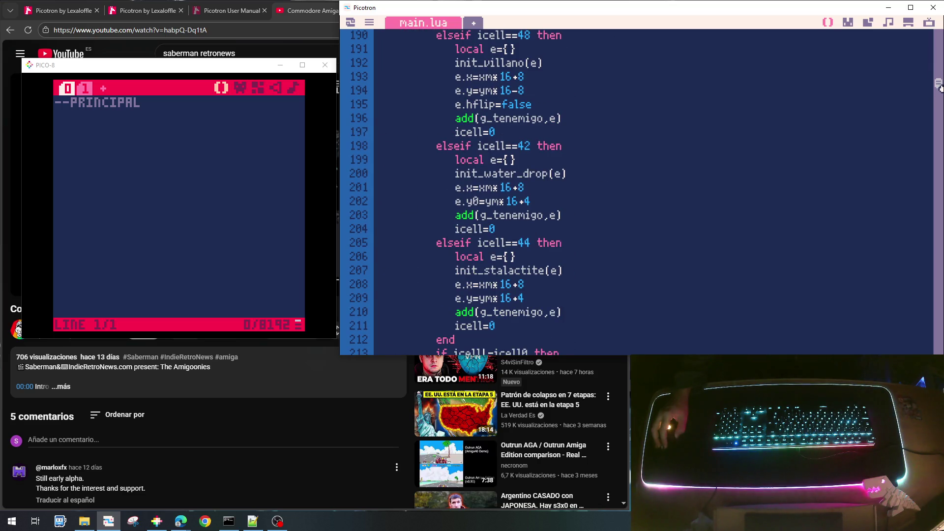
pyautogui.scroll(3, 748, 132)
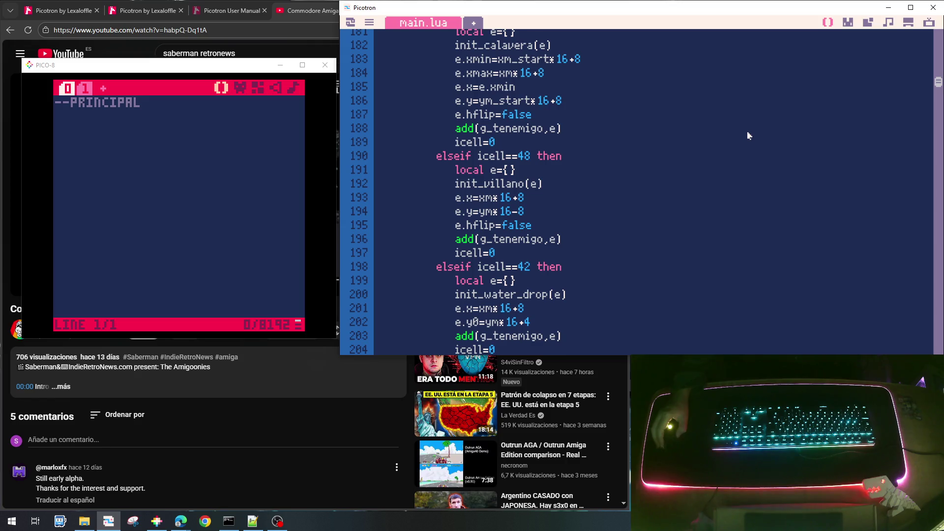
pyautogui.scroll(2, 747, 136)
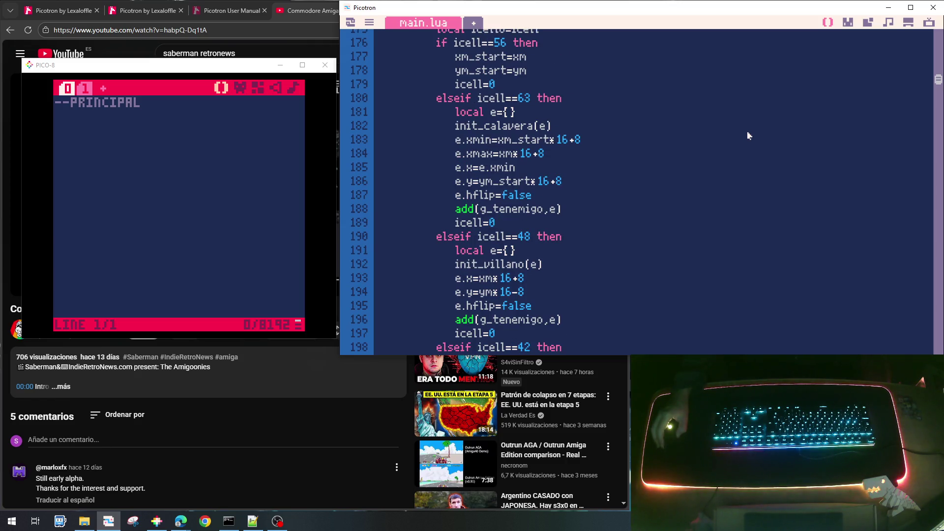
pyautogui.scroll(2, 748, 136)
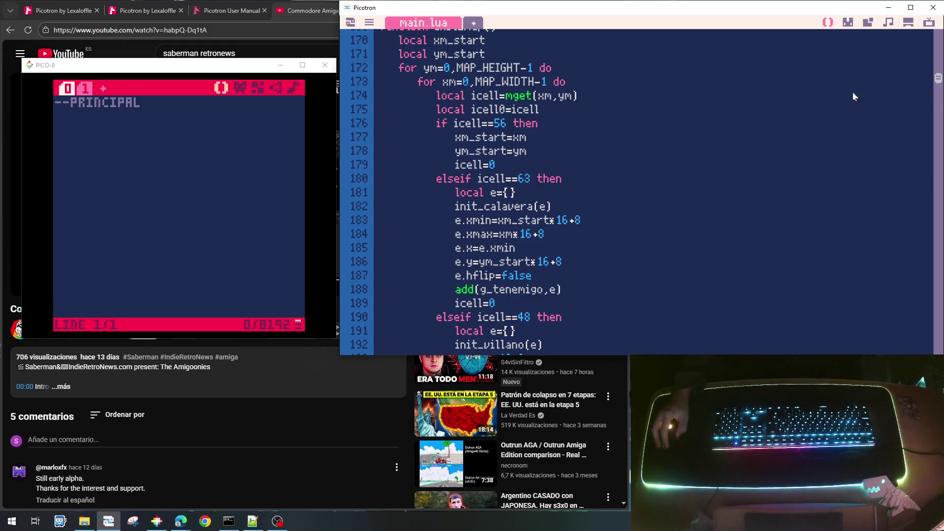
pyautogui.click(849, 25)
pyautogui.click(927, 333)
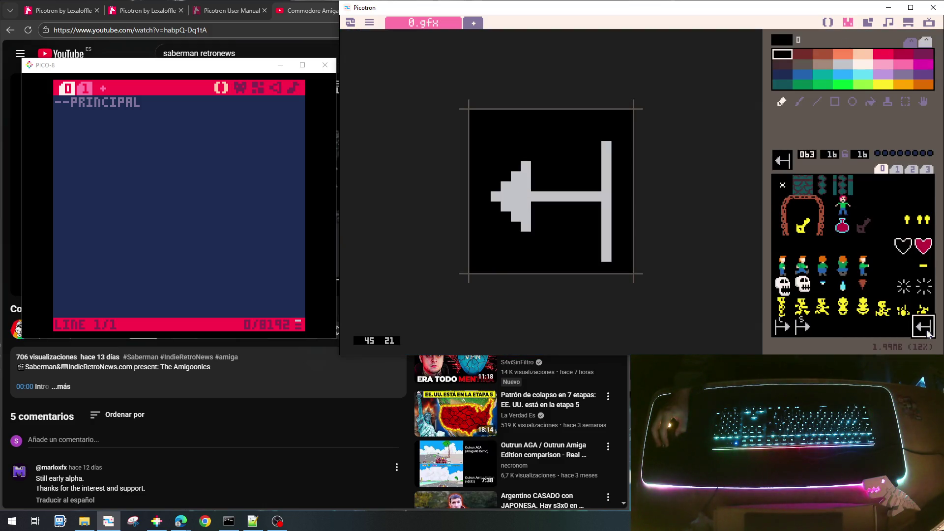
# Step: Erase the C letter from flag sprite 056, leaving a plain arrow
pyautogui.click(783, 328)
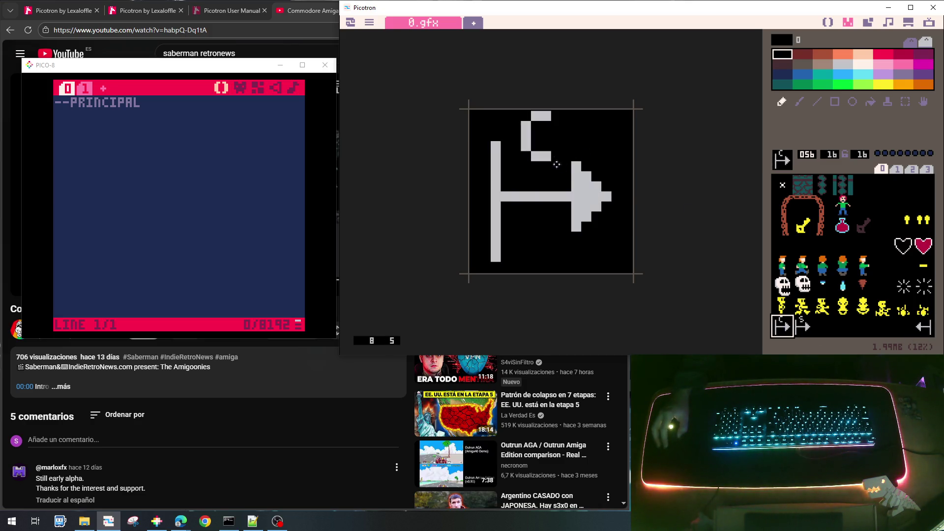
pyautogui.moveTo(530, 143)
pyautogui.mouseDown()
pyautogui.moveTo(529, 154)
pyautogui.moveTo(548, 115)
pyautogui.mouseUp()
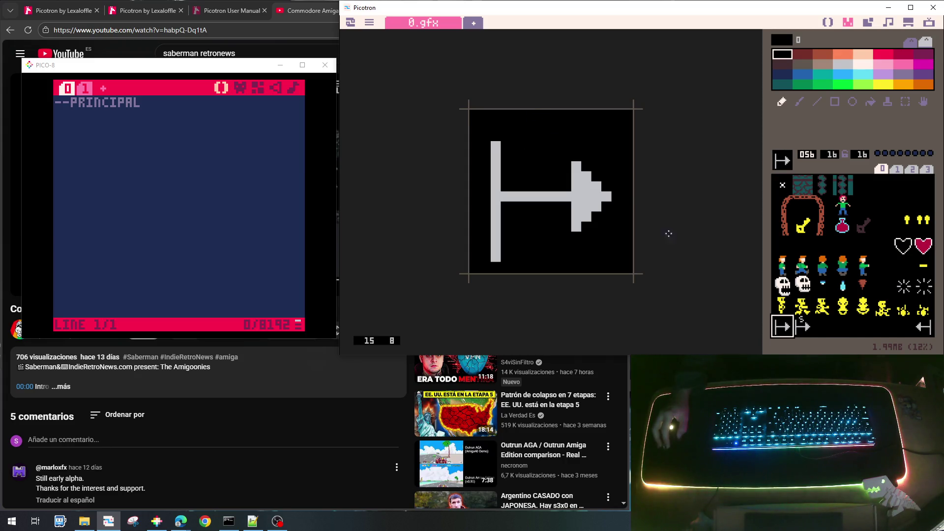
pyautogui.click(823, 327)
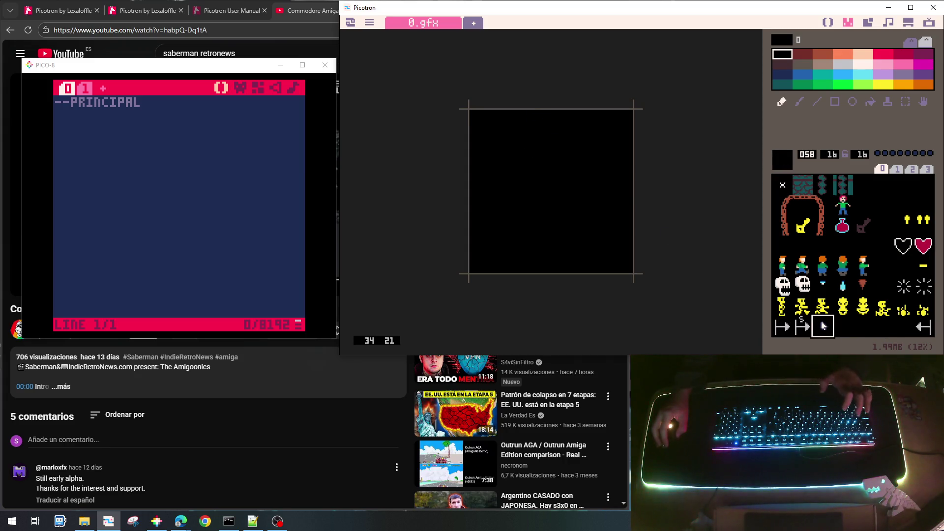
pyautogui.hotkey('ctrl', 'c')
pyautogui.click(781, 327)
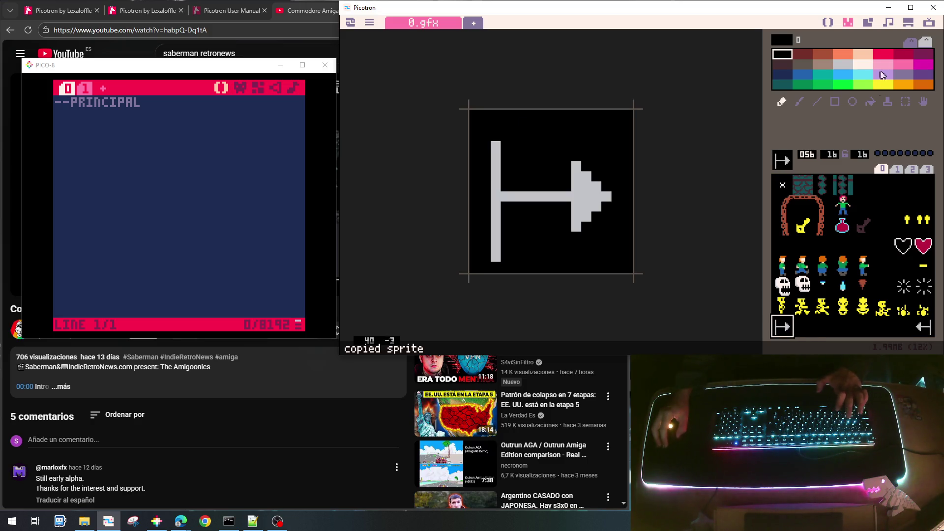
# Step: Paste the plain arrow into slot 057, shift it three pixels right, and place it on the map
pyautogui.click(867, 23)
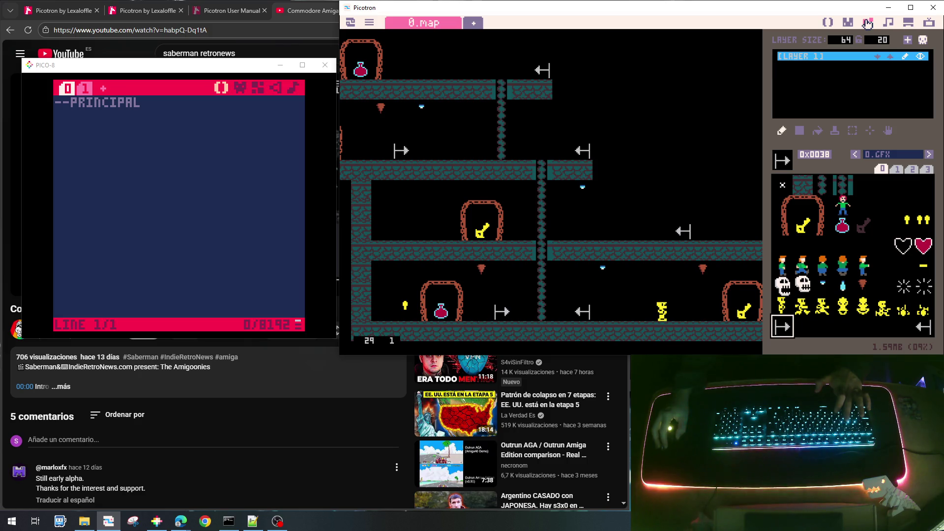
pyautogui.click(847, 22)
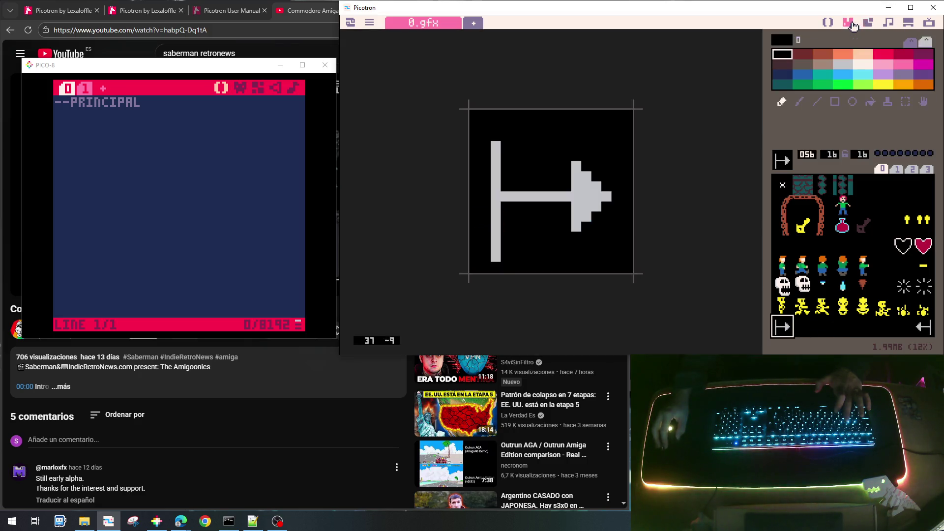
pyautogui.hotkey('ctrl', 'c')
pyautogui.click(803, 329)
pyautogui.hotkey('ctrl', 'v')
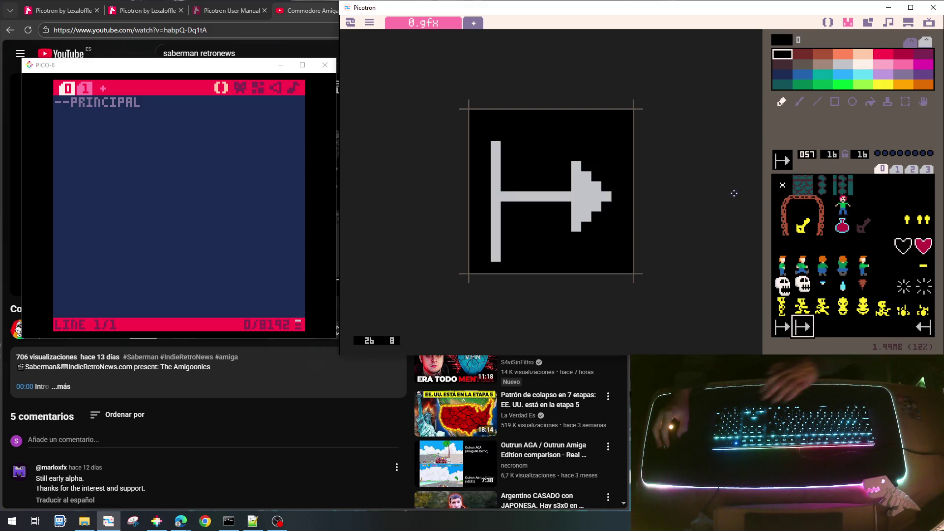
pyautogui.press('Right')
pyautogui.press('Right')
pyautogui.press('Right')
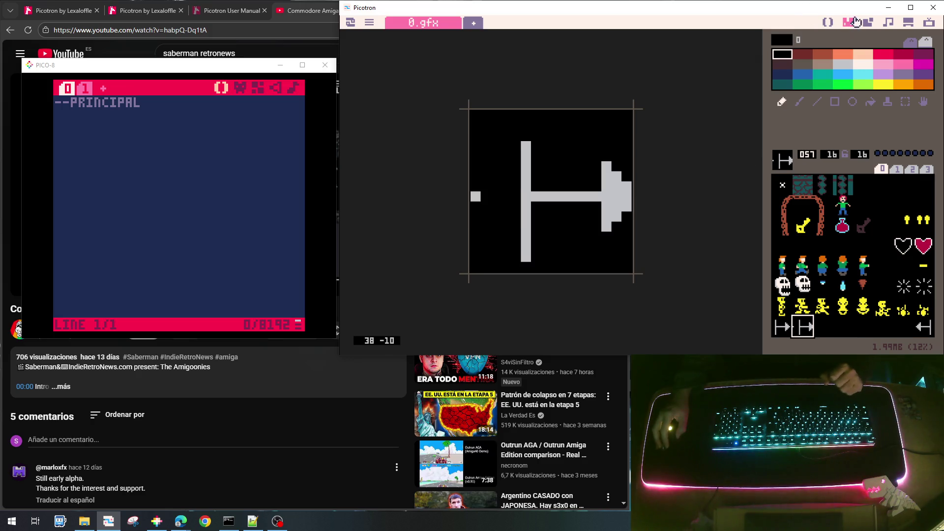
pyautogui.click(782, 328)
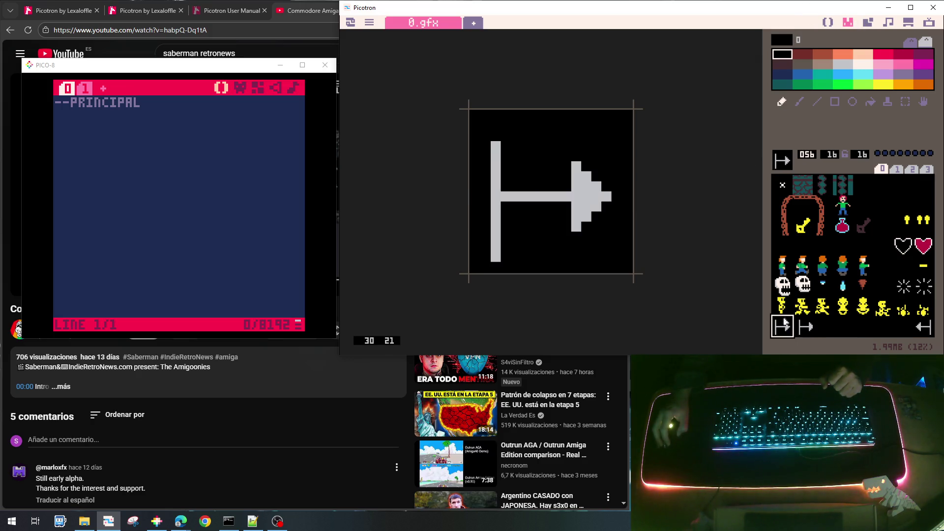
pyautogui.click(866, 23)
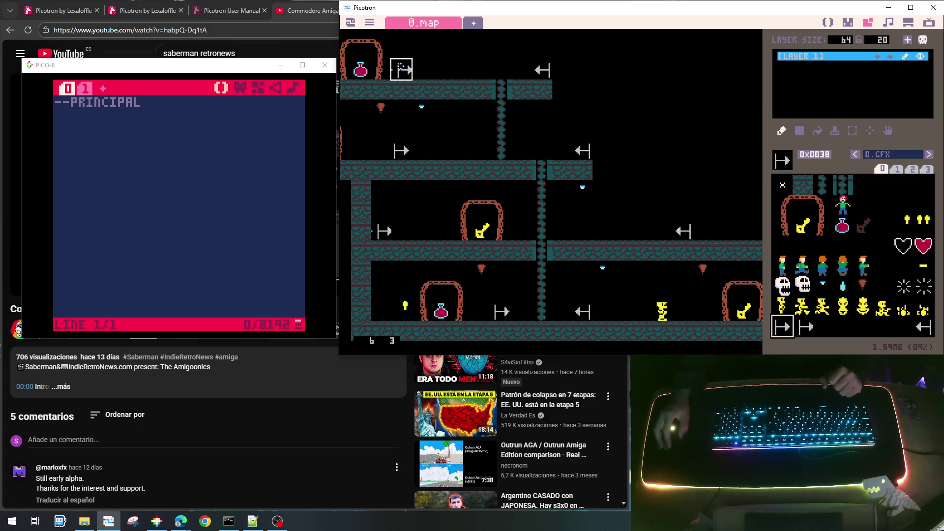
pyautogui.click(383, 235)
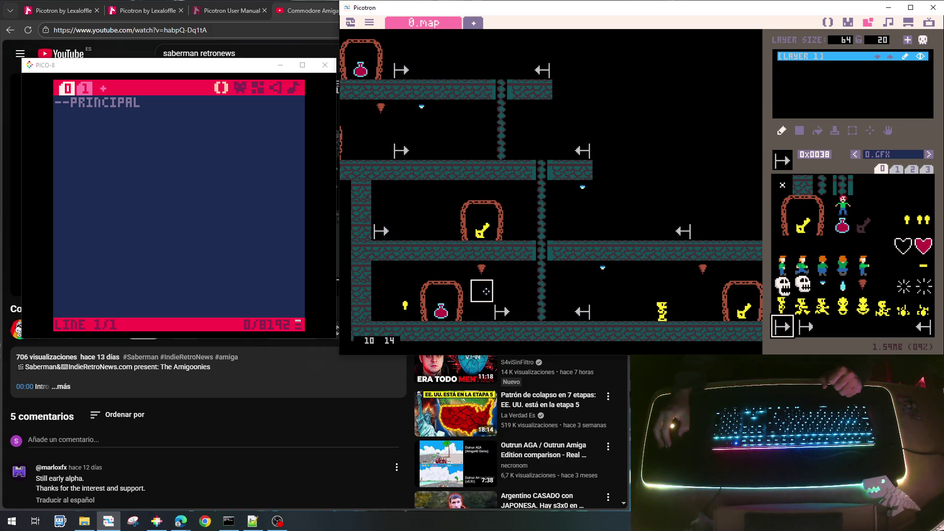
# Step: Clear sprite 057 by pasting the empty slot 058 over it
pyautogui.click(847, 22)
pyautogui.click(804, 326)
pyautogui.click(823, 326)
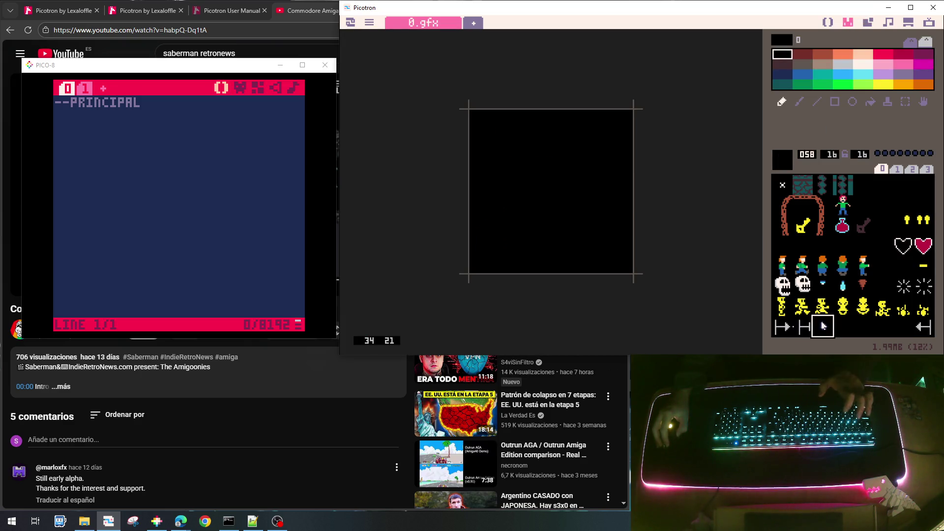
pyautogui.hotkey('ctrl', 'c')
pyautogui.click(803, 326)
pyautogui.hotkey('ctrl', 'v')
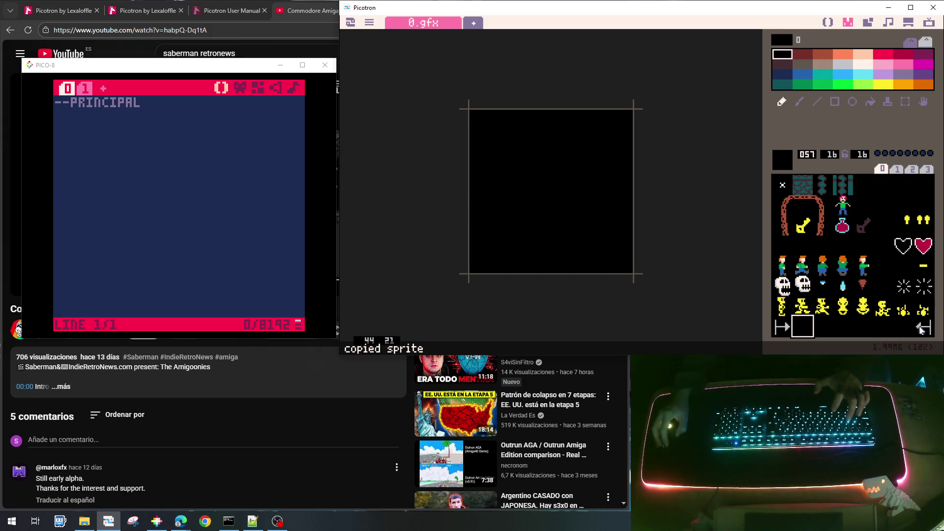
# Step: Copy left-arrow sprite 063 into empty slot 062 and compare the two
pyautogui.click(922, 326)
pyautogui.hotkey('ctrl', 'c')
pyautogui.click(902, 327)
pyautogui.hotkey('ctrl', 'v')
pyautogui.click(923, 326)
pyautogui.click(903, 328)
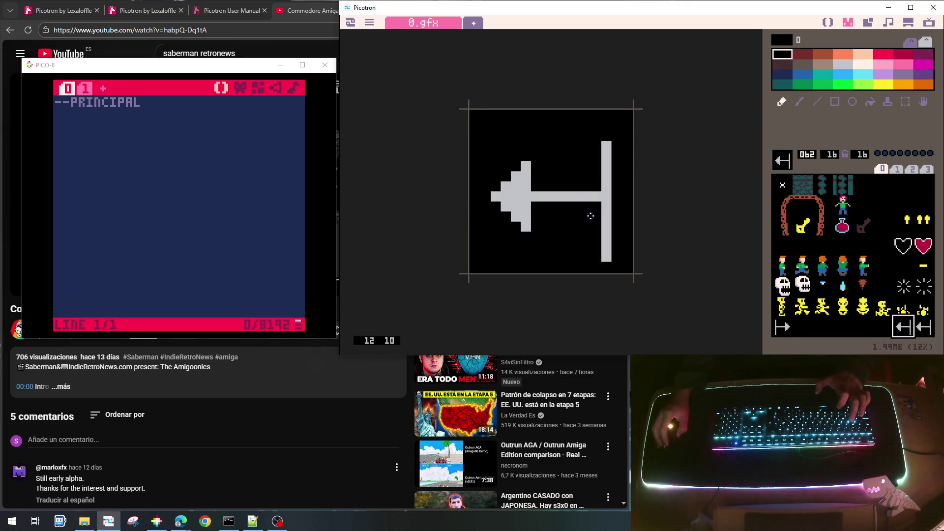
# Step: Pencil a small light-grey C onto arrow sprite 062, tidying stray pixels with black
pyautogui.click(865, 66)
pyautogui.moveTo(512, 113); pyautogui.dragTo(526, 147)
pyautogui.click(509, 133)
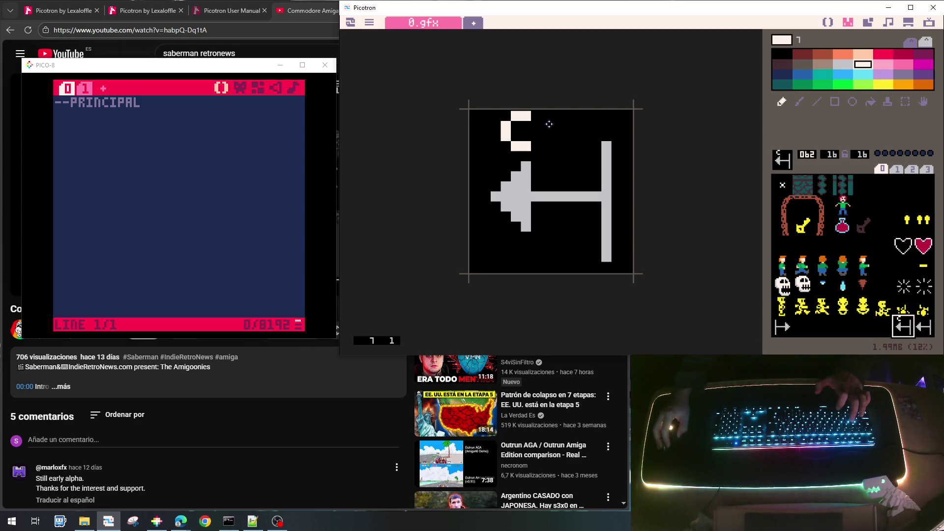
pyautogui.moveTo(561, 126)
pyautogui.mouseDown()
pyautogui.moveTo(561, 133)
pyautogui.moveTo(564, 125)
pyautogui.mouseUp()
pyautogui.rightClick(579, 151)
pyautogui.moveTo(517, 146)
pyautogui.mouseDown()
pyautogui.moveTo(506, 135)
pyautogui.moveTo(529, 115)
pyautogui.mouseUp()
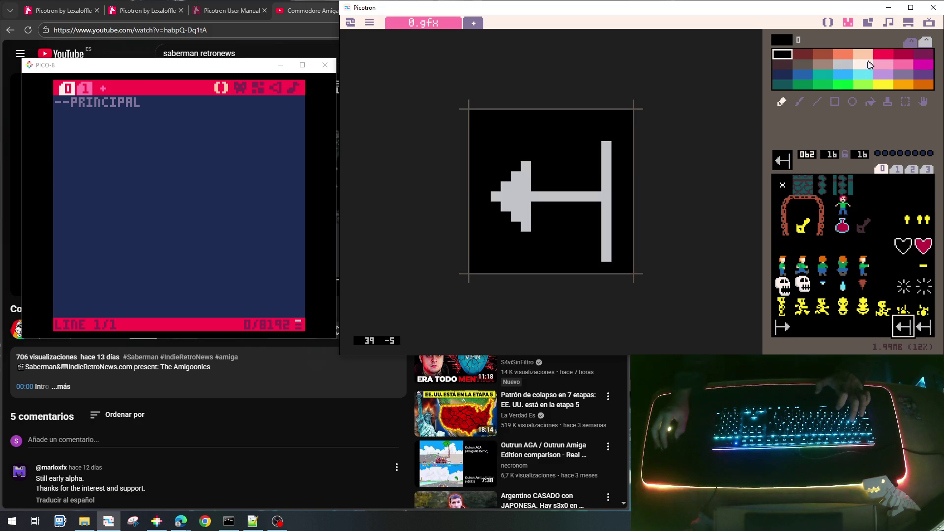
pyautogui.click(842, 67)
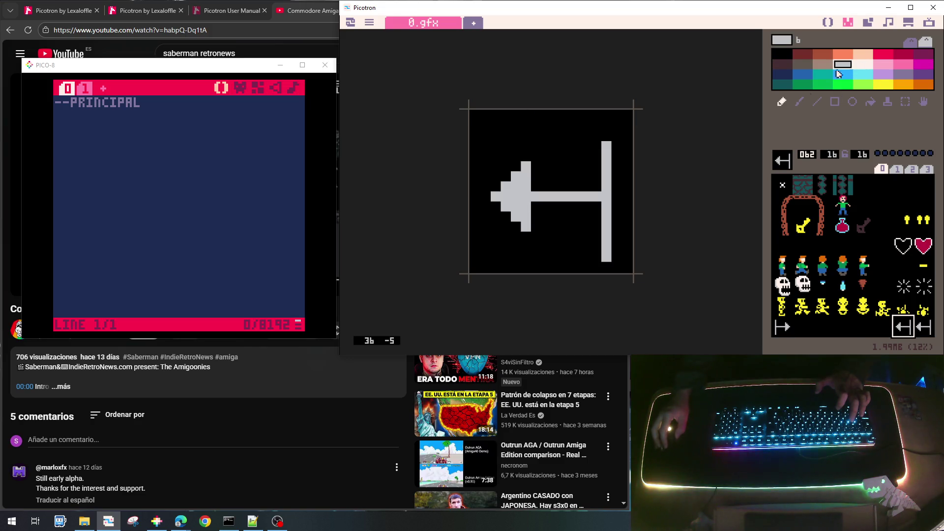
pyautogui.moveTo(557, 131)
pyautogui.mouseDown()
pyautogui.moveTo(555, 156)
pyautogui.moveTo(576, 158)
pyautogui.mouseUp()
pyautogui.moveTo(566, 117); pyautogui.dragTo(578, 117)
pyautogui.rightClick(556, 165)
pyautogui.click(556, 156)
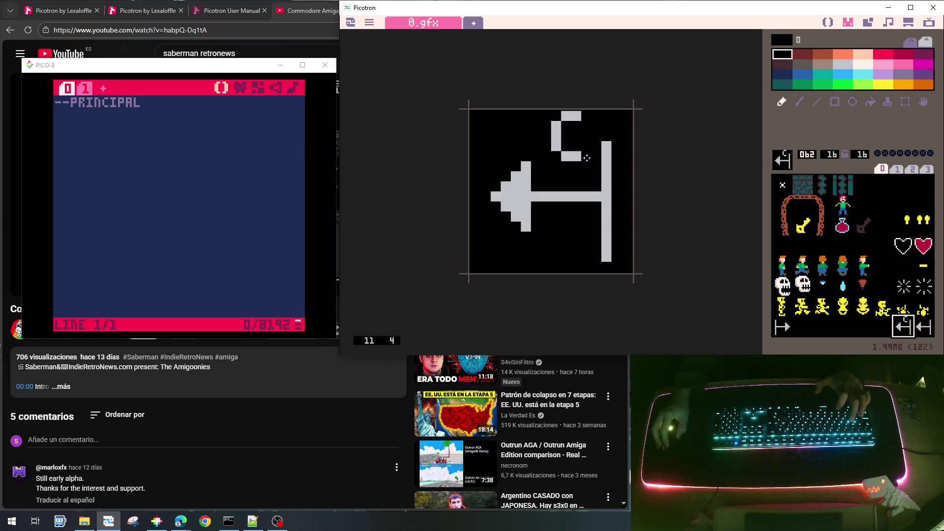
# Step: Draw a grey S above the arrow on sprite 063, copy it, and go back to the map
pyautogui.click(920, 325)
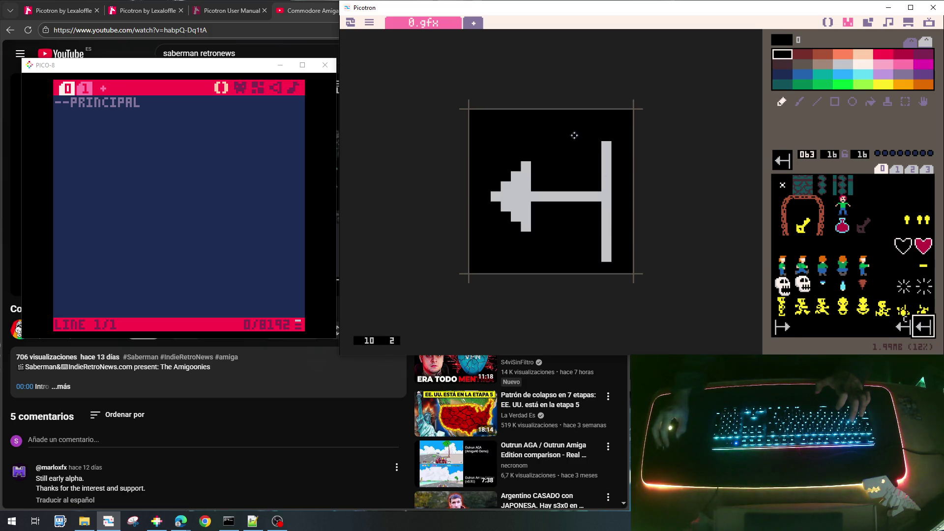
pyautogui.click(846, 61)
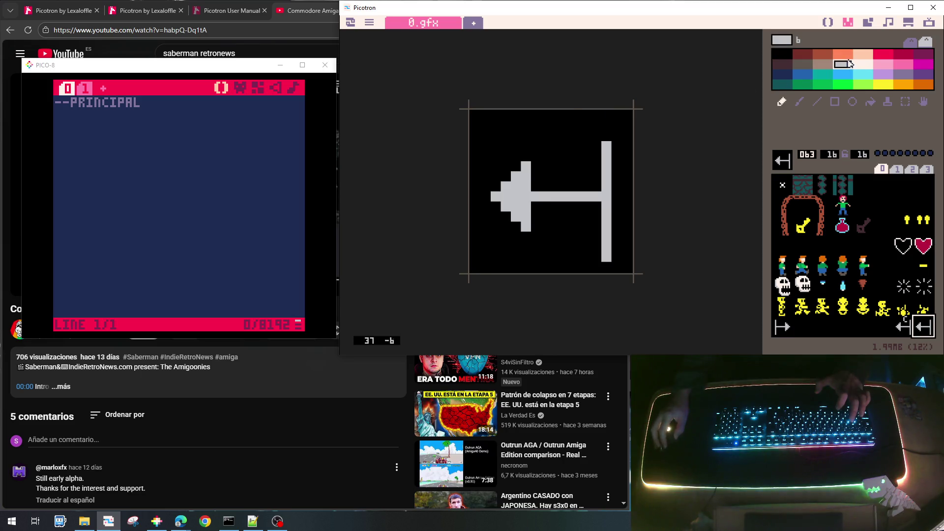
pyautogui.moveTo(569, 117)
pyautogui.mouseDown()
pyautogui.moveTo(556, 133)
pyautogui.moveTo(575, 141)
pyautogui.moveTo(573, 153)
pyautogui.mouseUp()
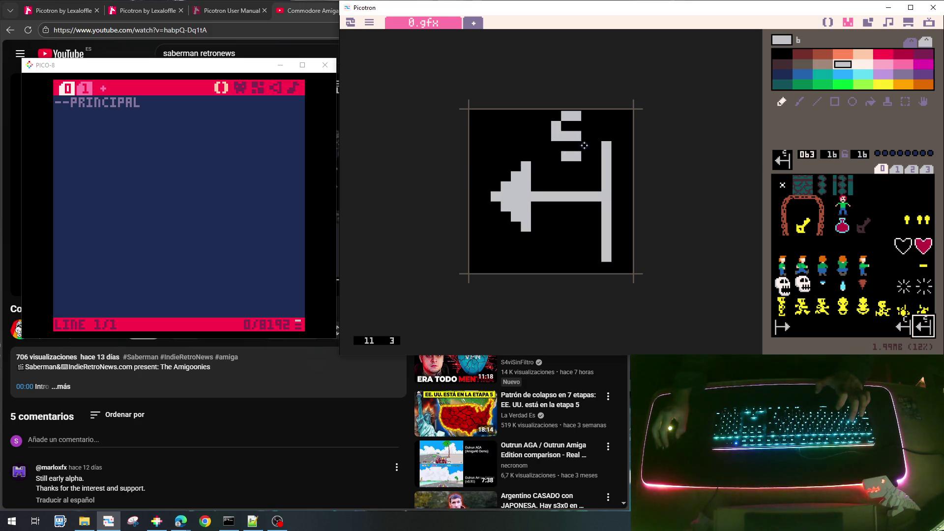
pyautogui.rightClick(540, 134)
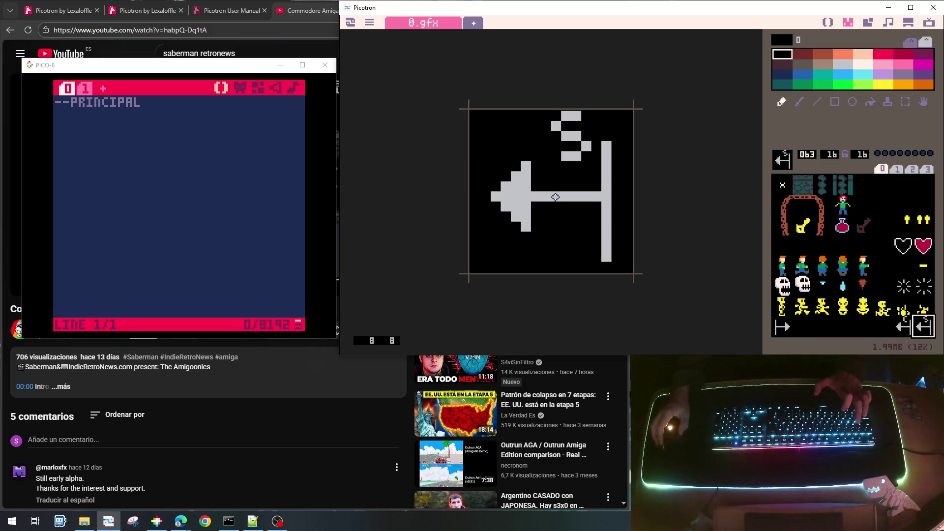
pyautogui.hotkey('ctrl', 'c')
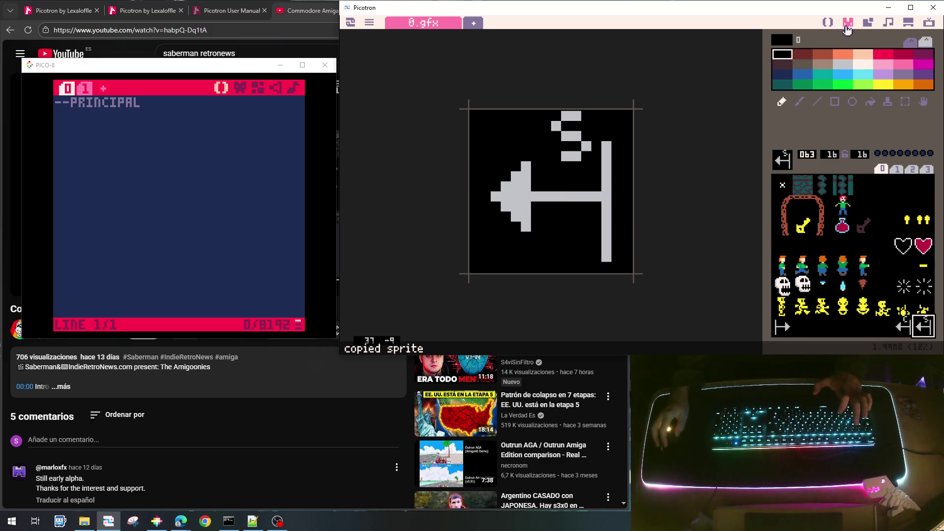
pyautogui.click(864, 25)
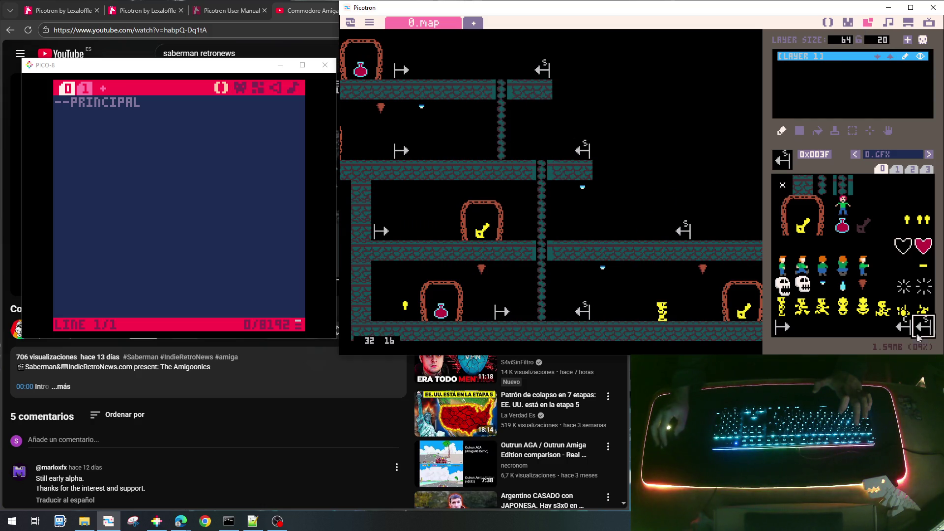
# Step: Place C-marked arrow tile 0x3E over map arrows, pan the level, then return to main.lua
pyautogui.click(903, 325)
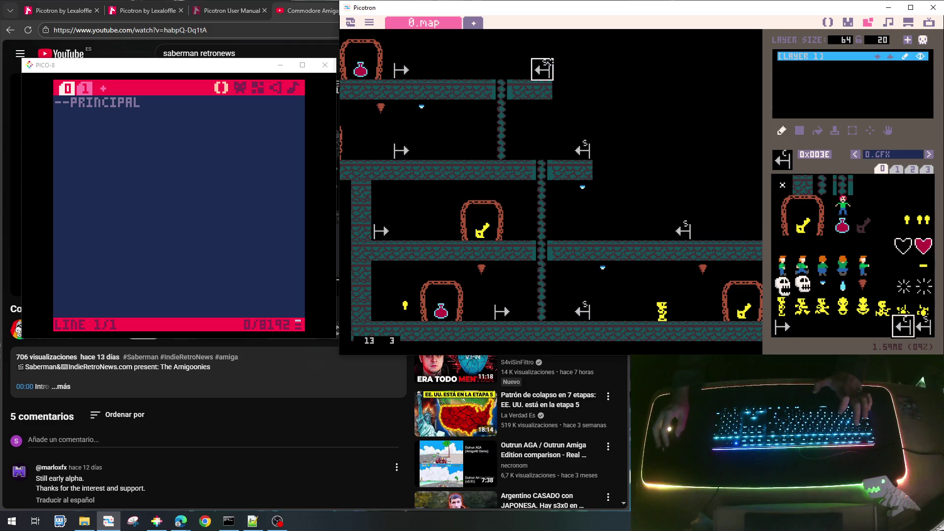
pyautogui.click(582, 150)
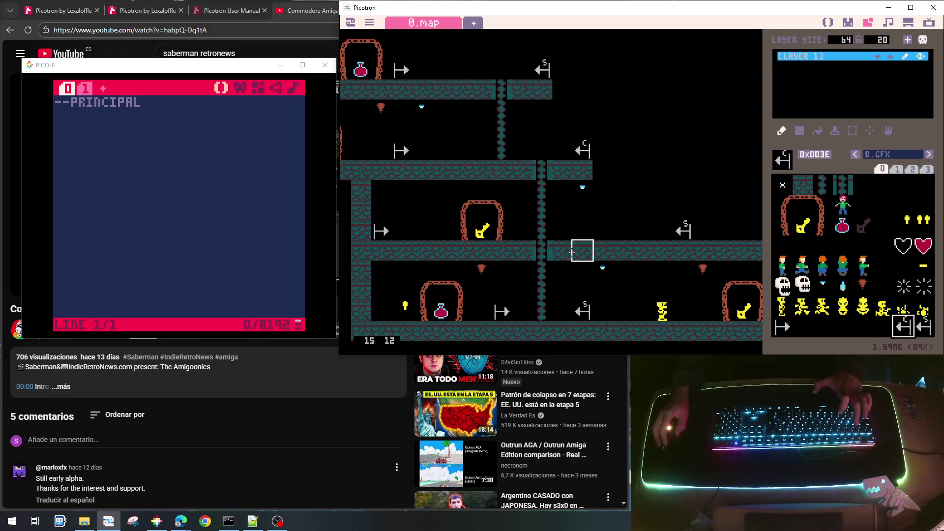
pyautogui.moveTo(582, 310)
pyautogui.mouseDown()
pyautogui.moveTo(395, 182)
pyautogui.moveTo(347, 177)
pyautogui.mouseUp()
pyautogui.moveTo(571, 164); pyautogui.dragTo(339, 157)
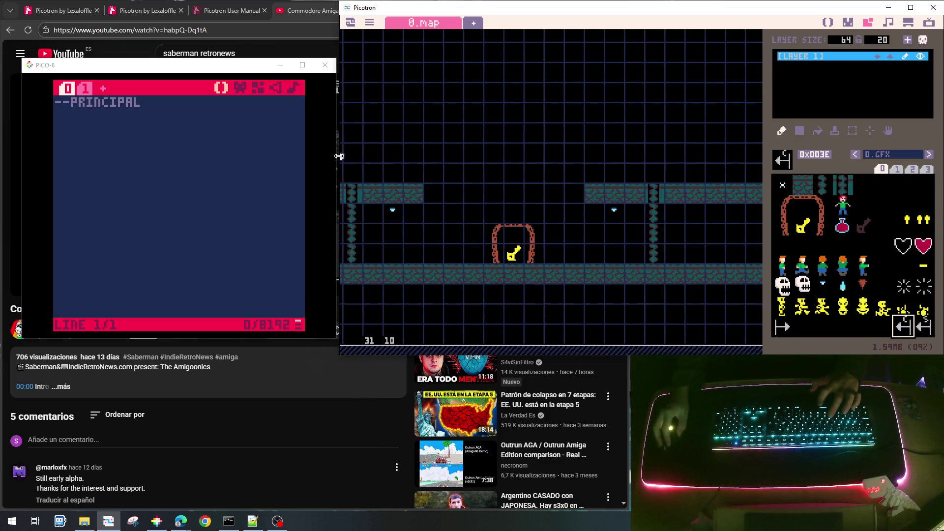
pyautogui.moveTo(572, 177)
pyautogui.mouseDown()
pyautogui.moveTo(349, 175)
pyautogui.moveTo(428, 153)
pyautogui.moveTo(617, 139)
pyautogui.moveTo(506, 141)
pyautogui.mouseUp()
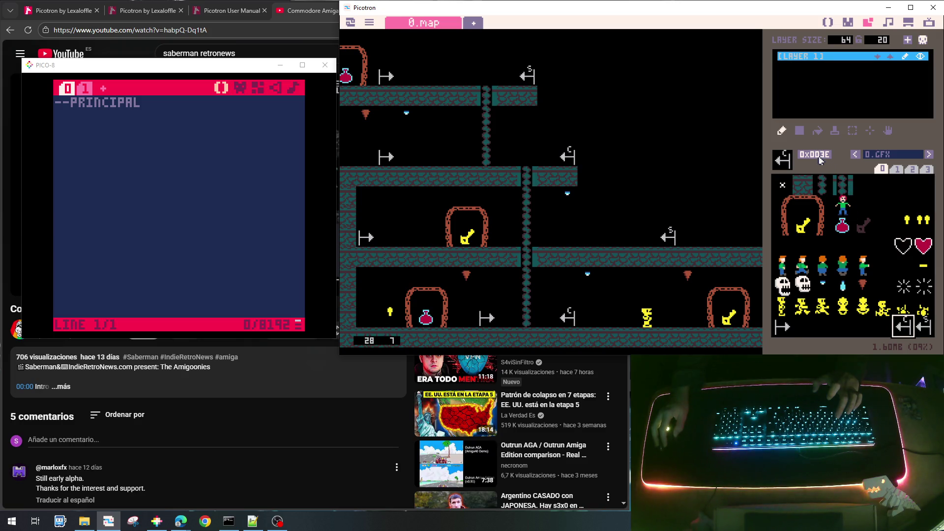
pyautogui.click(827, 22)
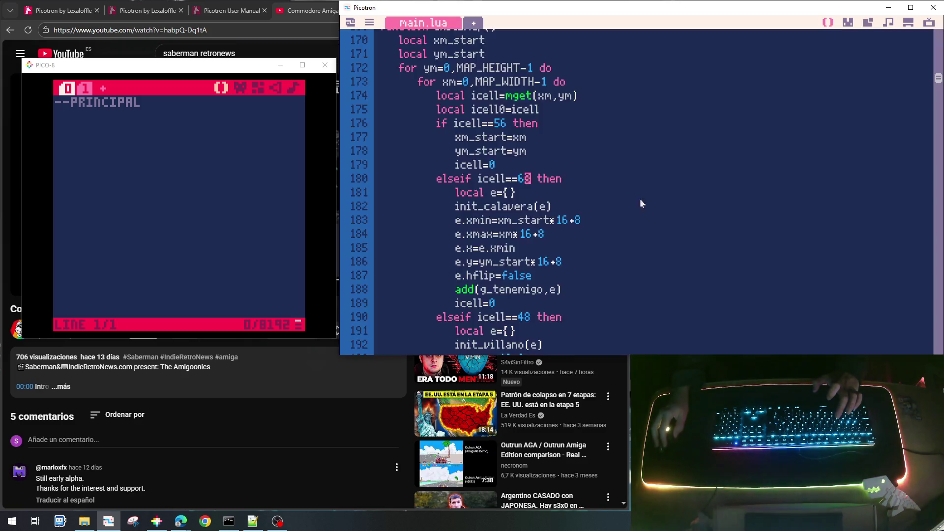
# Step: Duplicate the icell==63 skull spawn block directly below itself
pyautogui.press('Home')
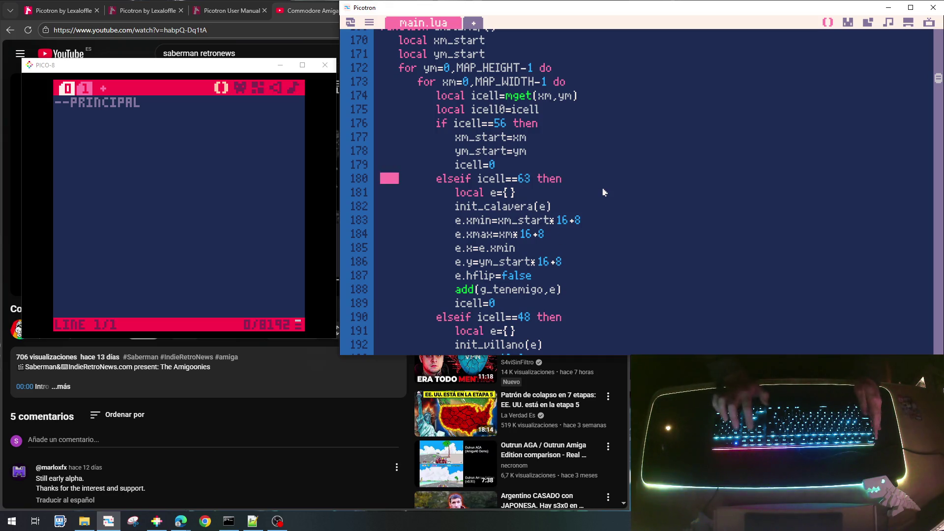
pyautogui.hotkey('shift', 'End')
pyautogui.hotkey('shift', 'Down')
pyautogui.hotkey('shift', 'Down')
pyautogui.hotkey('shift', 'Down')
pyautogui.hotkey('shift', 'Up')
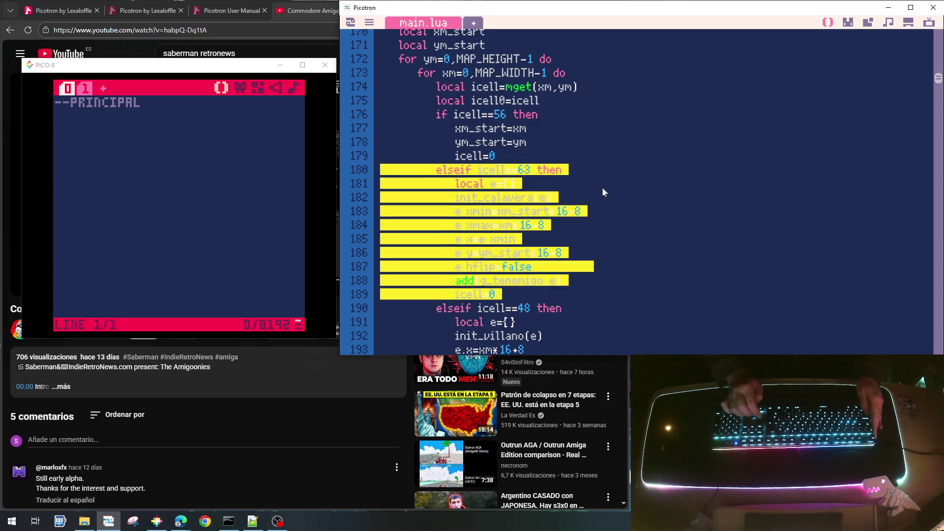
pyautogui.press('Escape')
pyautogui.hotkey('ctrl', 'v')
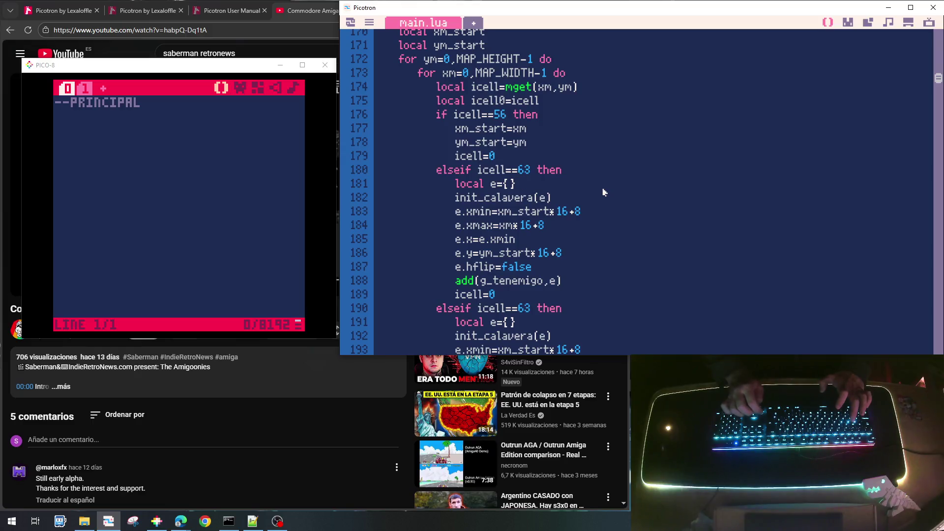
# Step: Change the copy to icell==62 calling init_jumping_skull, then save the cart
pyautogui.press('BackSpace')
pyautogui.write('2')
pyautogui.press('Down')
pyautogui.press('Down')
pyautogui.hotkey('shift', 'Left')
pyautogui.hotkey('shift', 'Left')
pyautogui.hotkey('shift', 'Left')
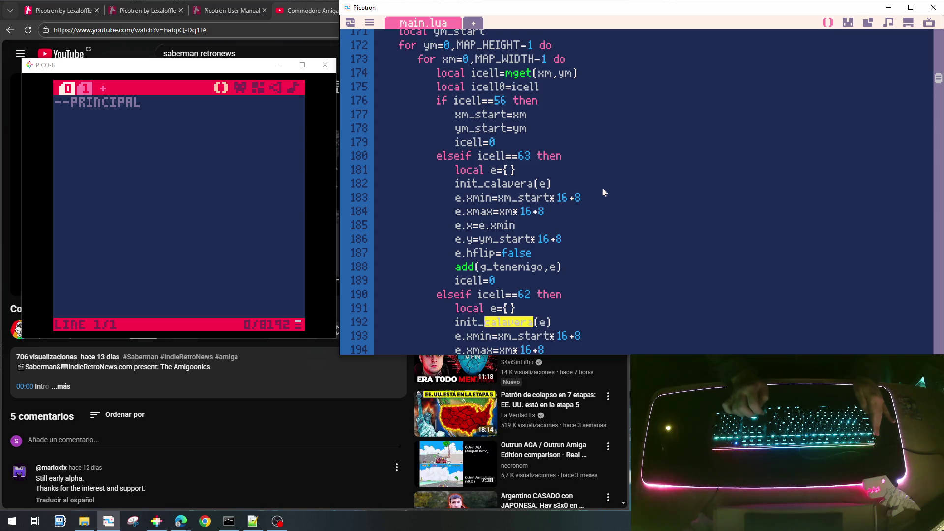
pyautogui.write('jump')
pyautogui.write('ing_s')
pyautogui.write('kull')
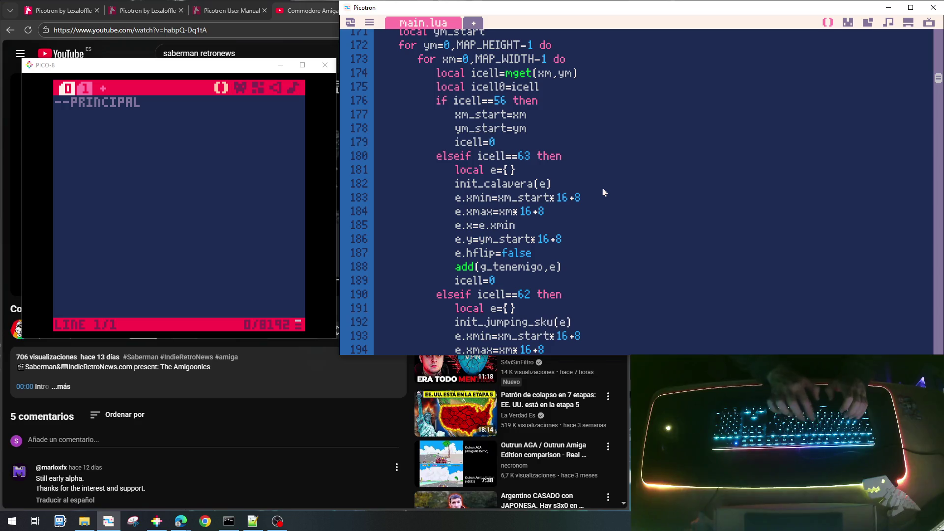
pyautogui.scroll(-2, 607, 193)
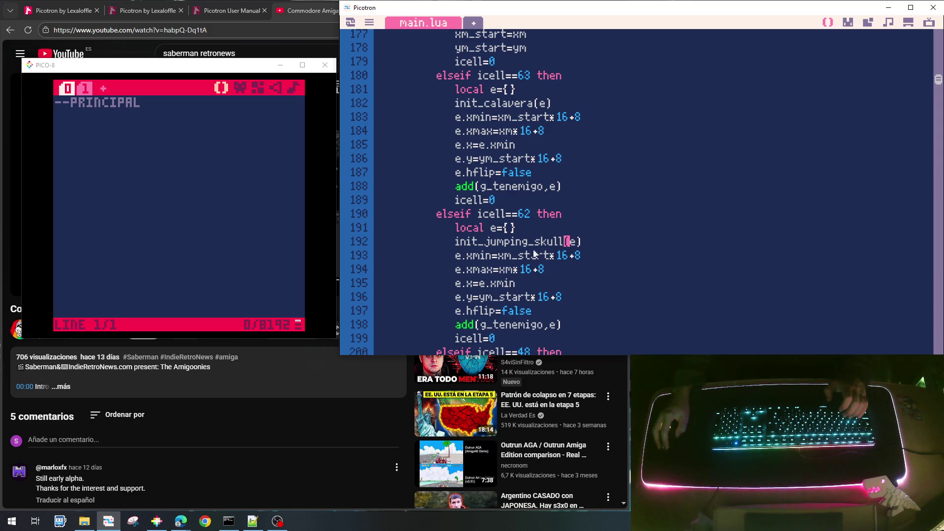
pyautogui.scroll(-1, 502, 310)
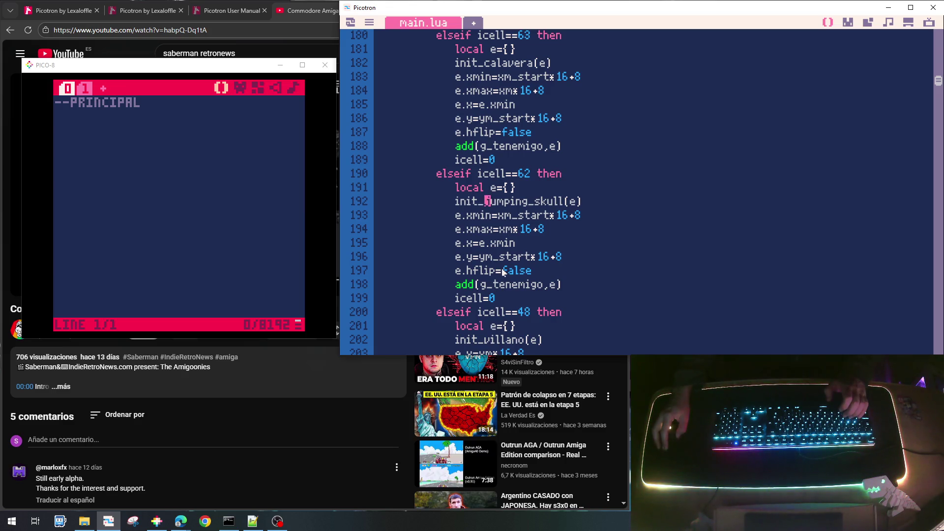
pyautogui.scroll(2, 503, 272)
pyautogui.scroll(-5, 509, 202)
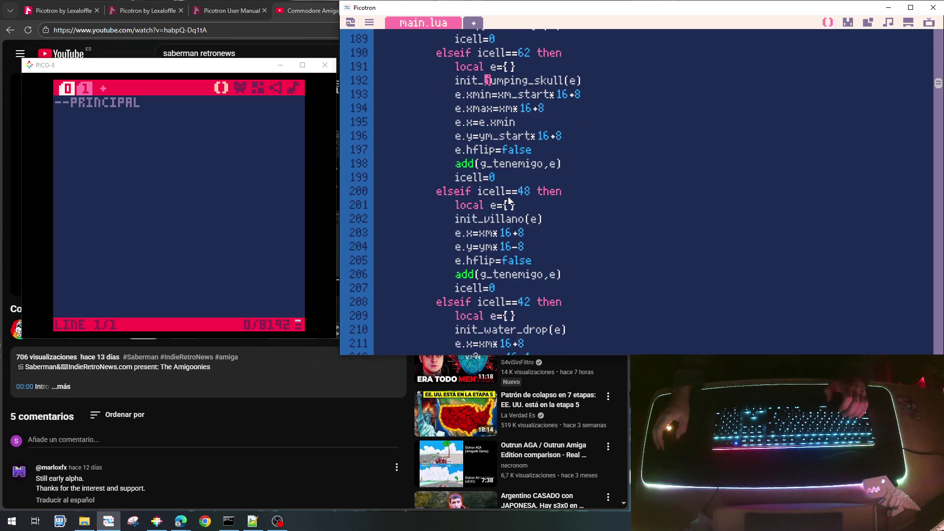
pyautogui.hotkey('ctrl', 's')
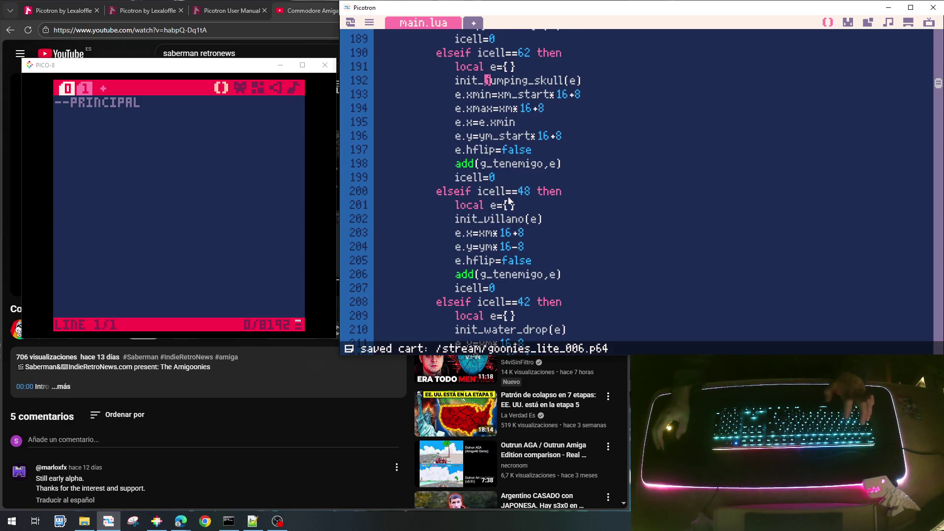
# Step: Run the cart and walk the player left and right, climbing toward the ladder
pyautogui.hotkey('ctrl', 'r')
pyautogui.press('Left')
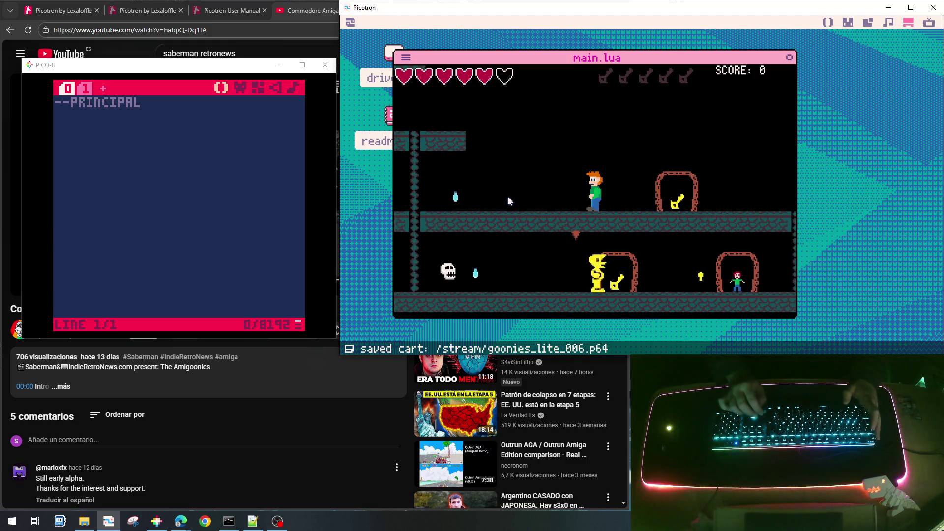
pyautogui.press('Left')
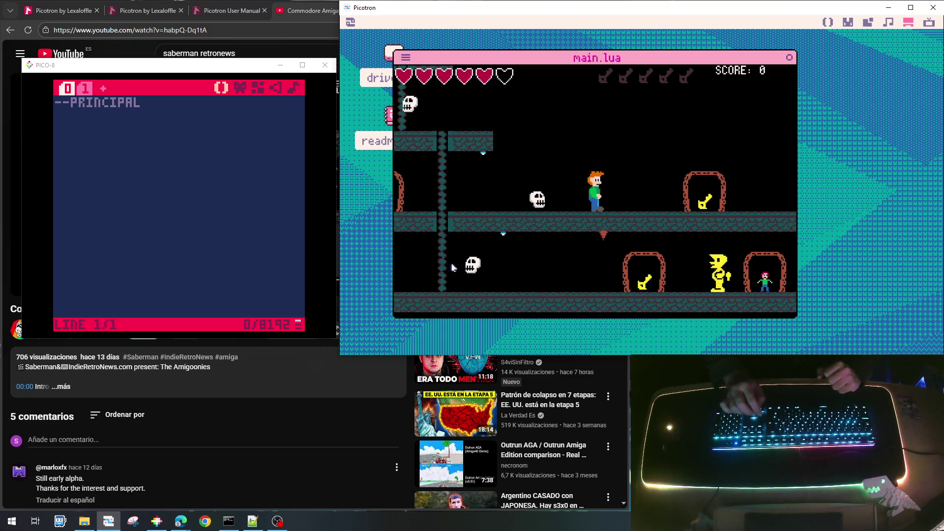
pyautogui.press('Right')
pyautogui.press('Left')
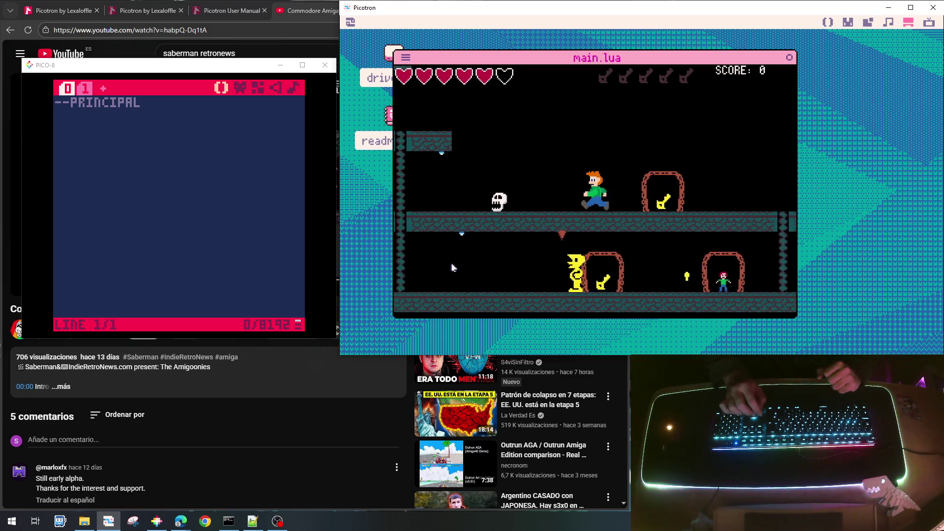
pyautogui.press('Left')
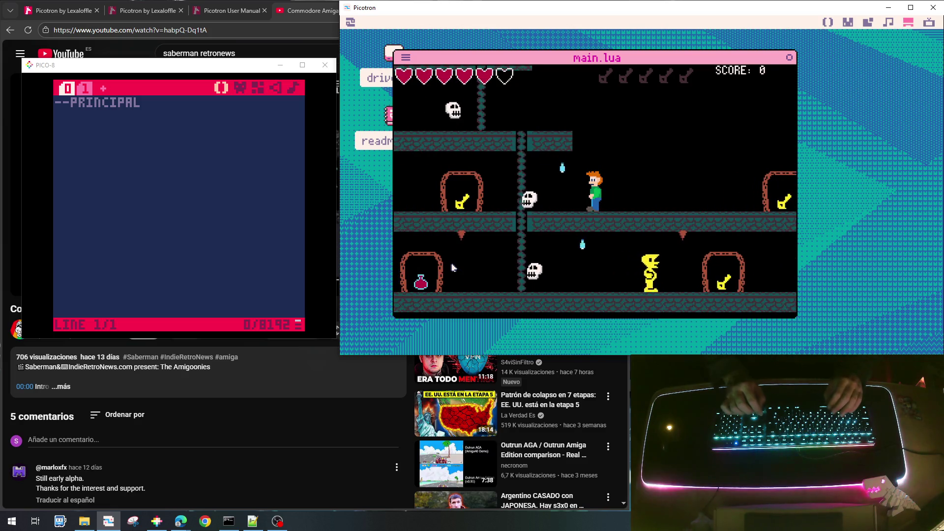
pyautogui.press('Left')
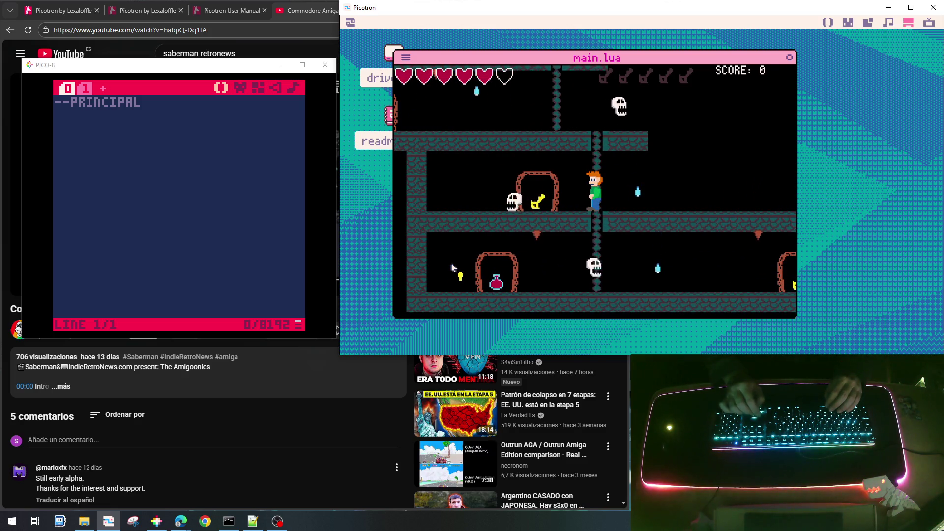
pyautogui.press('Up')
pyautogui.press('Up')
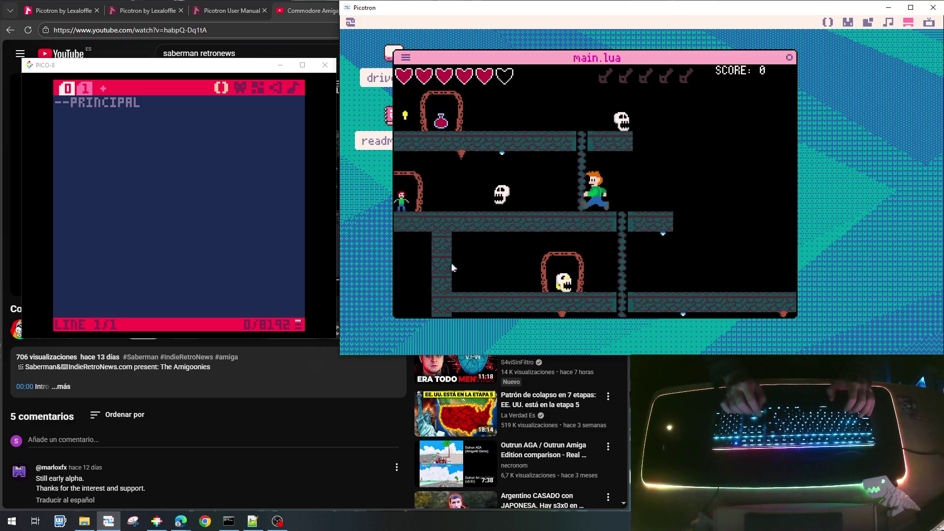
# Step: Keep playing until a skull costs the player a heart, then return to main.lua
pyautogui.press('Left')
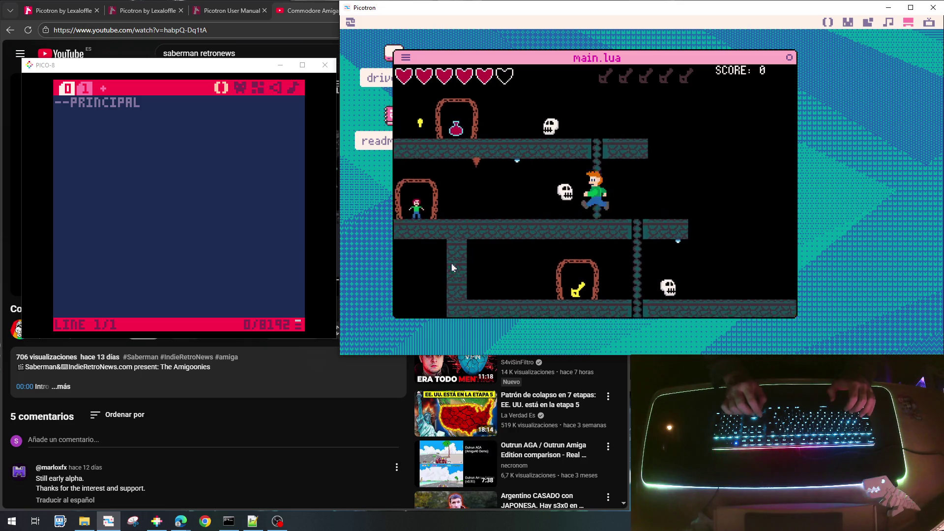
pyautogui.press('Right')
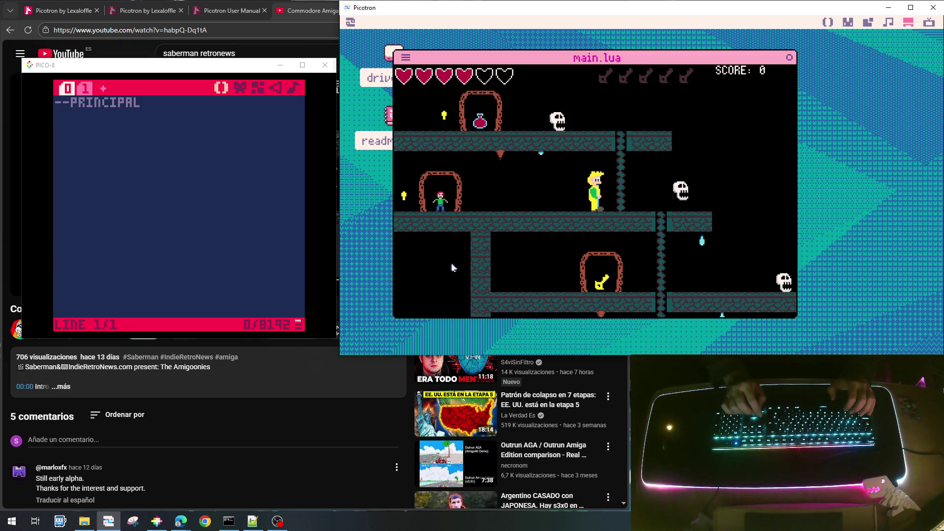
pyautogui.press('Left')
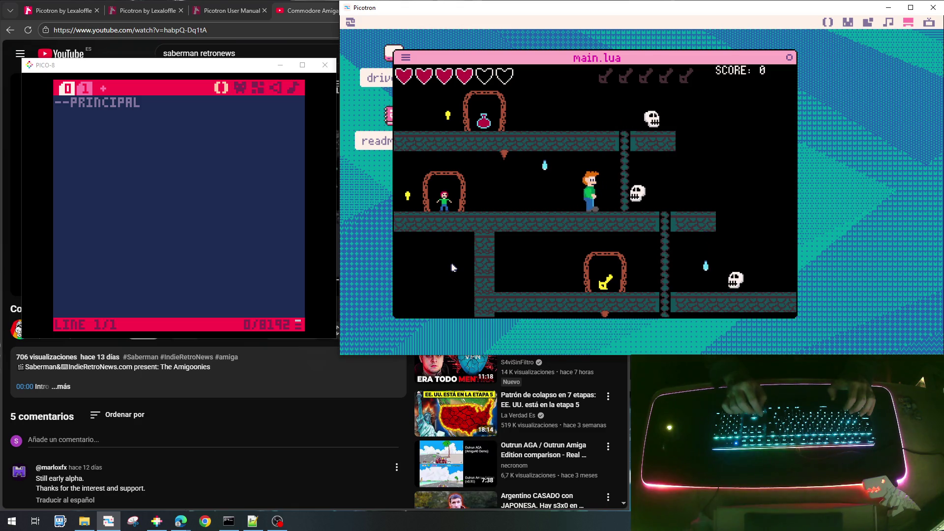
pyautogui.press('Right')
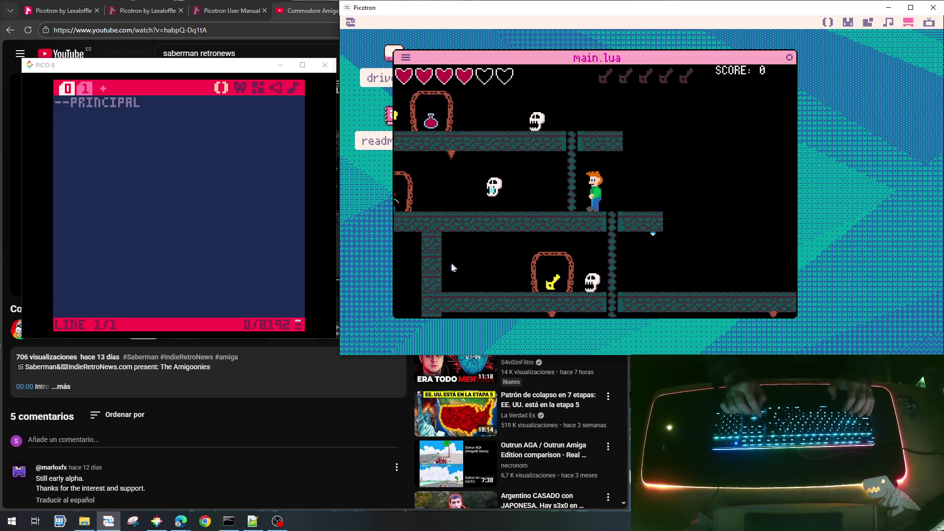
pyautogui.press('Left')
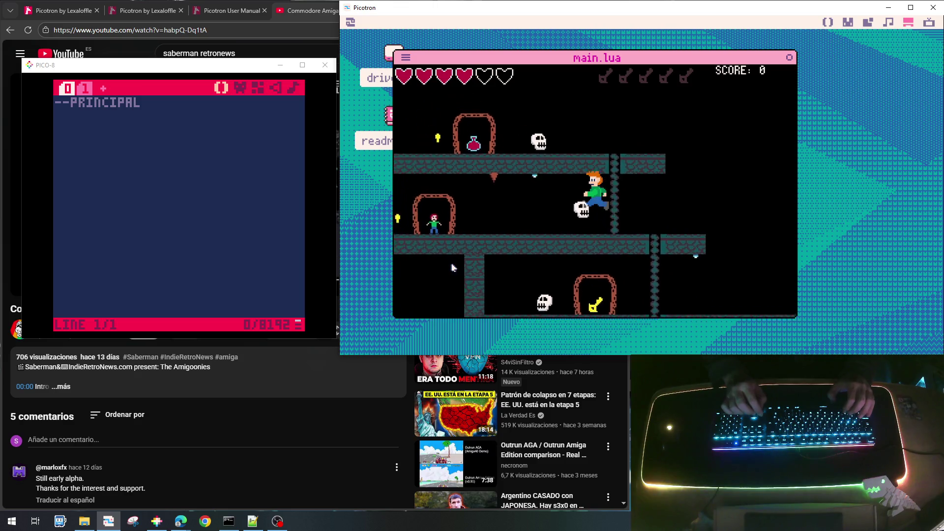
pyautogui.press('Right')
pyautogui.press('Up')
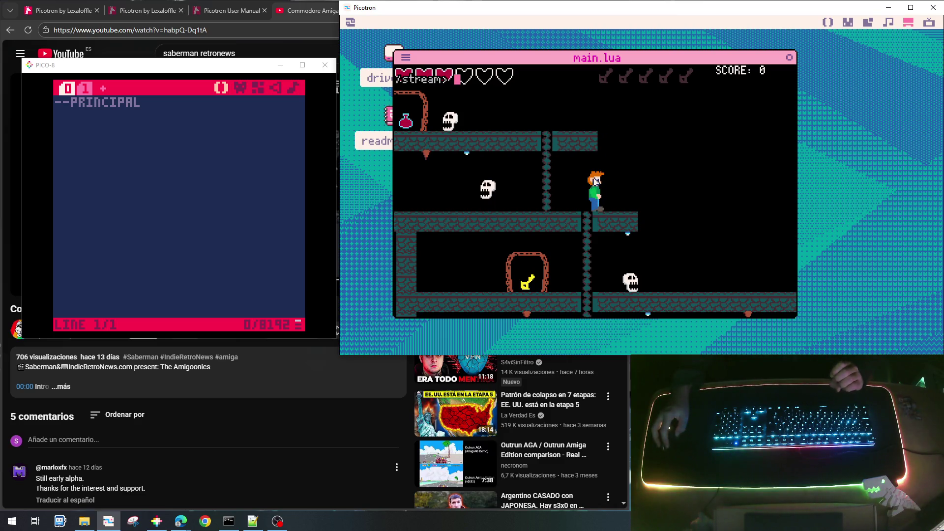
pyautogui.click(846, 23)
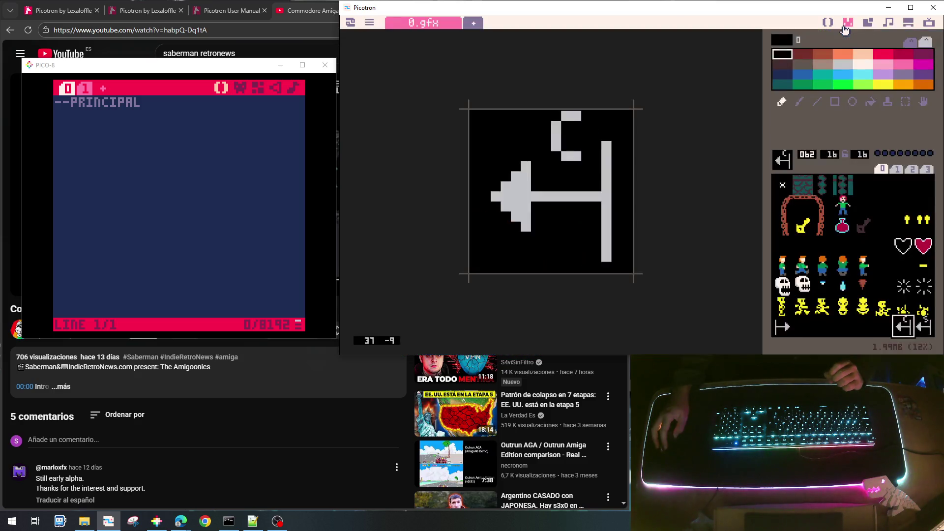
pyautogui.click(834, 23)
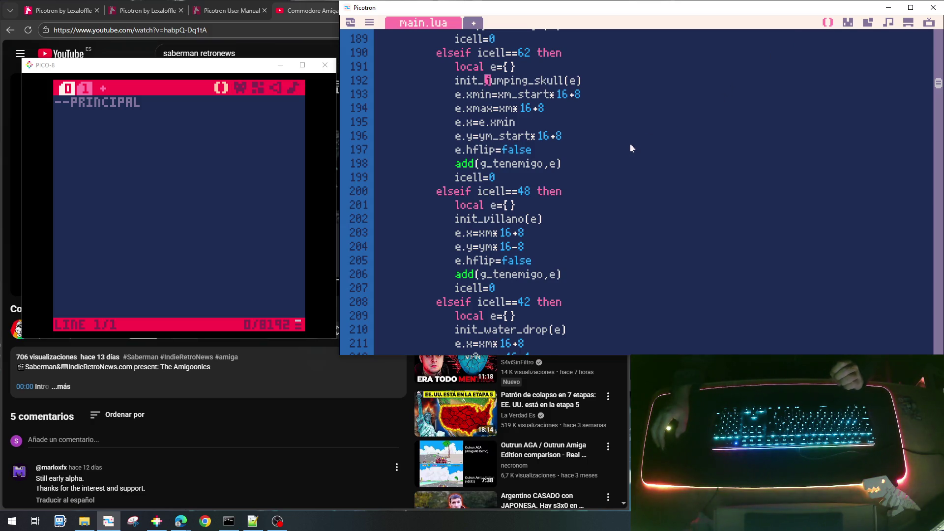
# Step: Change SKULL_VY_JUMP on line 85 of main.lua to -2 so it matches PLAYER_VY_JUMP
pyautogui.scroll(15, 938, 83)
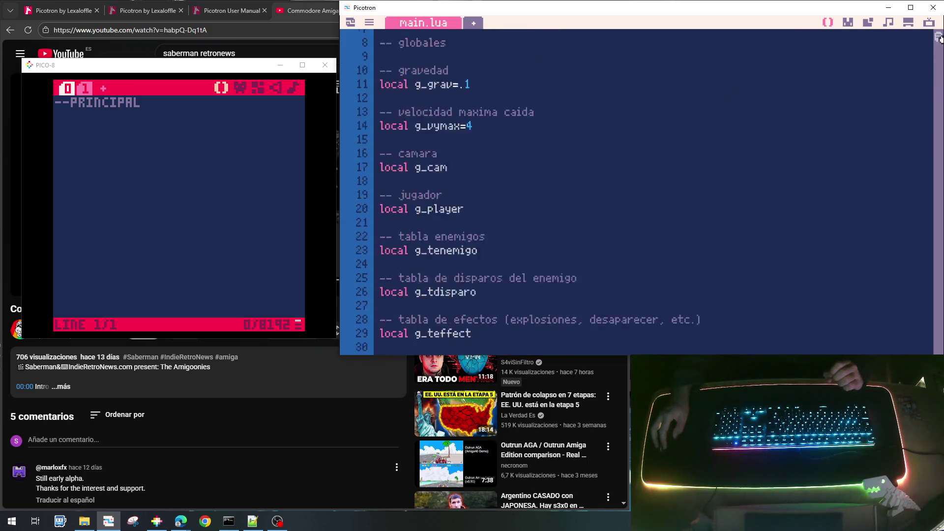
pyautogui.scroll(-5, 739, 110)
pyautogui.scroll(-5, 536, 196)
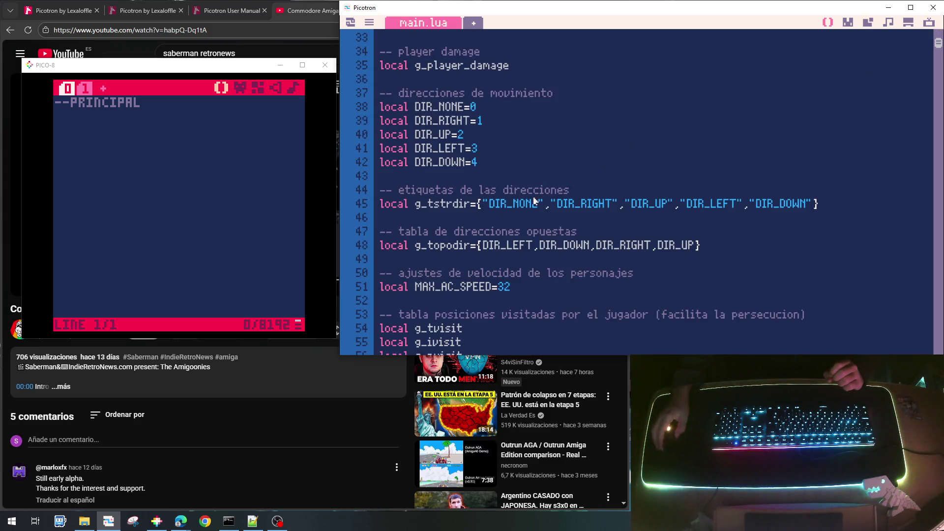
pyautogui.scroll(1, 495, 227)
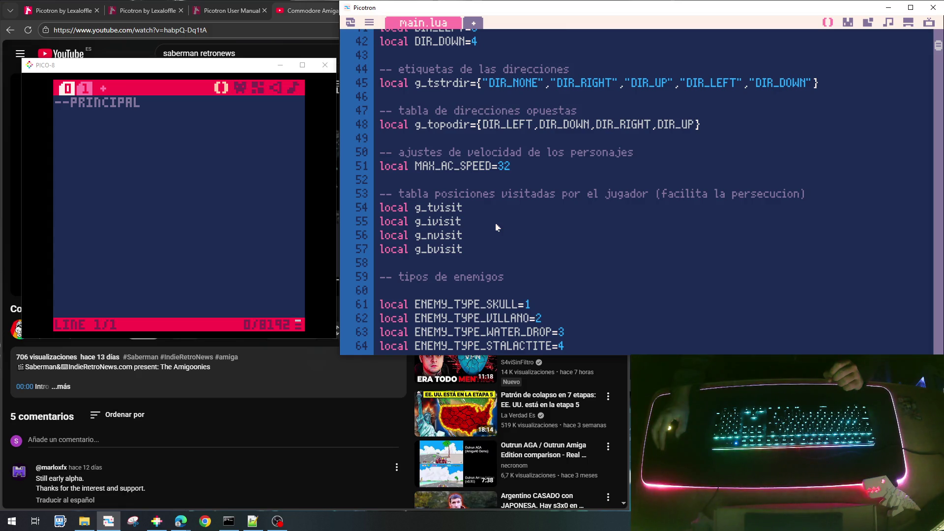
pyautogui.scroll(-7, 496, 227)
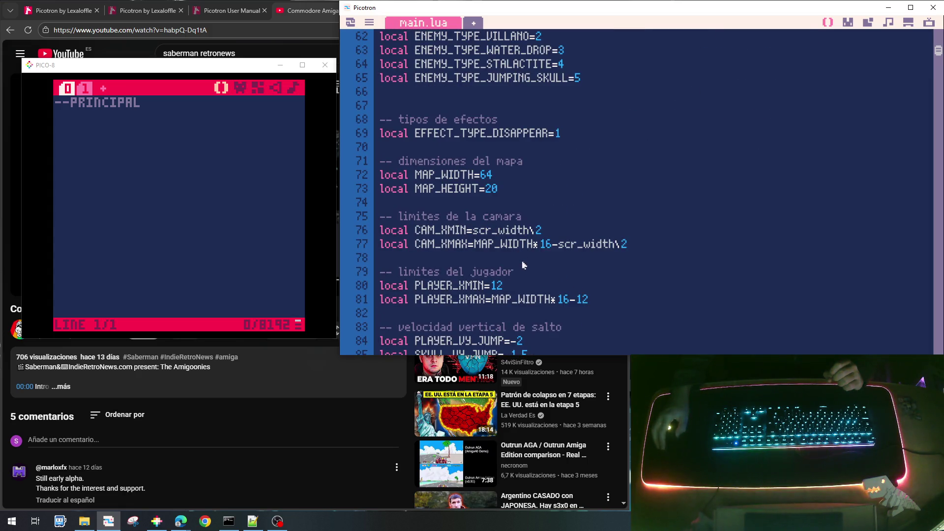
pyautogui.scroll(-2, 524, 265)
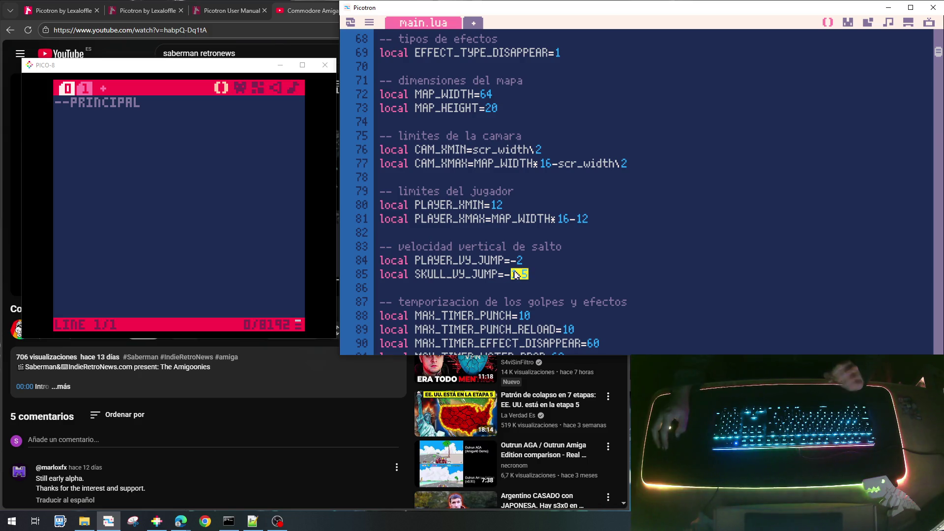
pyautogui.write('2')
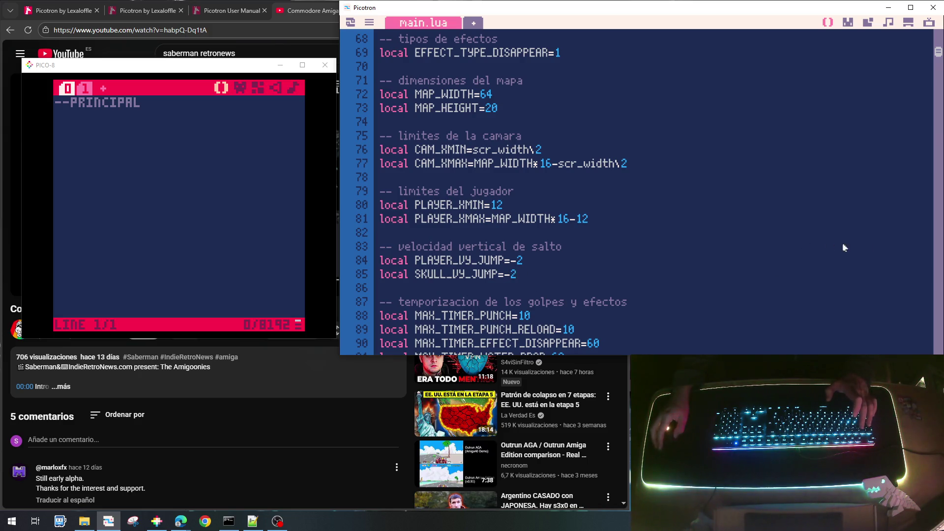
pyautogui.scroll(-3, 929, 130)
pyautogui.moveTo(938, 54); pyautogui.dragTo(932, 198)
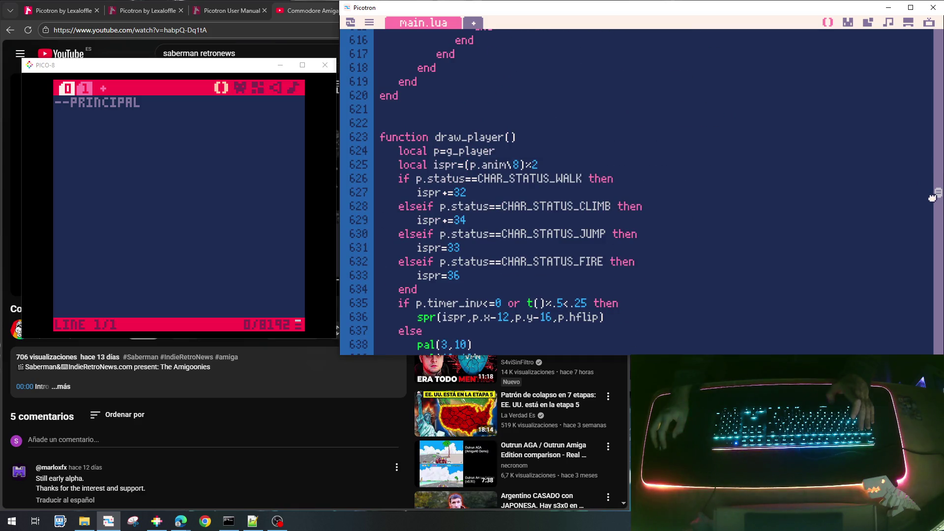
# Step: Change the skull damage check from abs(e.y-p.y)<2 to abs(e.y-p.y)<24
pyautogui.scroll(-2, 762, 208)
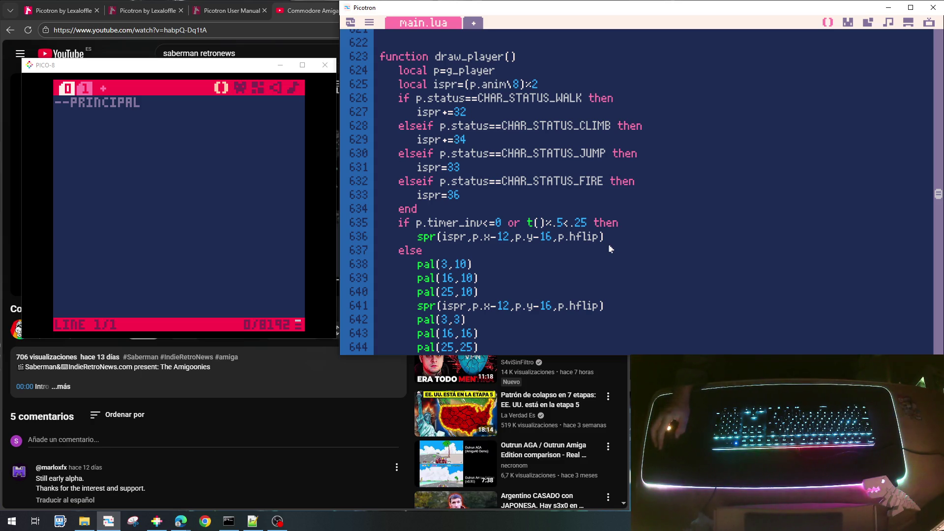
pyautogui.scroll(-7, 608, 247)
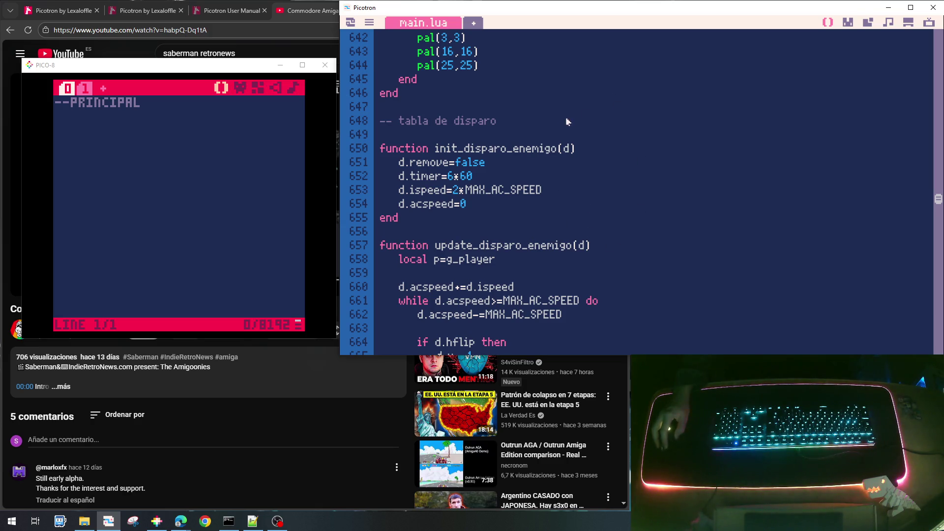
pyautogui.scroll(-7, 645, 230)
pyautogui.scroll(3, 643, 237)
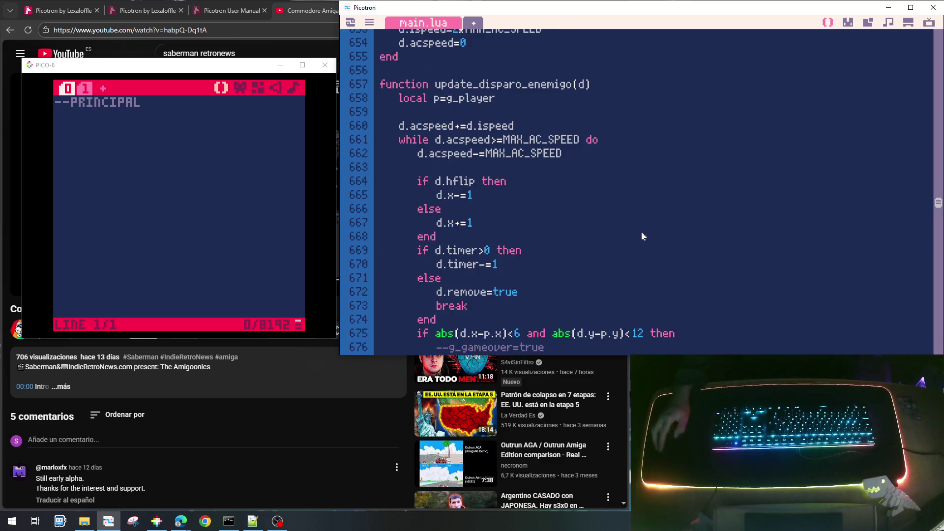
pyautogui.scroll(-20, 643, 237)
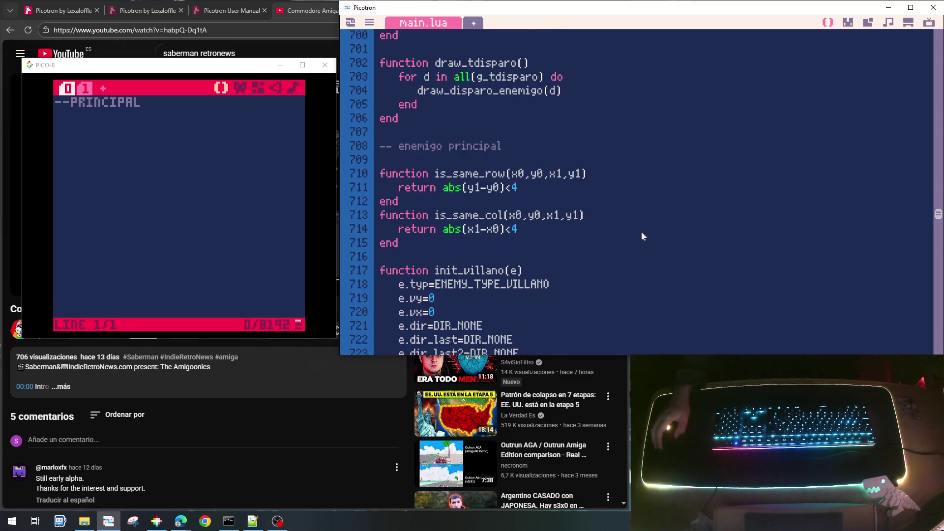
pyautogui.scroll(-18, 643, 236)
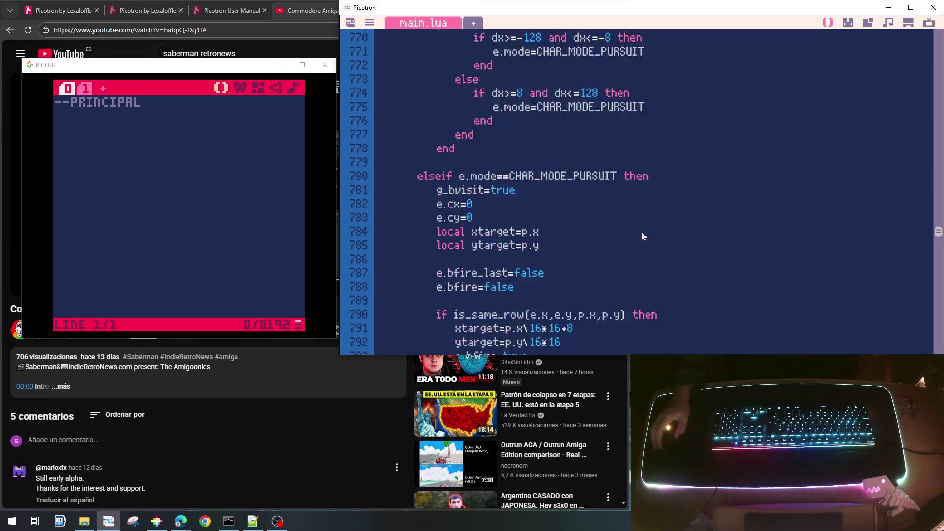
pyautogui.scroll(20, 643, 236)
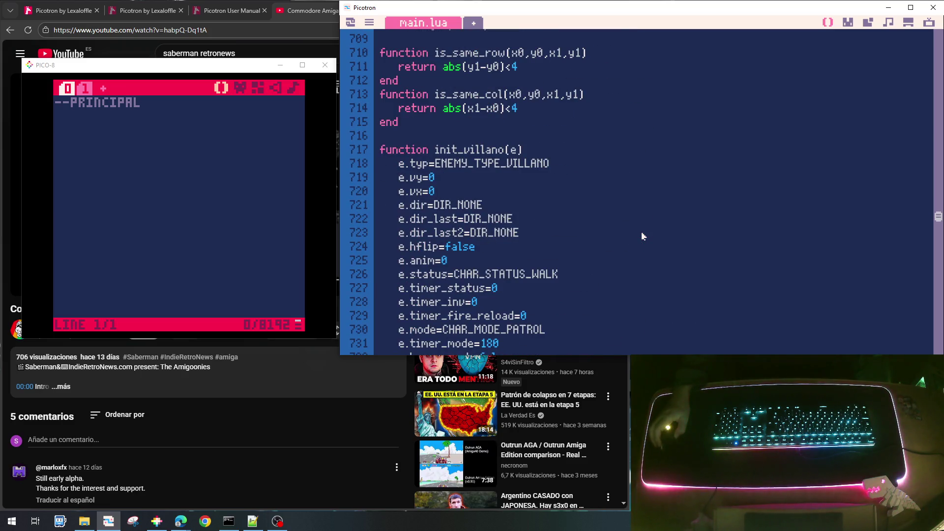
pyautogui.scroll(20, 642, 237)
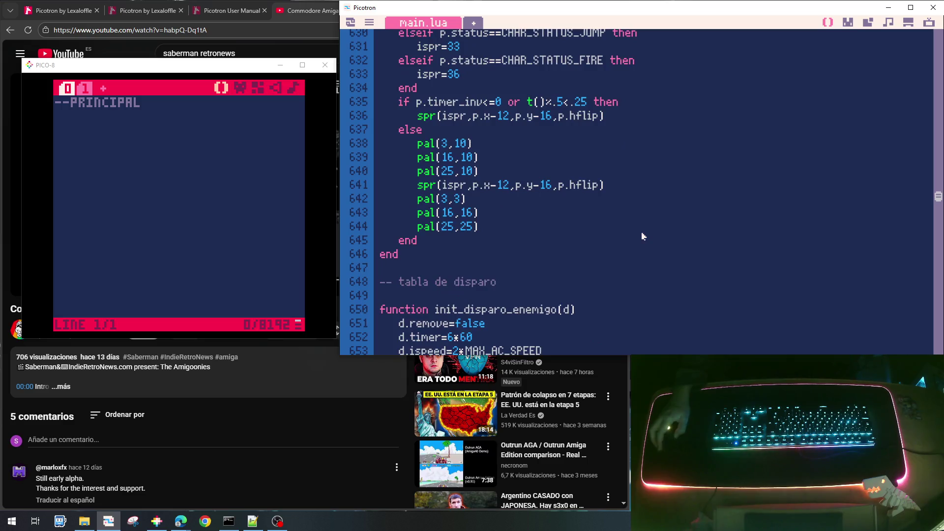
pyautogui.scroll(5, 643, 236)
pyautogui.scroll(-20, 641, 243)
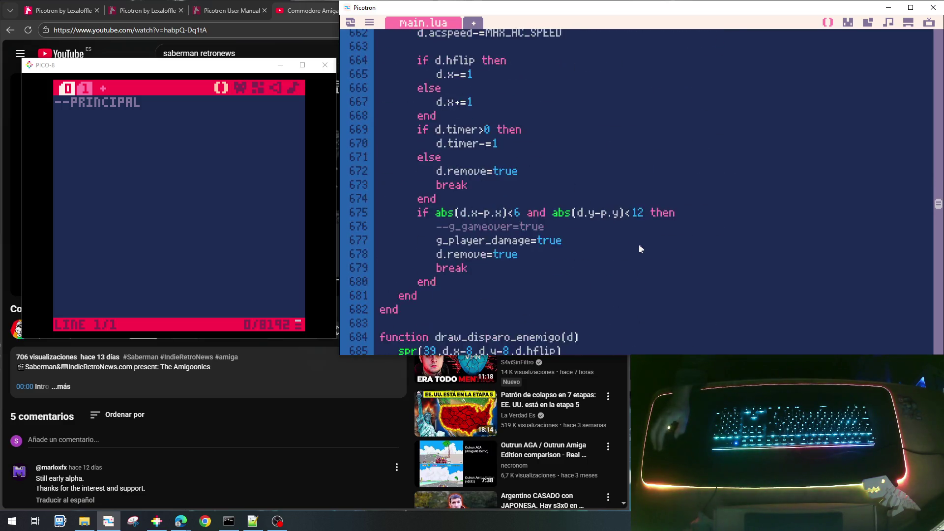
pyautogui.scroll(-20, 640, 249)
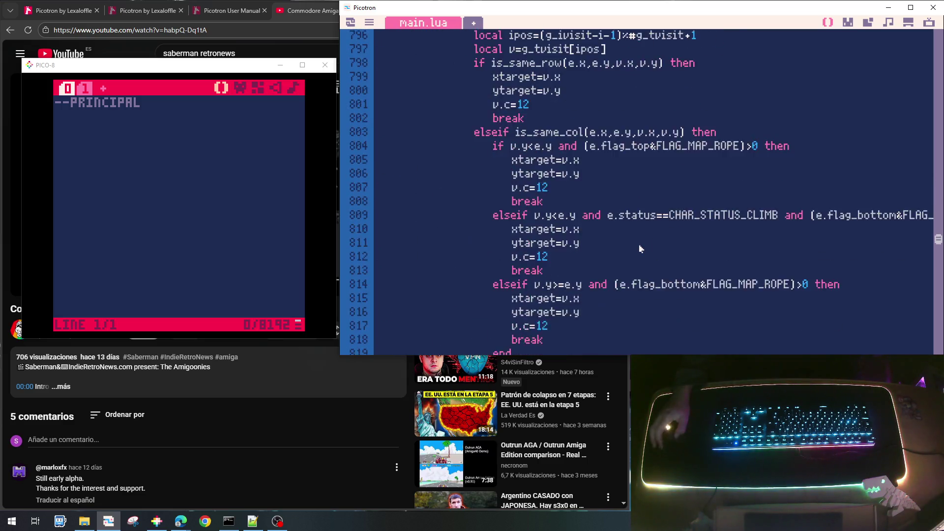
pyautogui.scroll(-14, 640, 248)
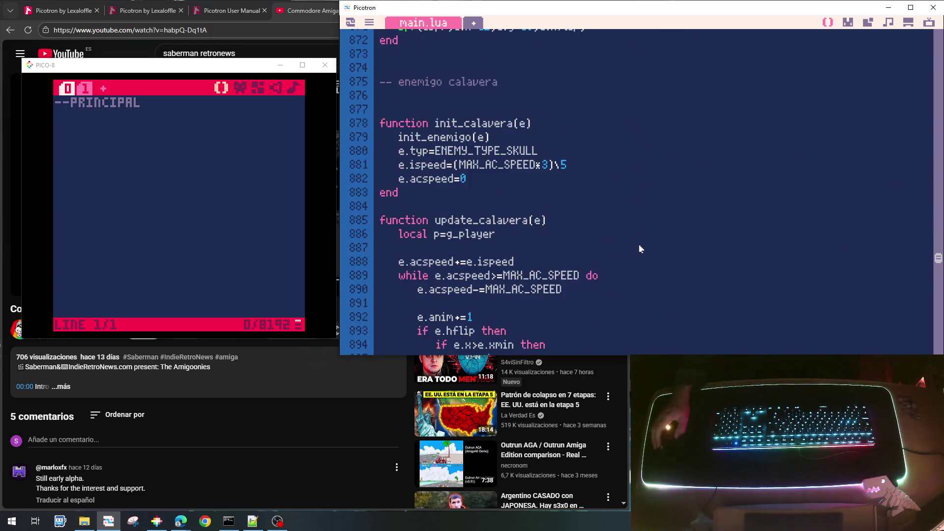
pyautogui.scroll(-2, 640, 248)
pyautogui.scroll(-6, 640, 248)
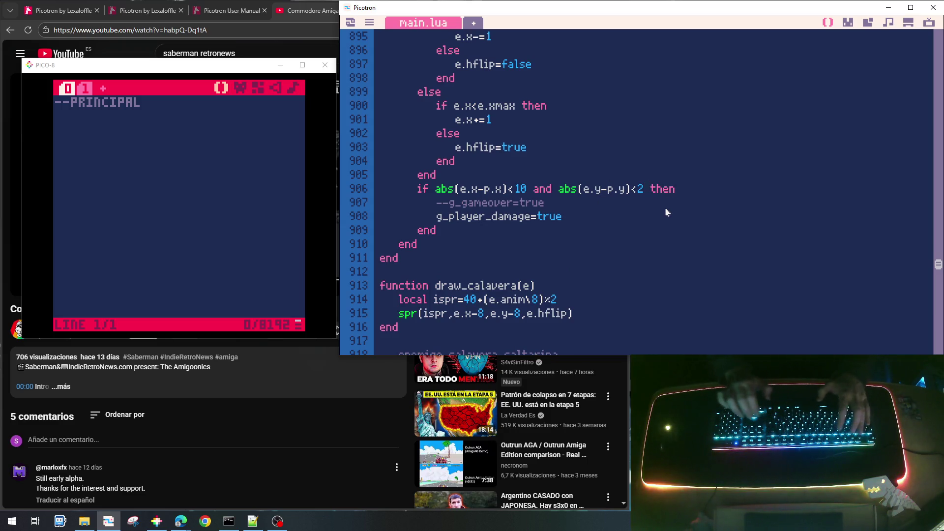
pyautogui.write('4')
# Step: Save goonies_lite_006.p64 and run the game
pyautogui.scroll(-3, 667, 212)
pyautogui.scroll(-14, 666, 212)
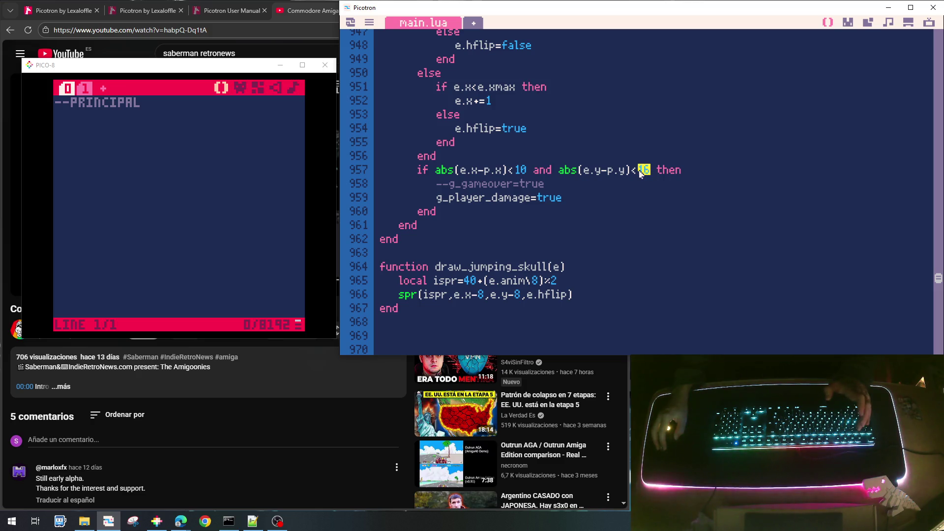
pyautogui.hotkey('ctrl', 's')
pyautogui.hotkey('ctrl', 'r')
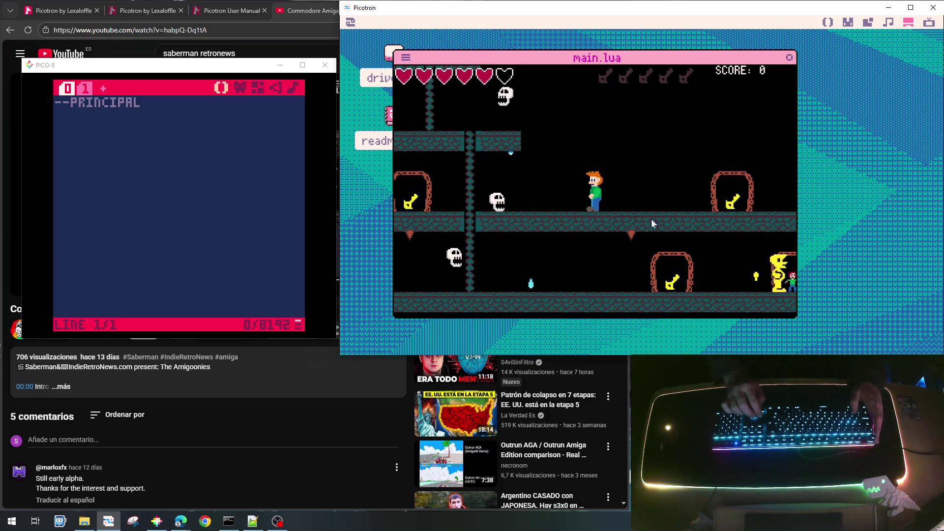
# Step: Walk the player left into a skull's reach, then run right and climb the ladder
pyautogui.press('Left')
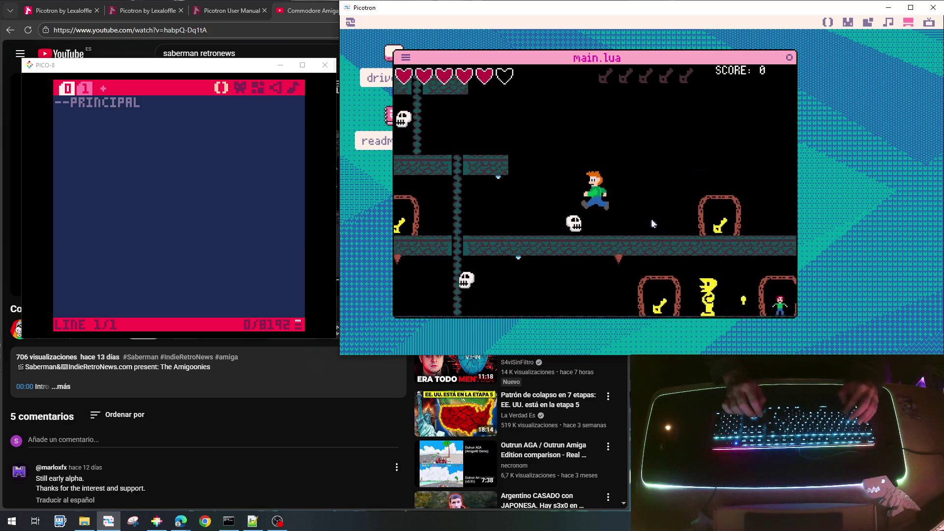
pyautogui.press('Left')
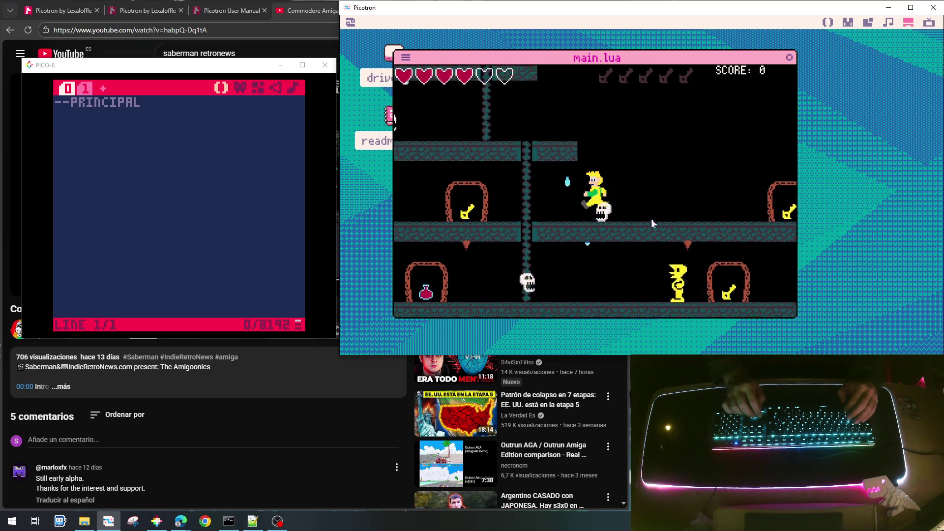
pyautogui.press('Left')
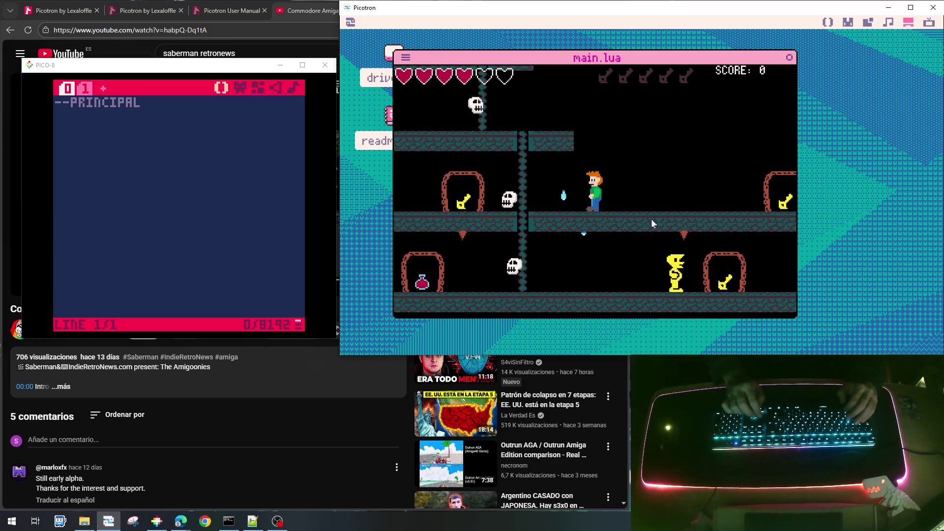
pyautogui.press('Left')
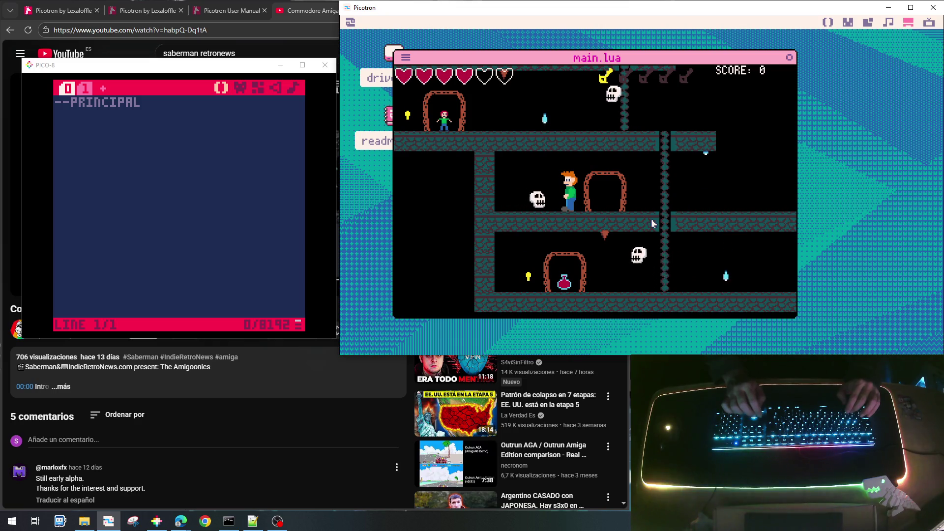
pyautogui.press('Right')
pyautogui.press('Up')
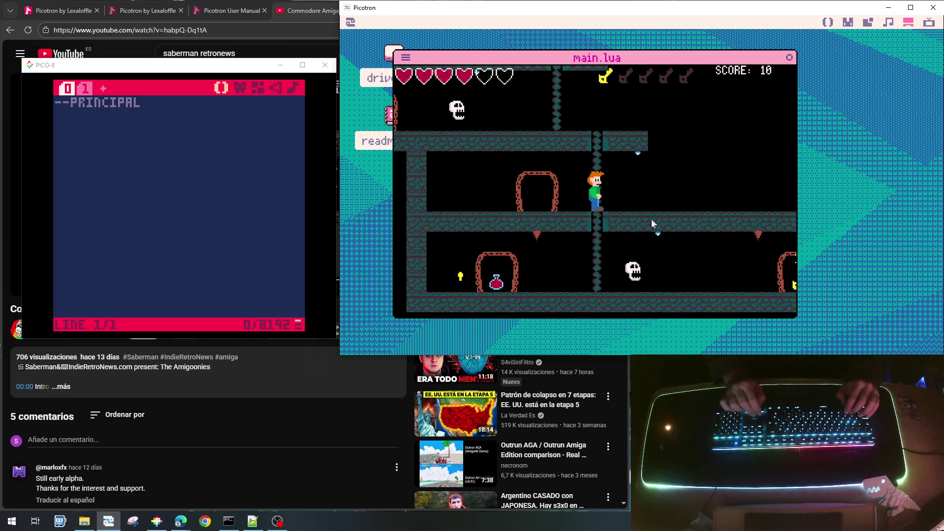
pyautogui.press('Up')
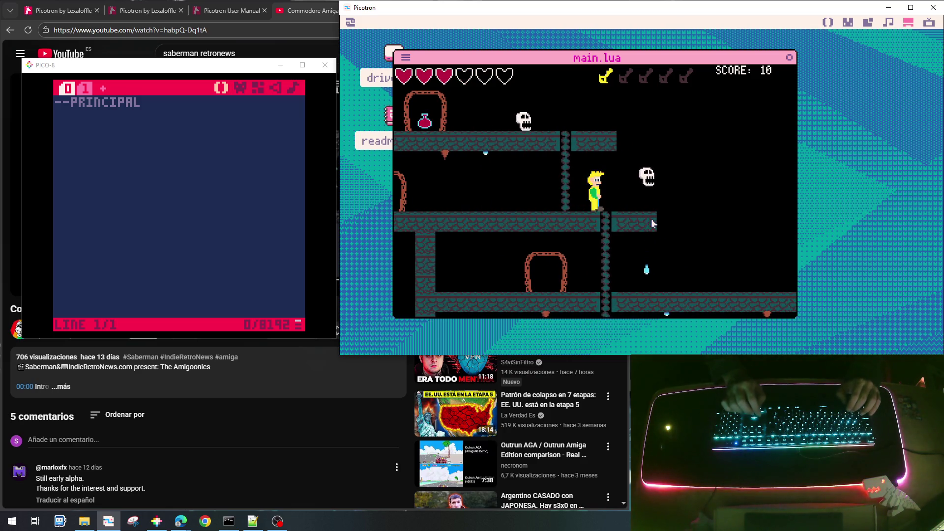
# Step: Walk back and forth near the skull, then stop the game and return to main.lua
pyautogui.press('Left')
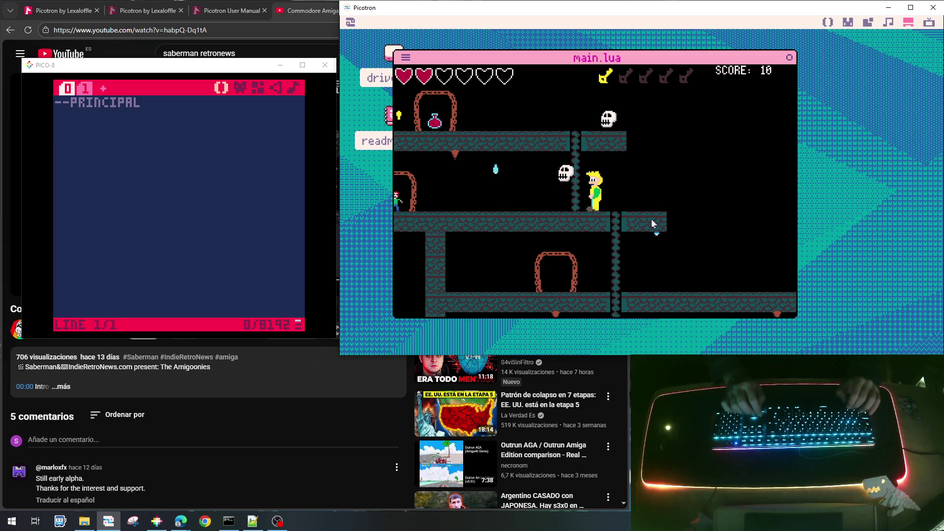
pyautogui.press('Left')
pyautogui.press('Left')
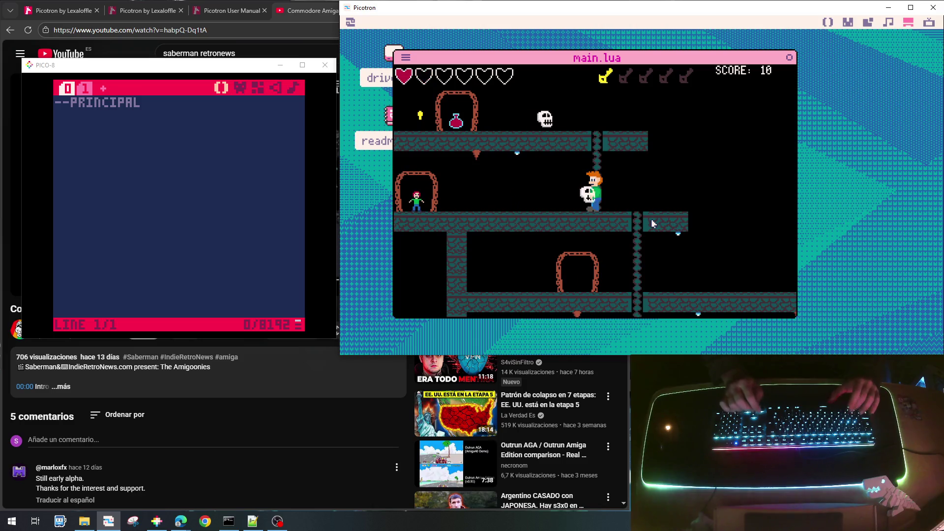
pyautogui.press('Right')
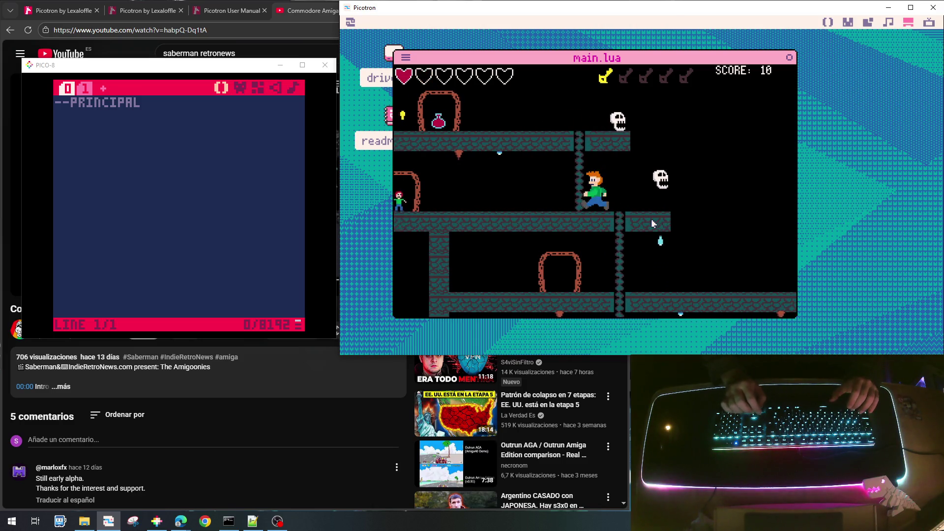
pyautogui.press('Left')
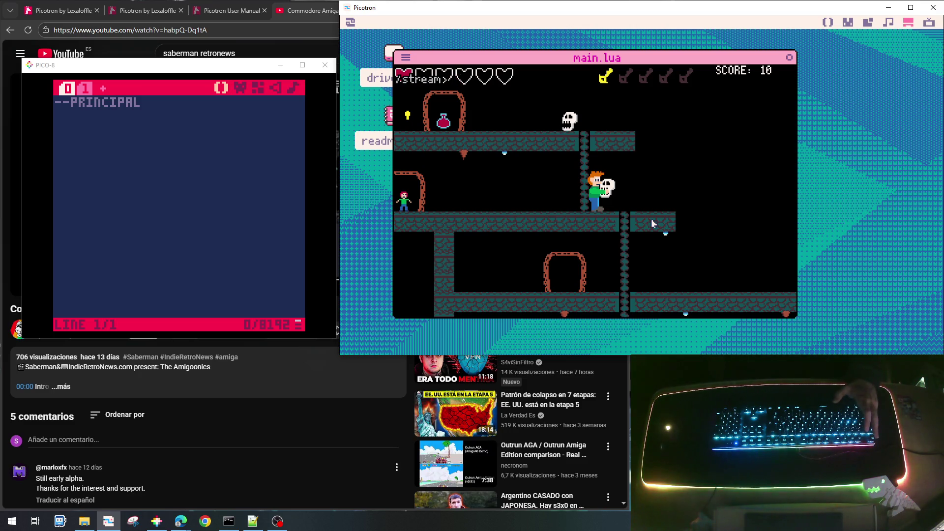
pyautogui.press('Escape')
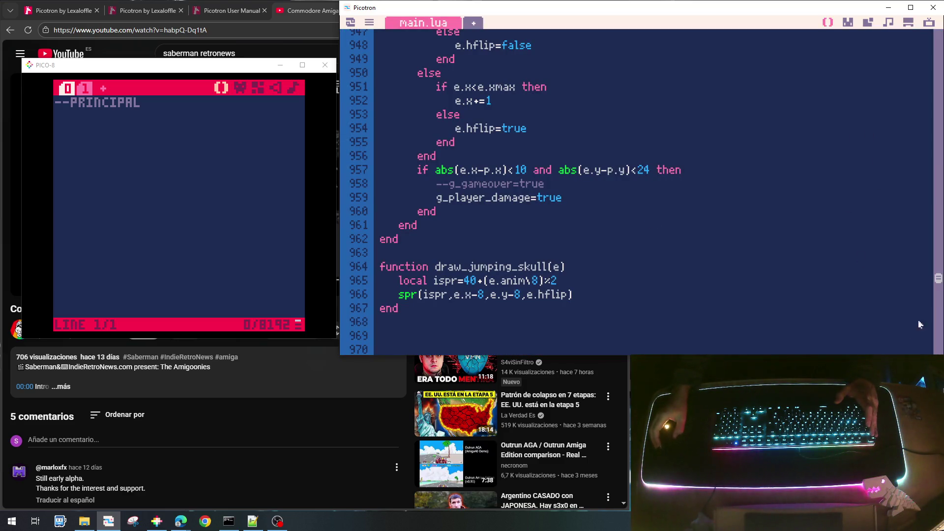
# Step: Paste the jumping-skull type check onto the end of the punch hit condition on line 594
pyautogui.moveTo(938, 279); pyautogui.dragTo(936, 141)
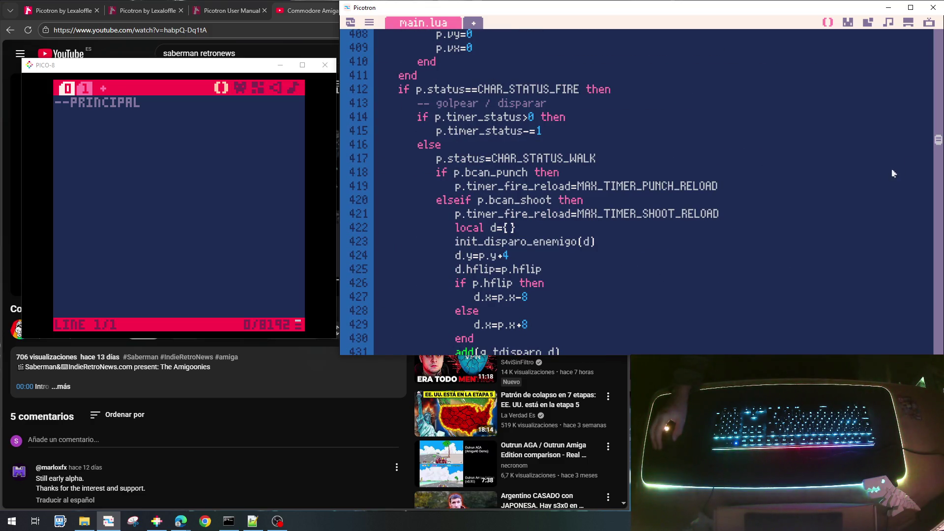
pyautogui.scroll(2, 785, 223)
pyautogui.scroll(-12, 784, 225)
pyautogui.scroll(-4, 784, 234)
pyautogui.scroll(7, 783, 234)
pyautogui.scroll(-9, 784, 233)
pyautogui.scroll(-20, 784, 233)
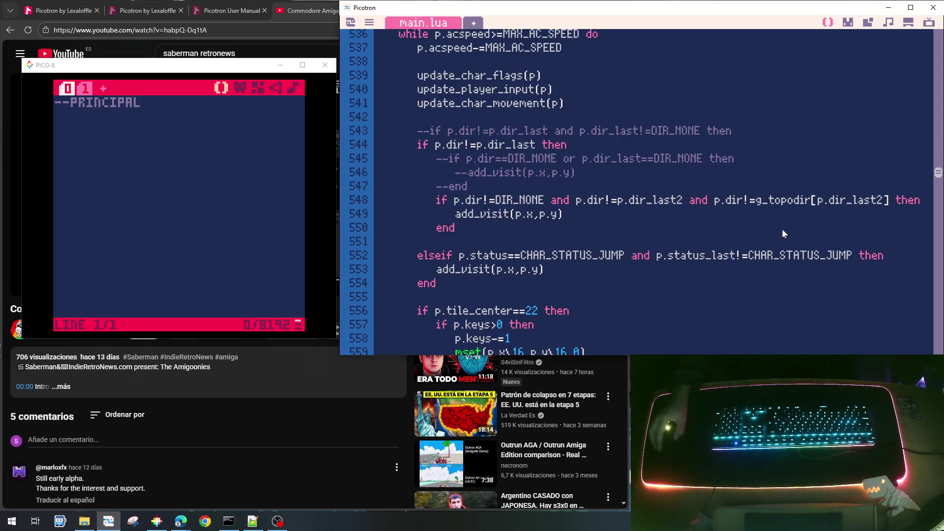
pyautogui.scroll(-9, 781, 265)
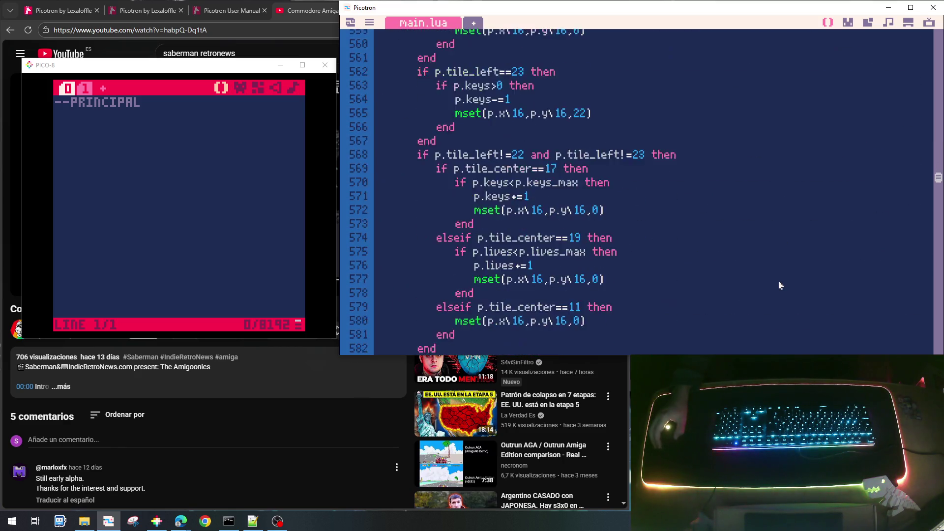
pyautogui.scroll(-2, 780, 285)
pyautogui.scroll(-2, 780, 285)
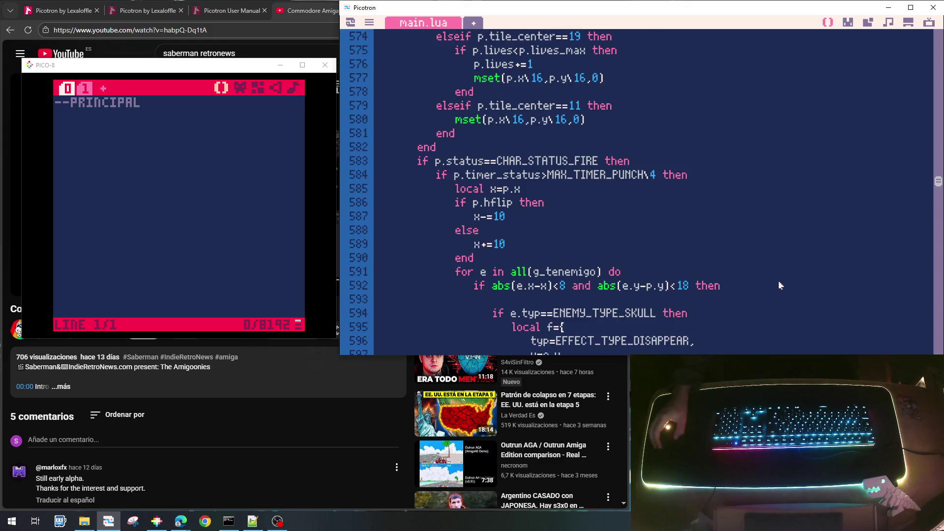
pyautogui.scroll(-3, 780, 285)
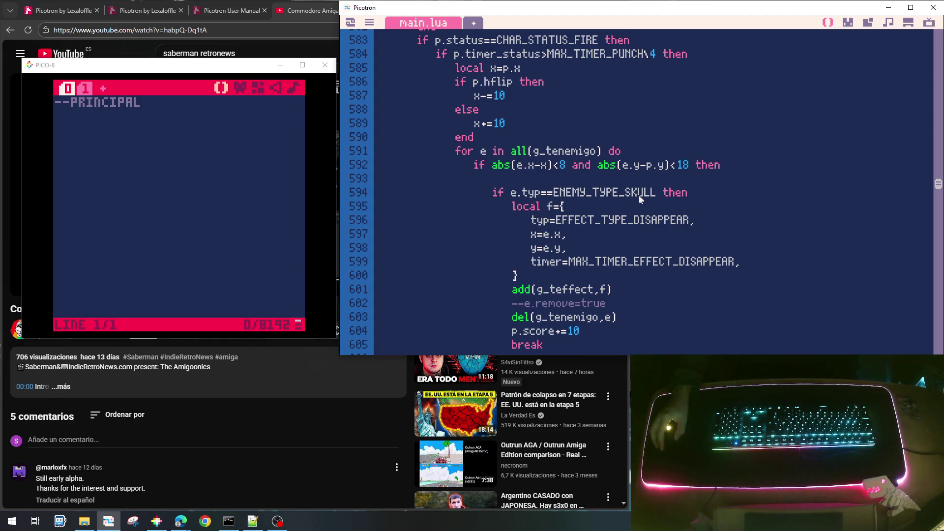
pyautogui.scroll(-2, 639, 199)
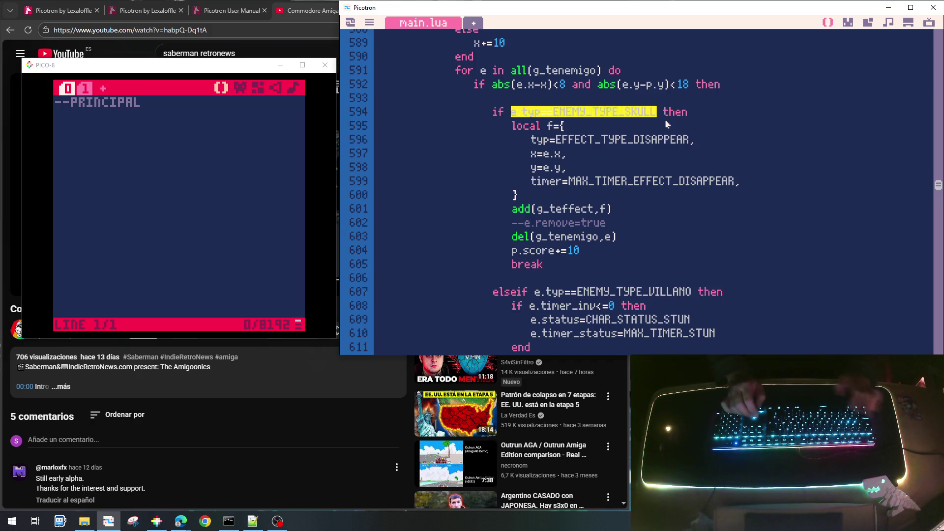
pyautogui.press('End')
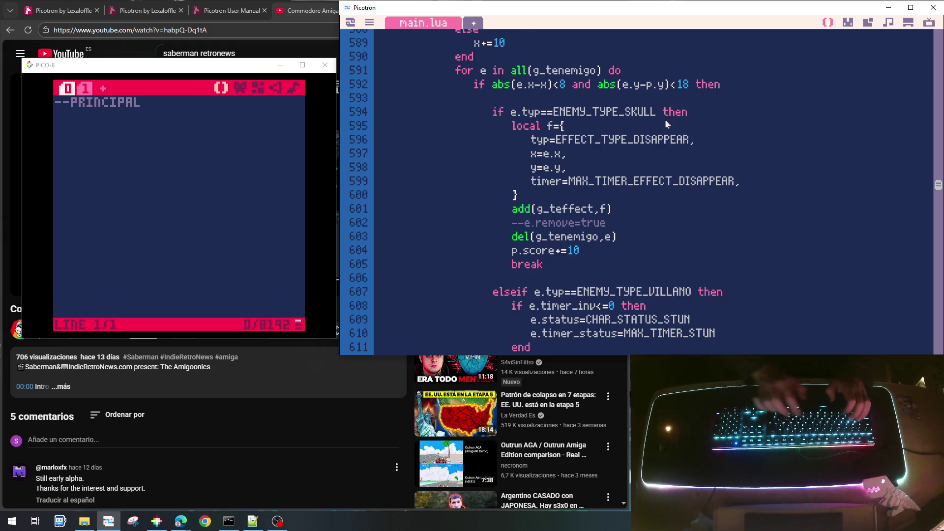
pyautogui.write('e.typ==ENEMY_TYPE_SKULL')
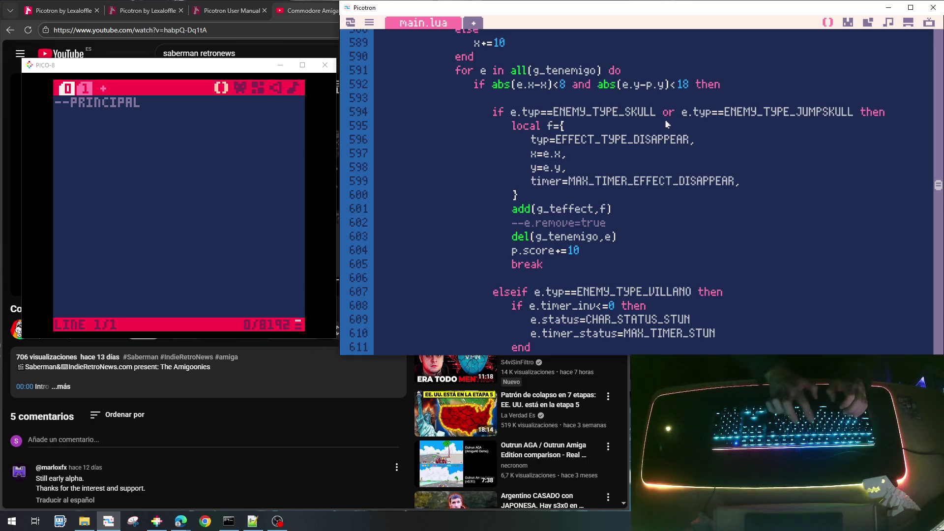
# Step: Save and relaunch the game, walking left and climbing the vine
pyautogui.hotkey('ctrl', 's')
pyautogui.hotkey('ctrl', 'r')
pyautogui.press('Left')
pyautogui.press('Left')
pyautogui.press('Up')
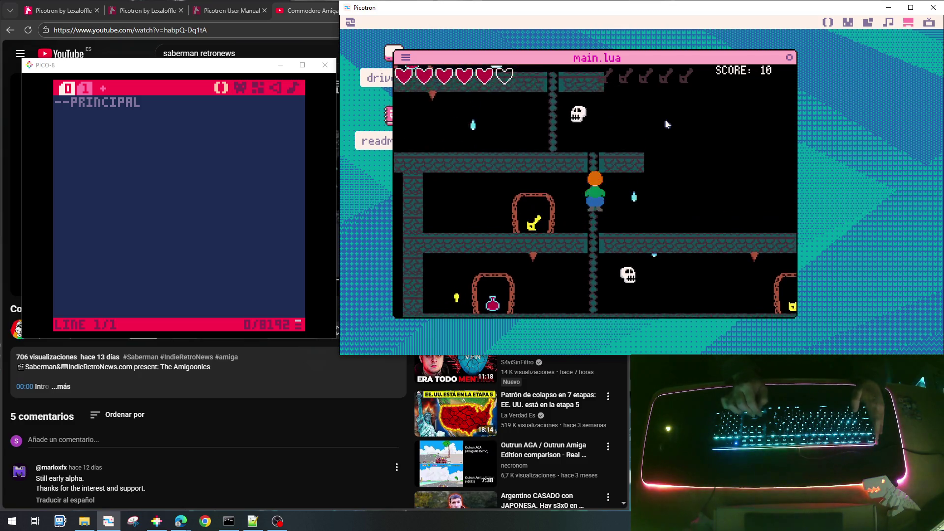
# Step: Climb onto the platform and punch the adjacent skull for points
pyautogui.press('Up')
pyautogui.press('Left')
pyautogui.press('Left')
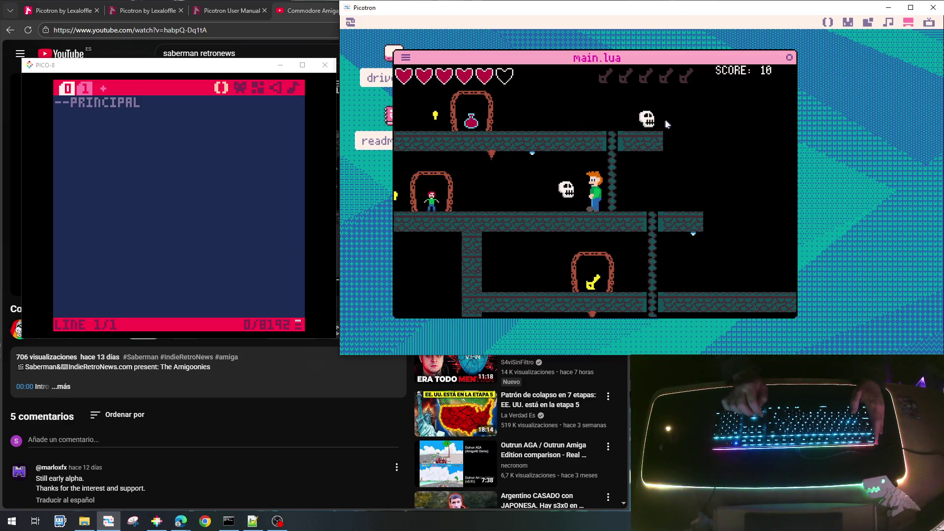
pyautogui.press('Right')
pyautogui.press('x')
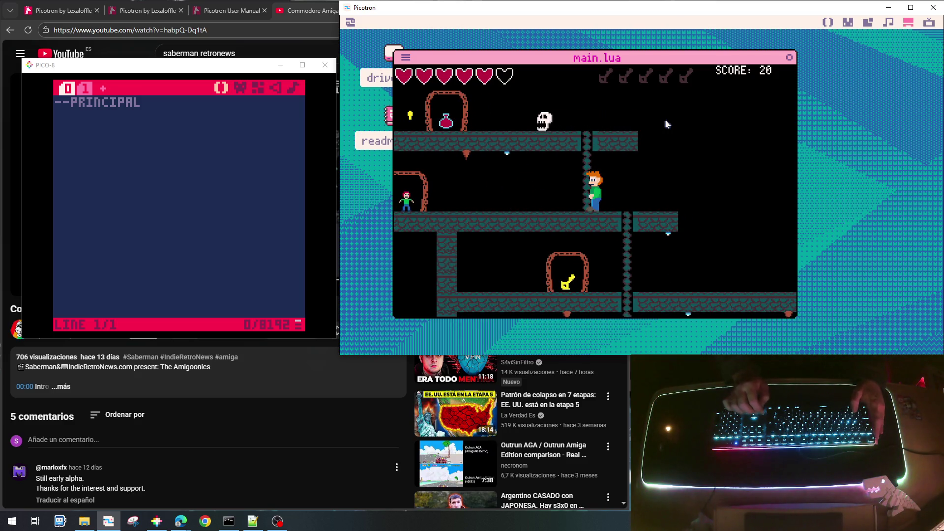
# Step: Climb the ladder and punch another skull away on the upper platform, bringing the score to 30
pyautogui.press('Left')
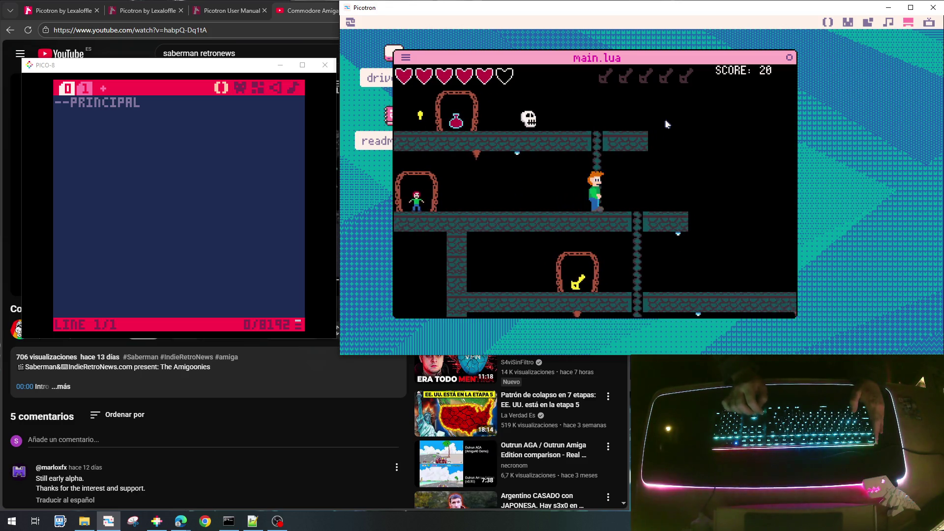
pyautogui.press('Up')
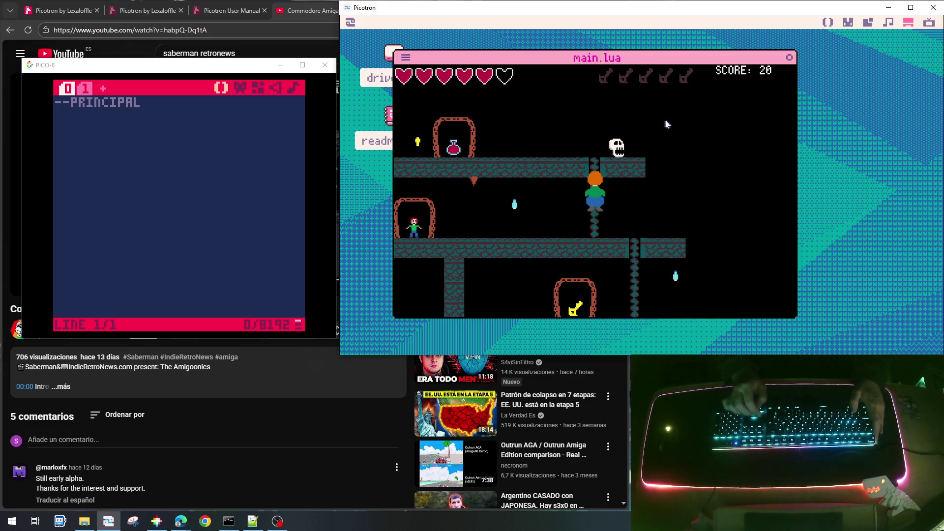
pyautogui.press('Up')
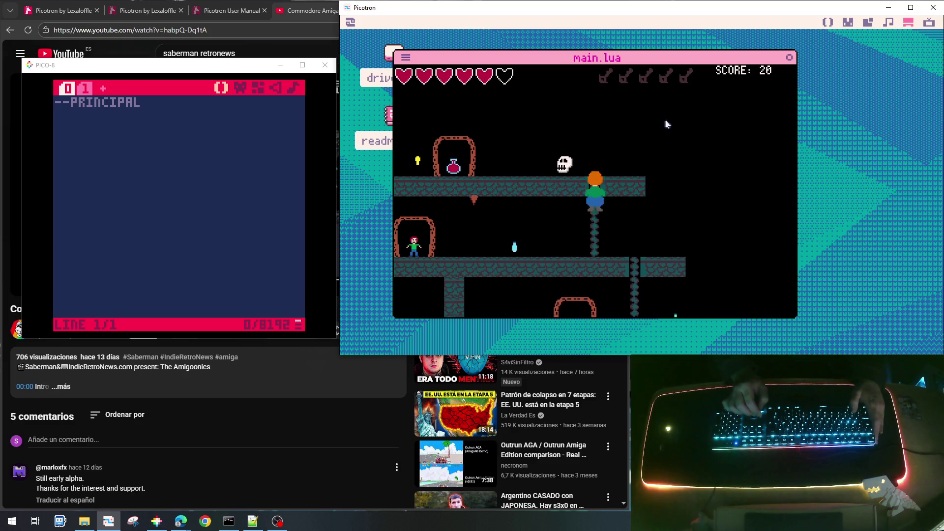
pyautogui.press('Left')
pyautogui.press('x')
pyautogui.press('Left')
# Step: Descend the ladder, run right, jump and drop to the lower floor, then climb down the vine
pyautogui.press('Right')
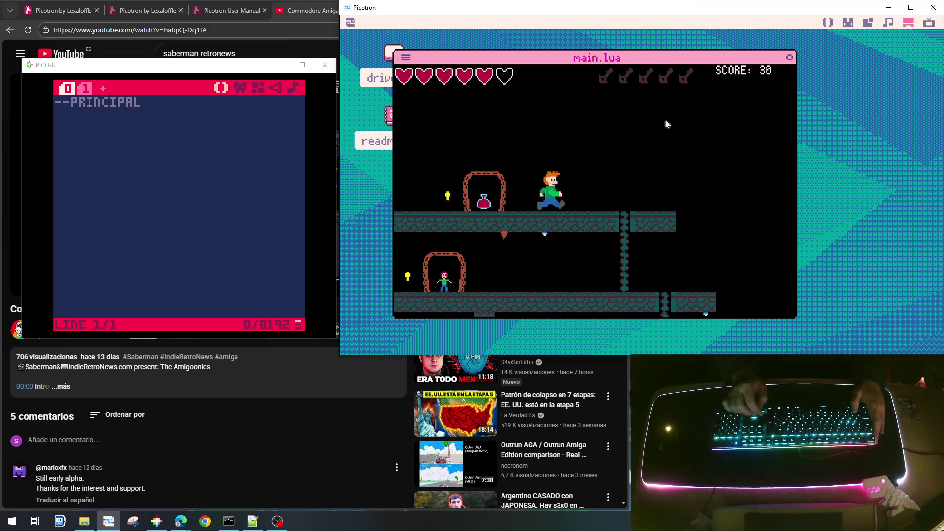
pyautogui.press('Down')
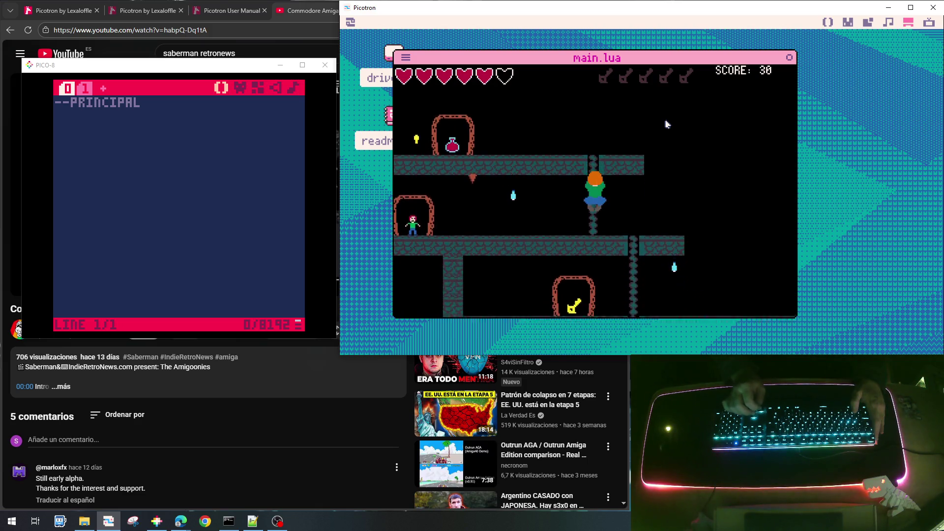
pyautogui.press('Left')
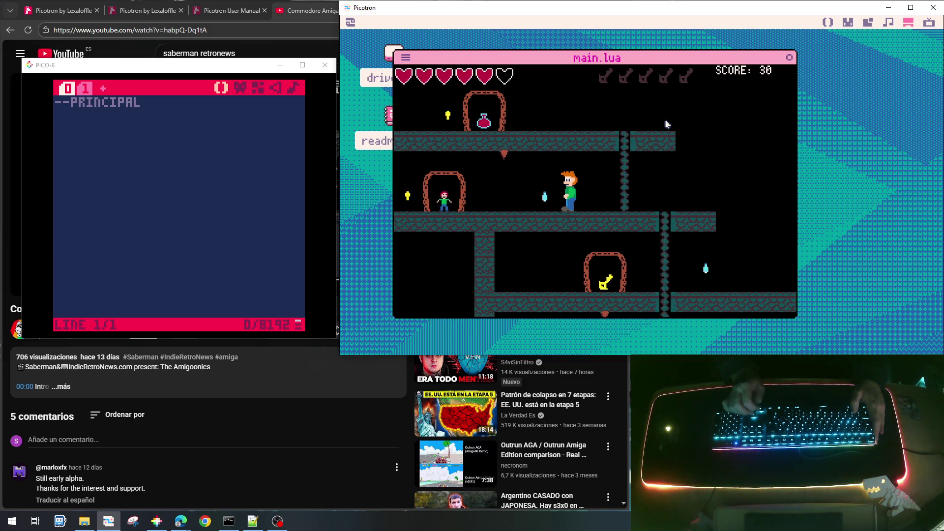
pyautogui.press('Left')
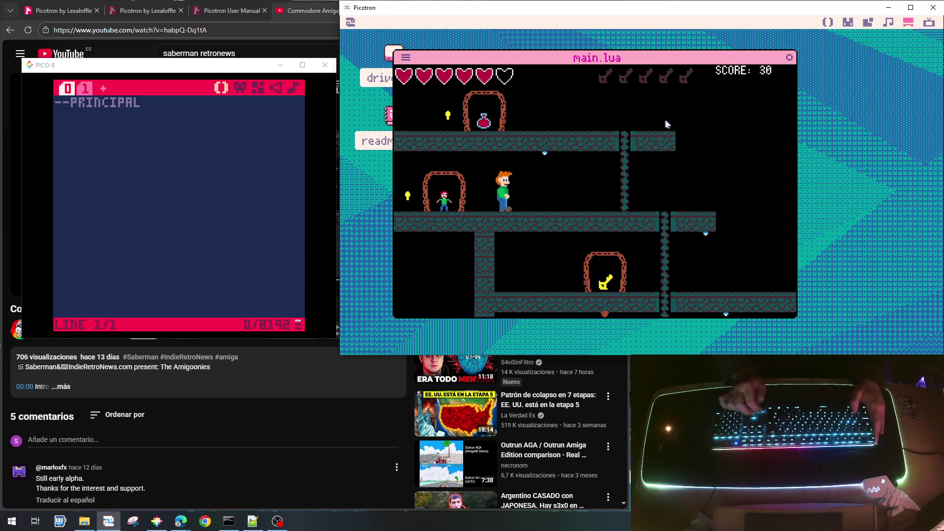
pyautogui.press('Right')
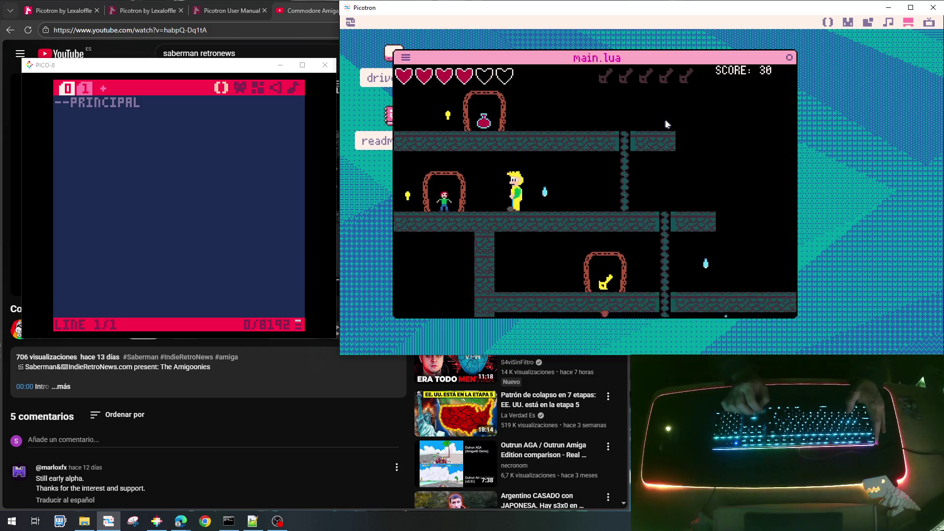
pyautogui.press('Up')
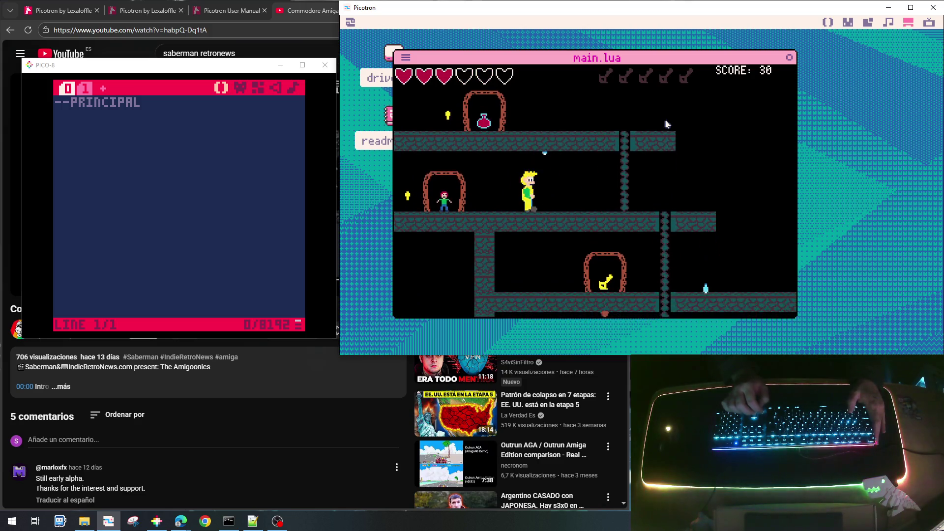
pyautogui.press('Right')
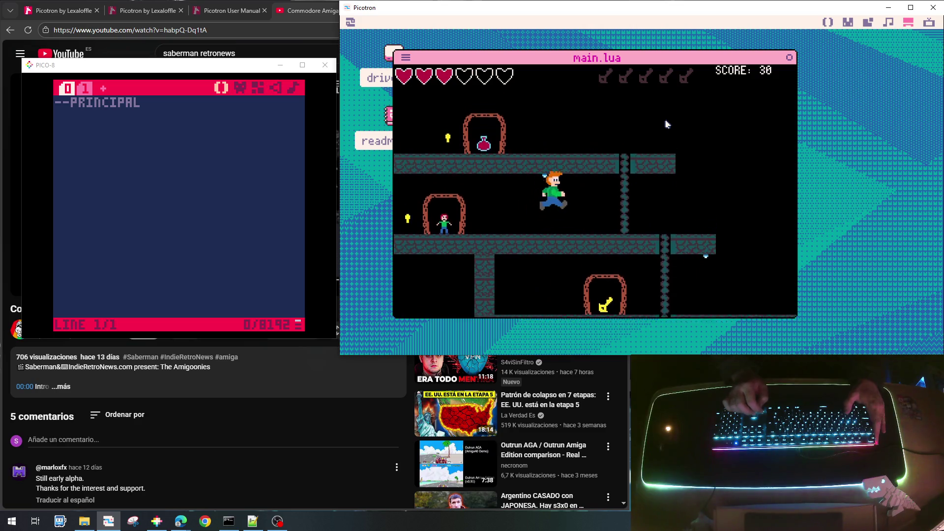
pyautogui.press('Right')
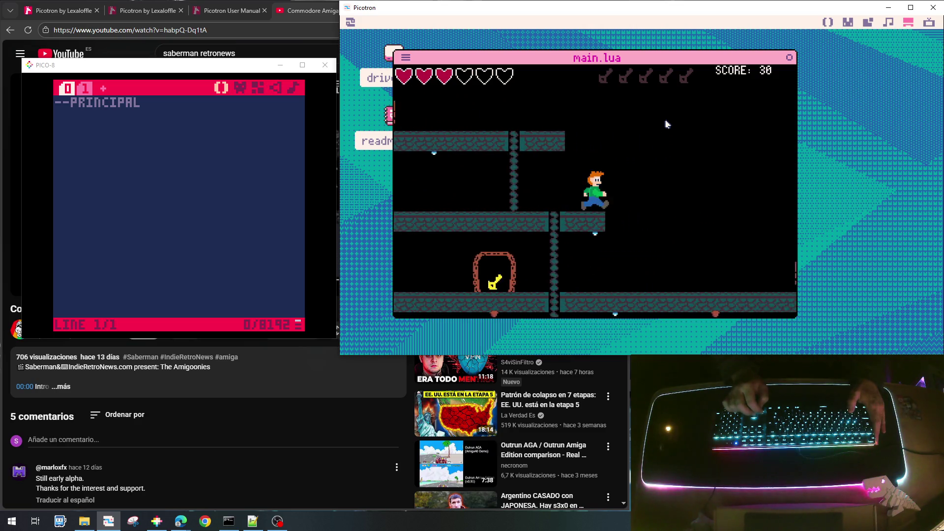
pyautogui.press('Right')
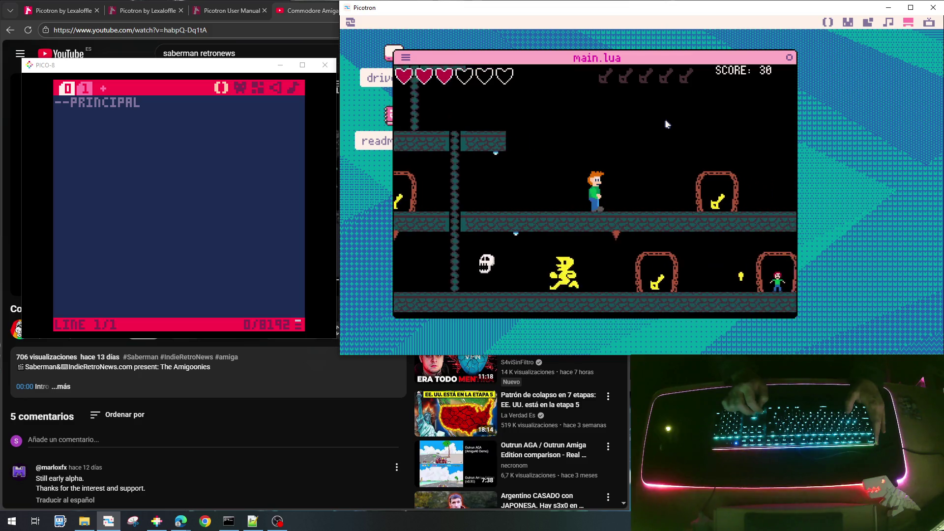
pyautogui.press('Right')
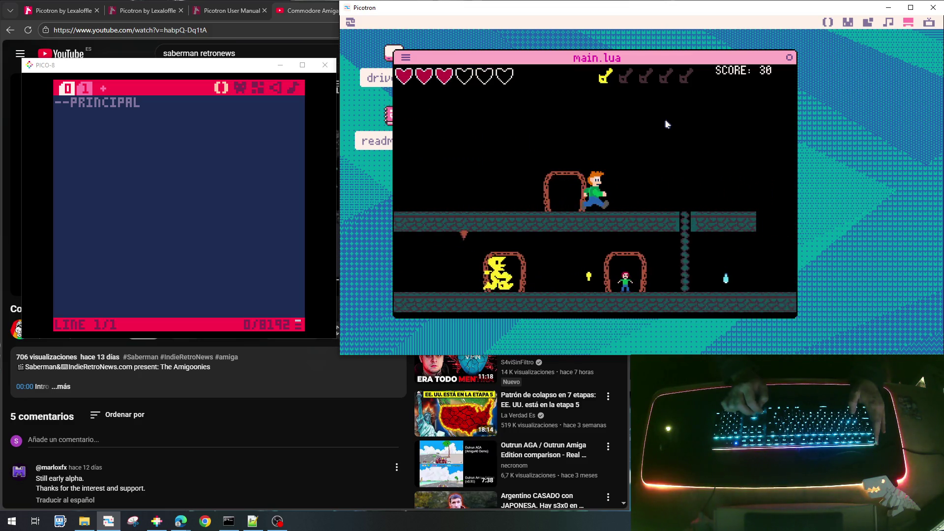
pyautogui.press('Right')
pyautogui.press('Down')
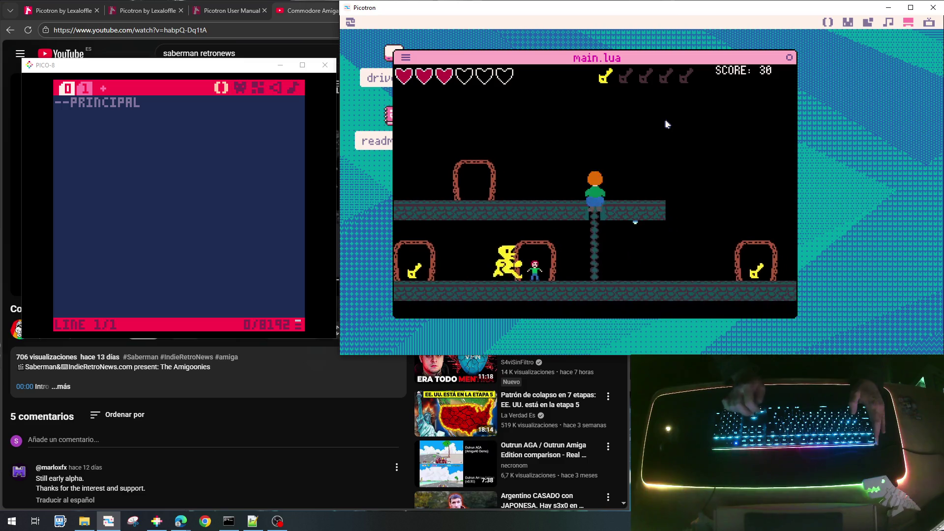
# Step: Walk right to collect the key, stop at the command prompt and minimize the PICO-8 window
pyautogui.press('Left')
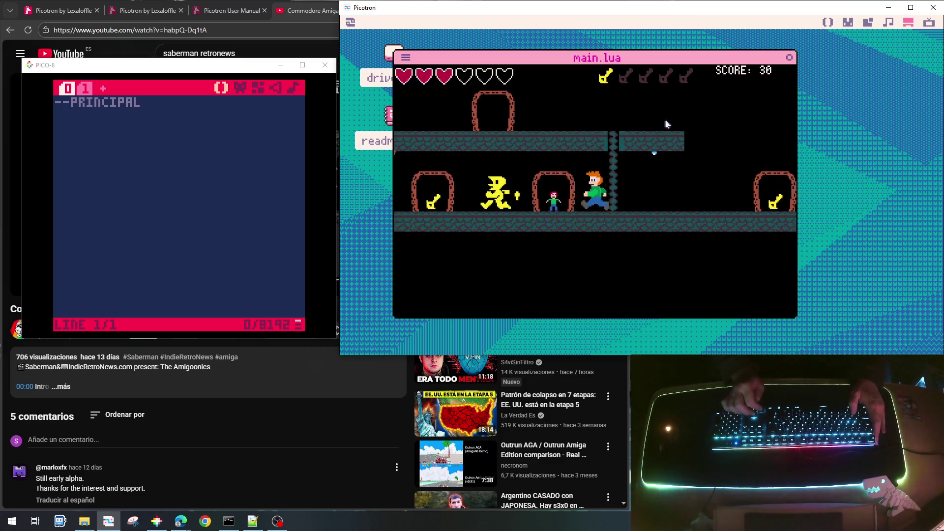
pyautogui.press('Left')
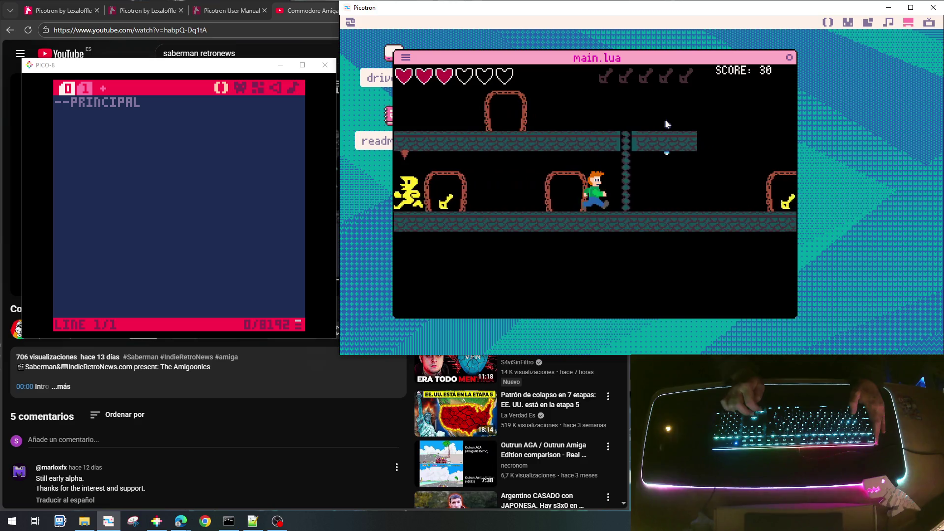
pyautogui.press('Right')
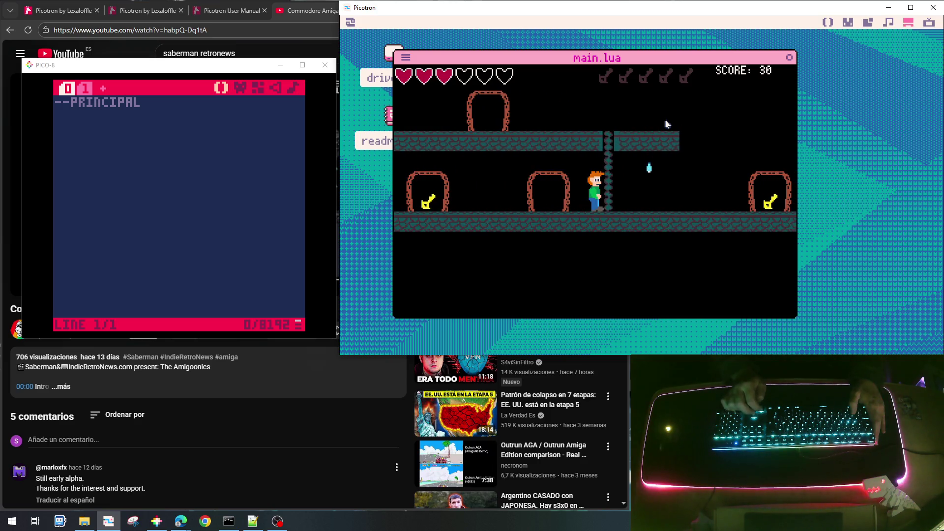
pyautogui.press('Right')
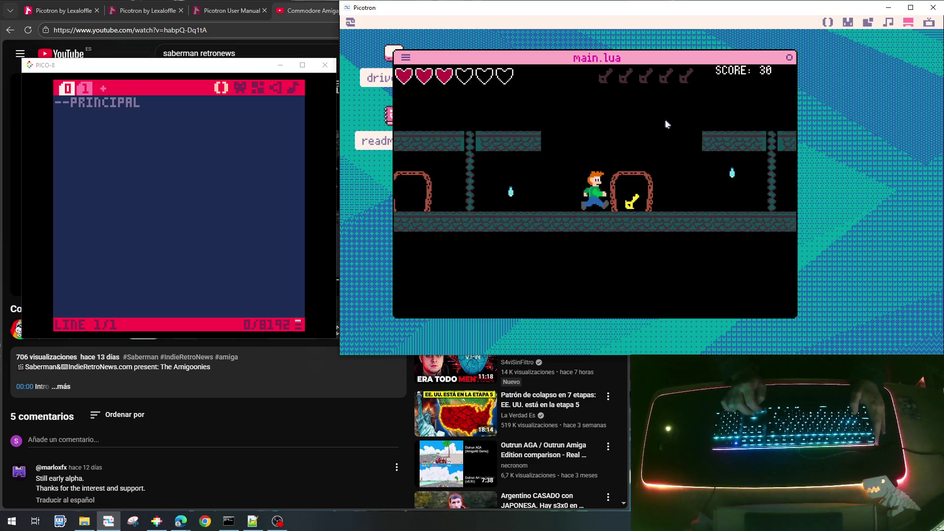
pyautogui.press('Escape')
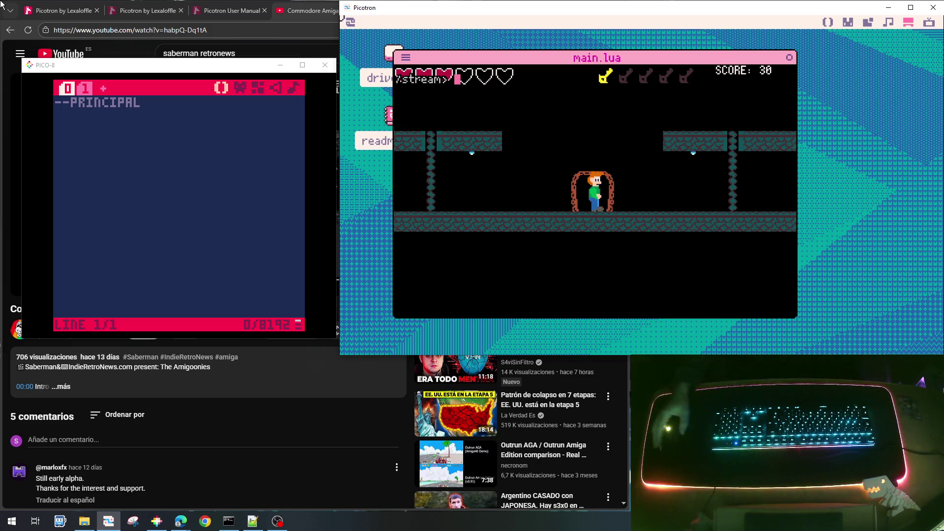
pyautogui.click(280, 67)
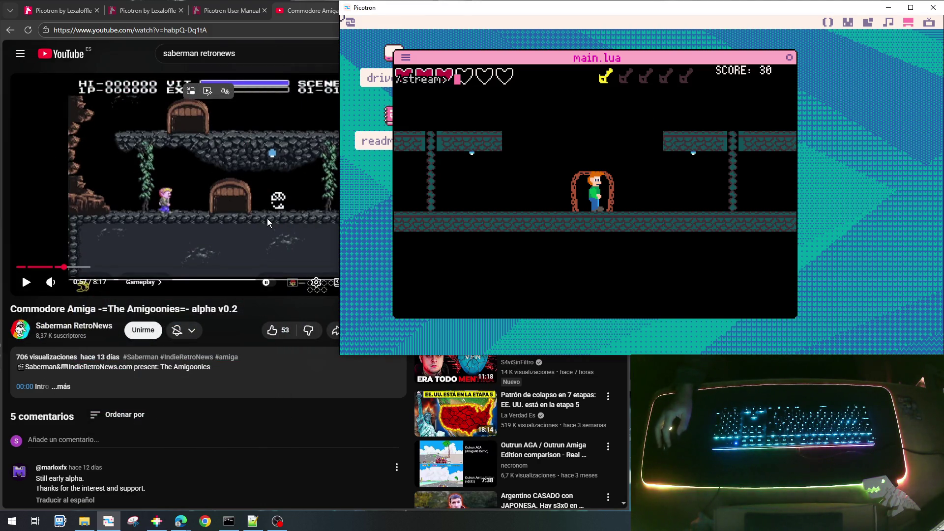
# Step: Watch the Amigoonies alpha v0.2 video to game over, rewinding 10 s once, then return to Picotron
pyautogui.click(131, 197)
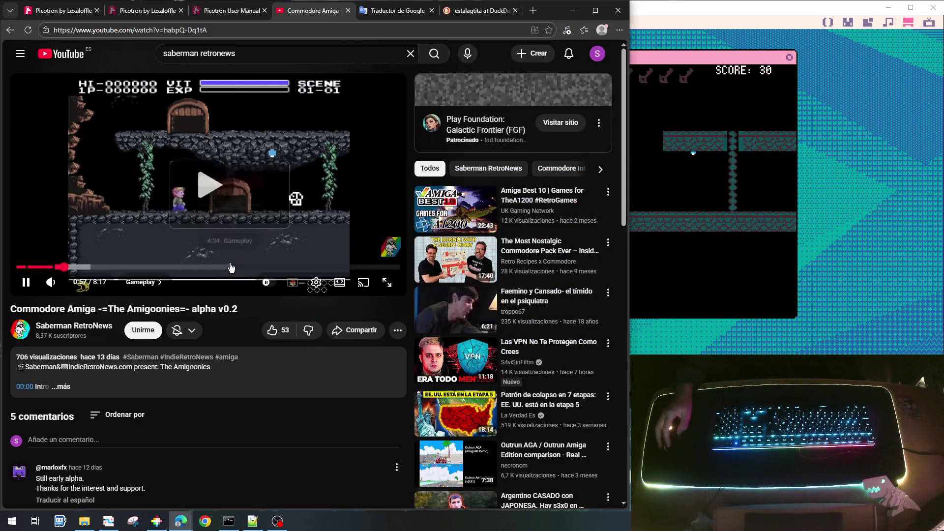
pyautogui.moveTo(458, 244)
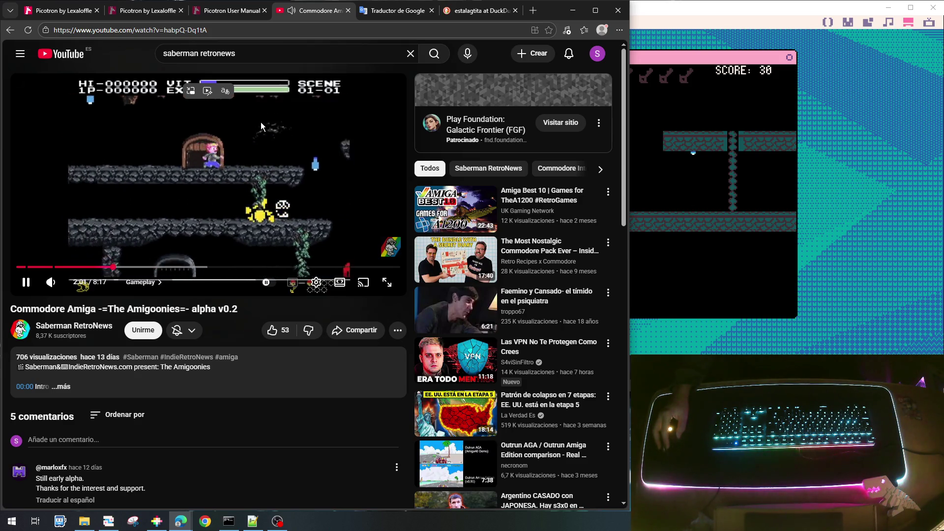
pyautogui.press('j')
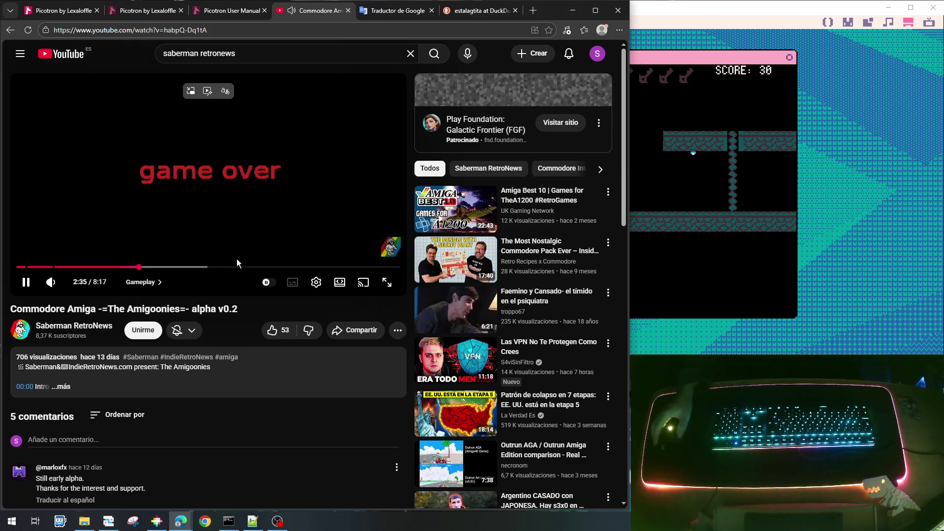
pyautogui.click(270, 187)
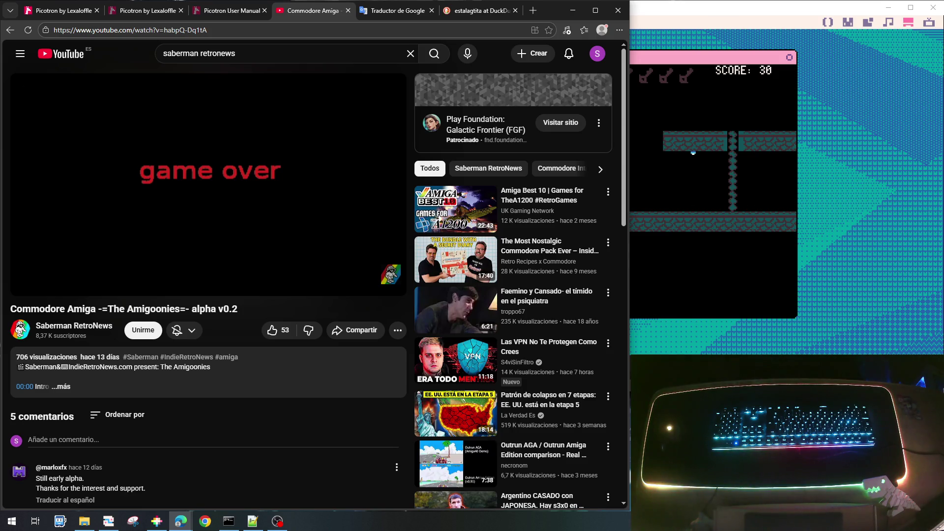
pyautogui.click(662, 12)
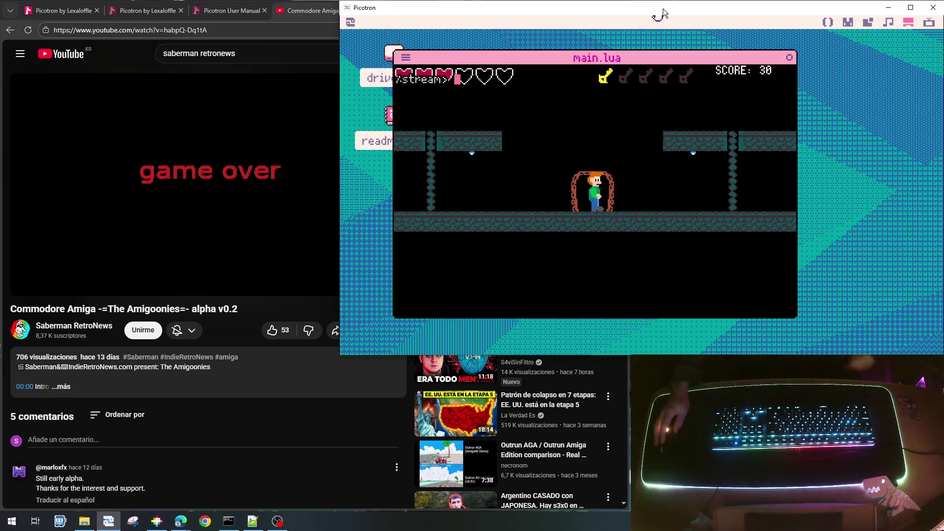
# Step: Restart the level, jump, and punch the nearby skull away for 10 points
pyautogui.press('Left')
pyautogui.press('Right')
pyautogui.press('z')
pyautogui.press('Left')
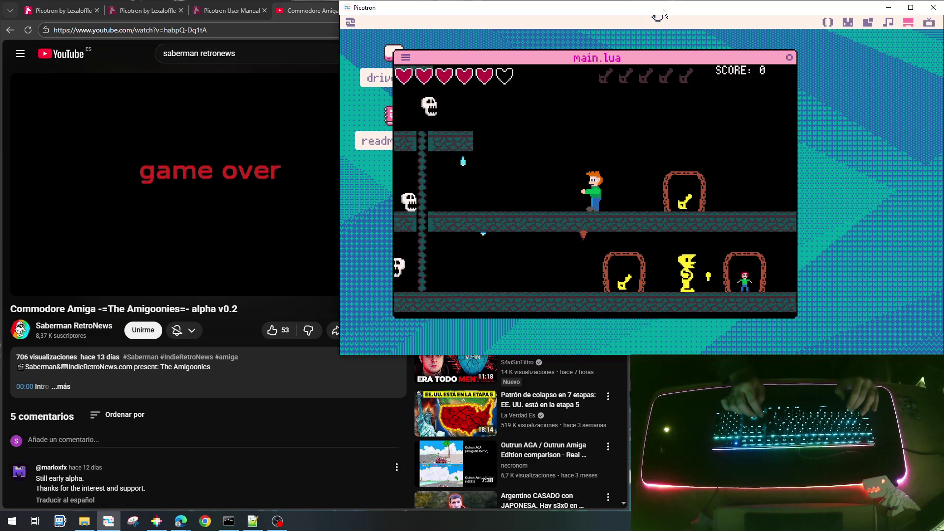
pyautogui.press('Left')
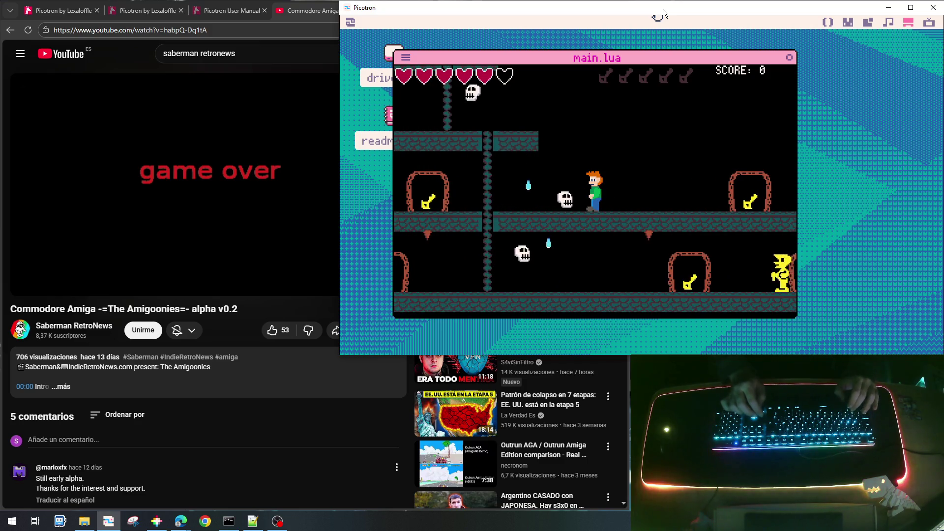
pyautogui.press('Left')
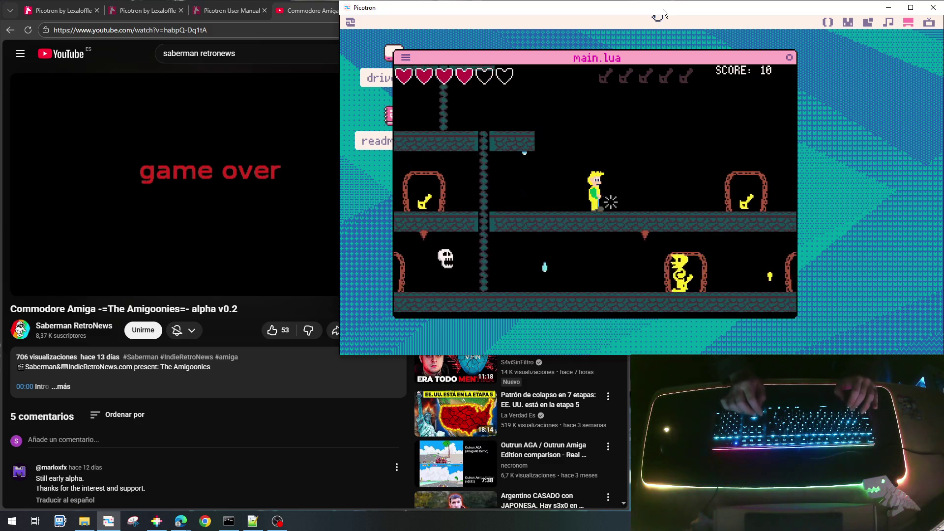
# Step: Grab the key, climb down the ladder and punch another skull to reach 20 points
pyautogui.press('Left')
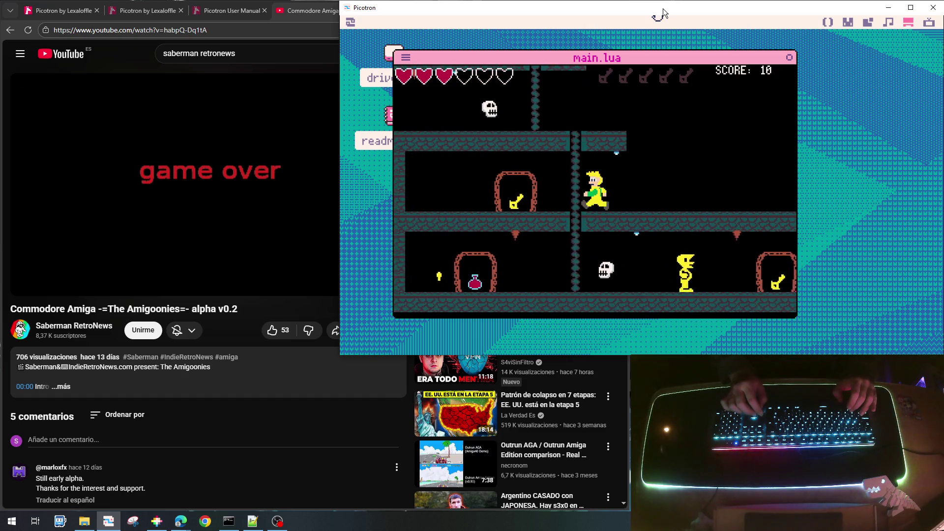
pyautogui.press('Left')
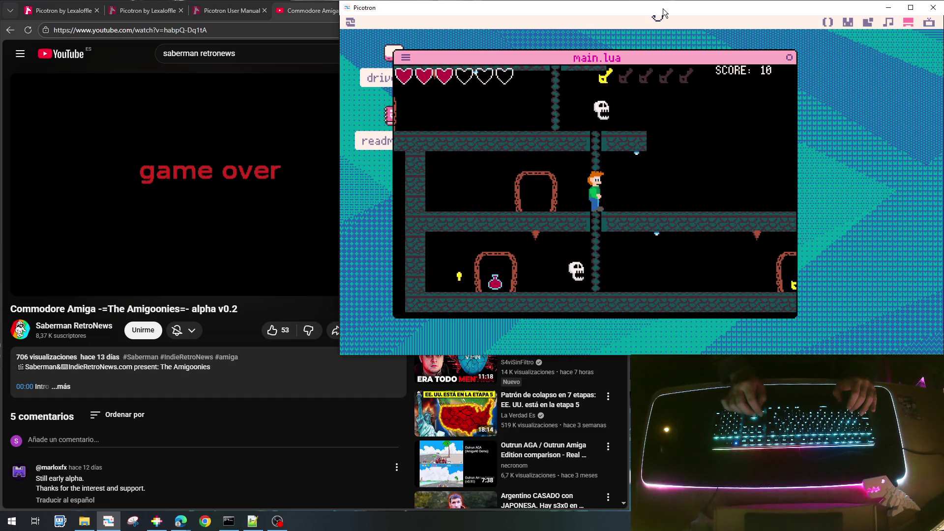
pyautogui.press('Down')
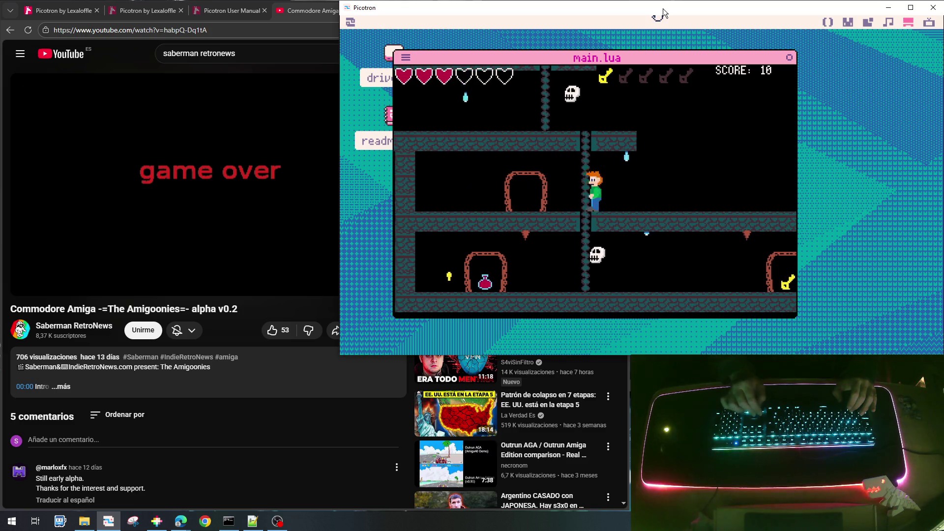
pyautogui.press('Left')
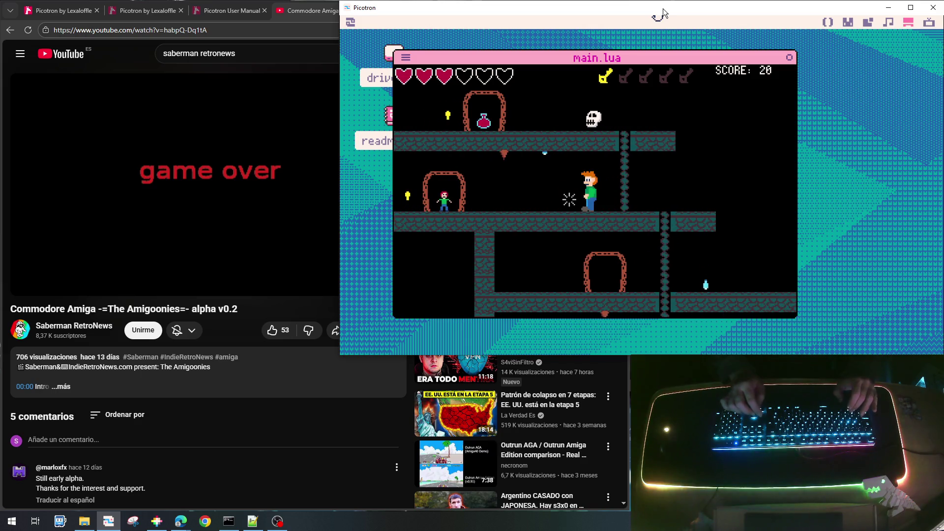
pyautogui.press('Left')
pyautogui.press('Left')
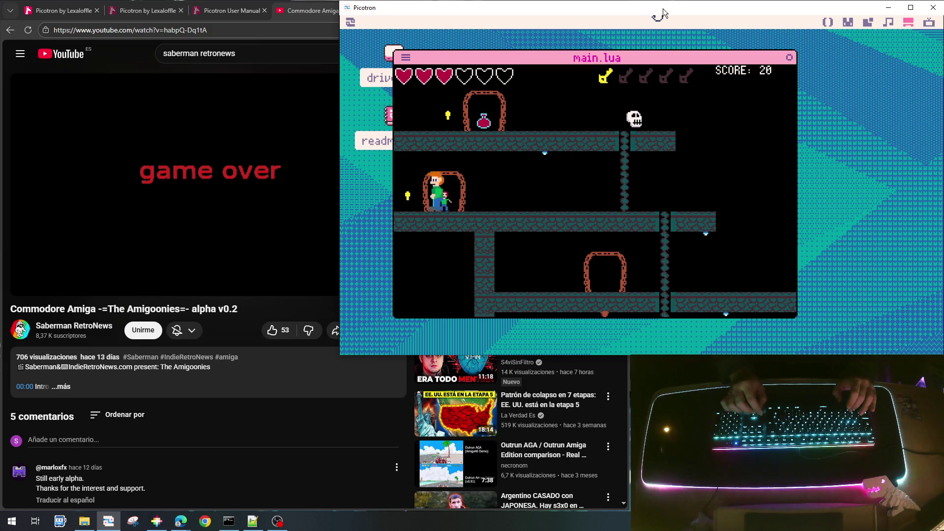
pyautogui.press('Right')
pyautogui.press('Right')
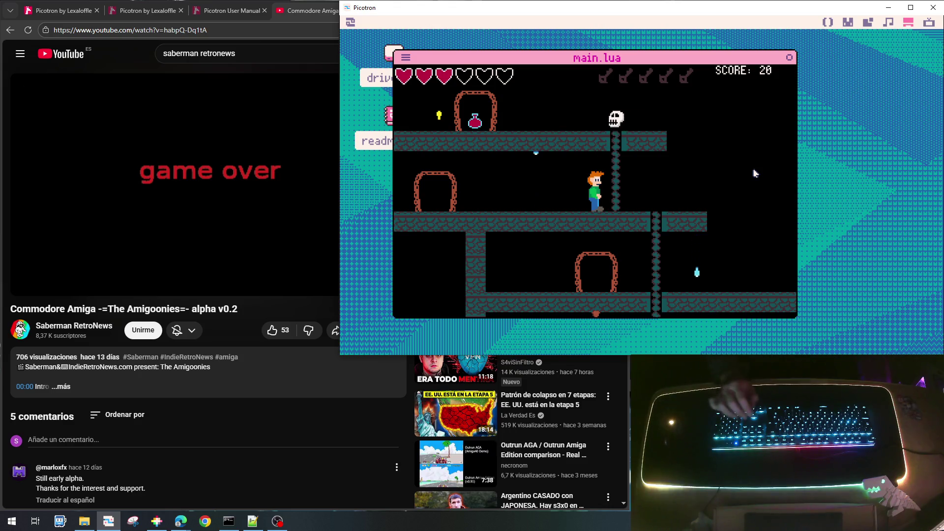
# Step: Walk right through the level, picking up the second key and dropping to the lower floor
pyautogui.press('Right')
pyautogui.press('Right')
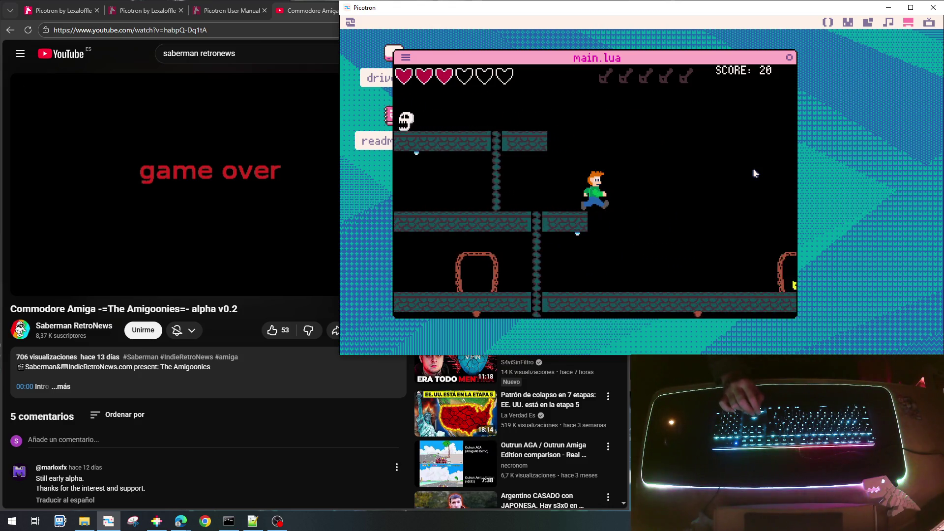
pyautogui.press('Right')
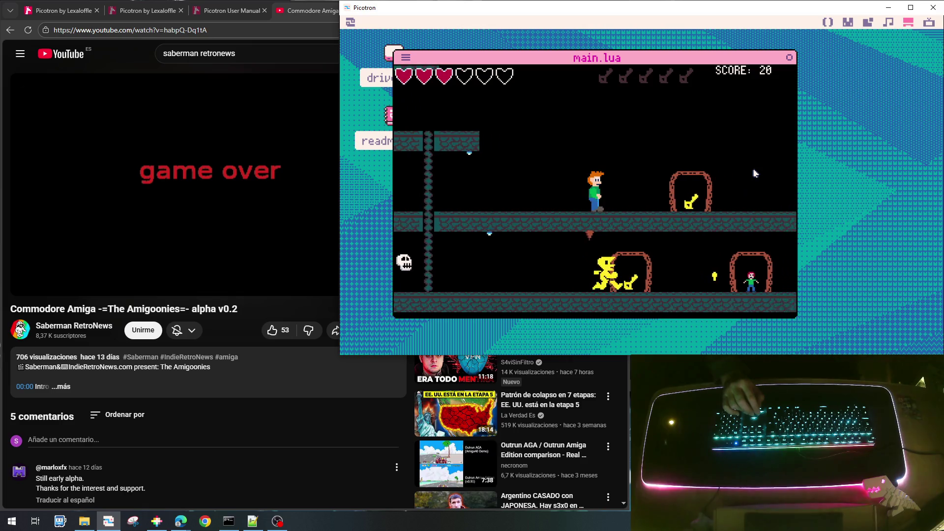
pyautogui.press('Right')
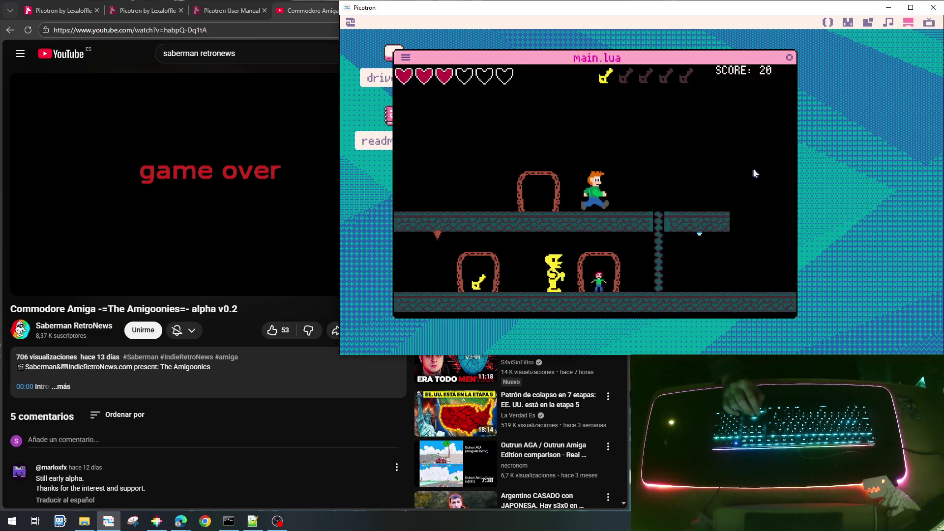
pyautogui.press('Right')
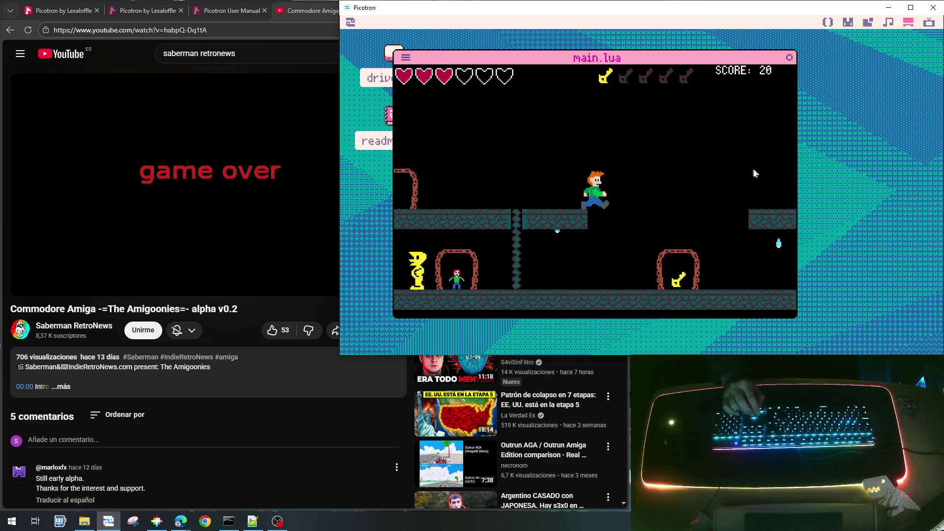
pyautogui.press('Right')
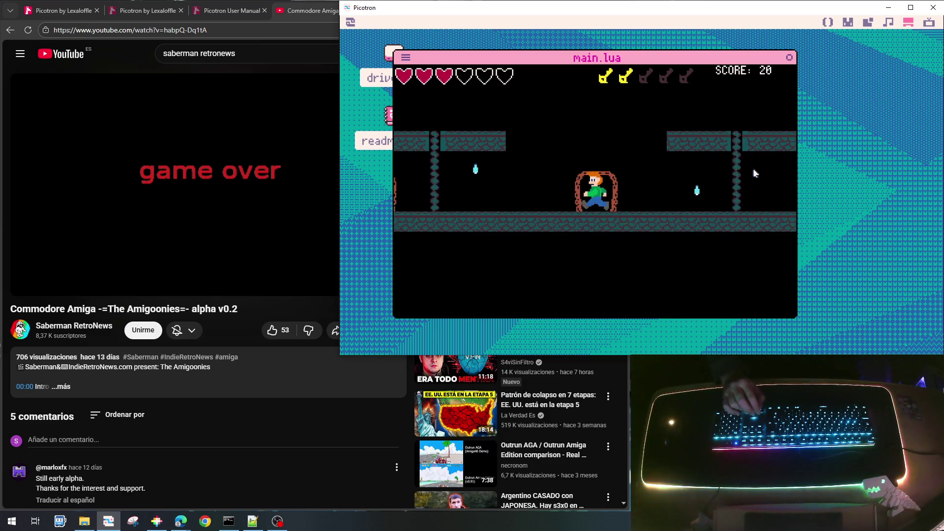
pyautogui.press('Left')
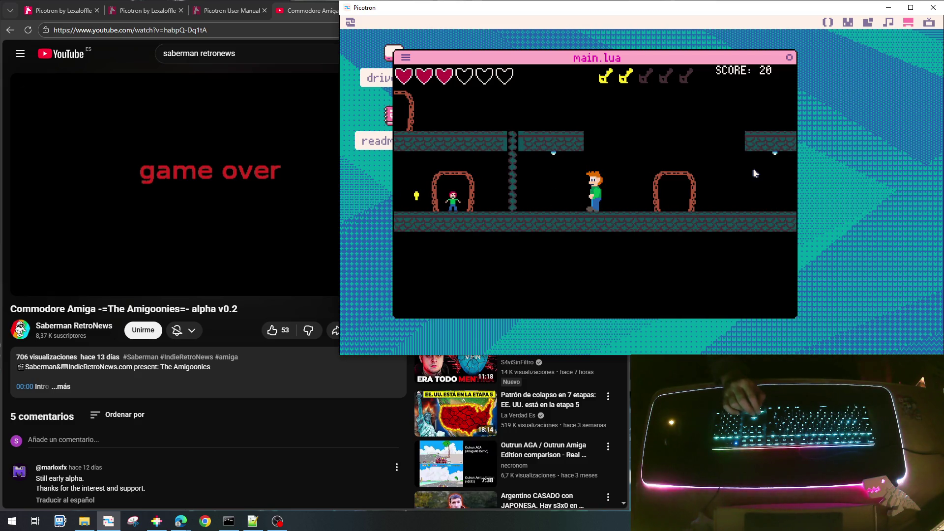
pyautogui.press('Left')
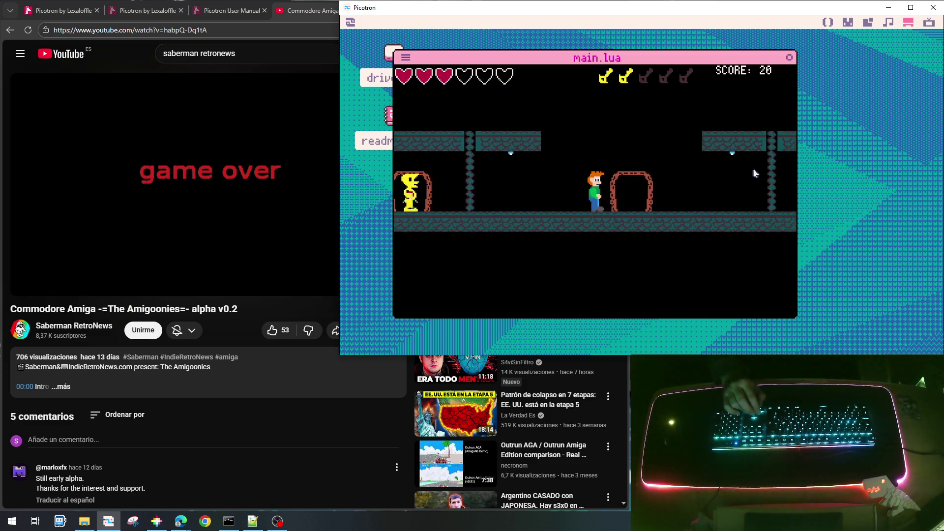
# Step: Climb the chain to the upper platform, walk right, then climb down and run left
pyautogui.press('Right')
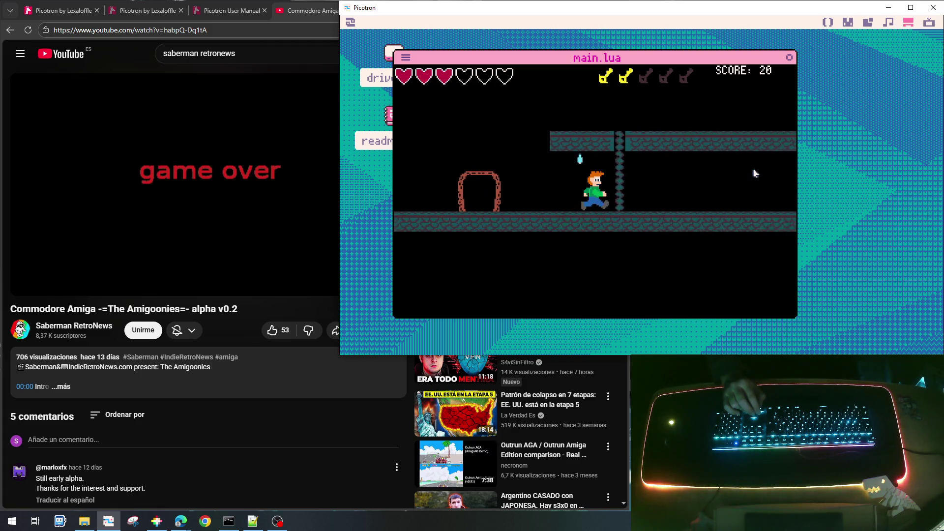
pyautogui.press('Up')
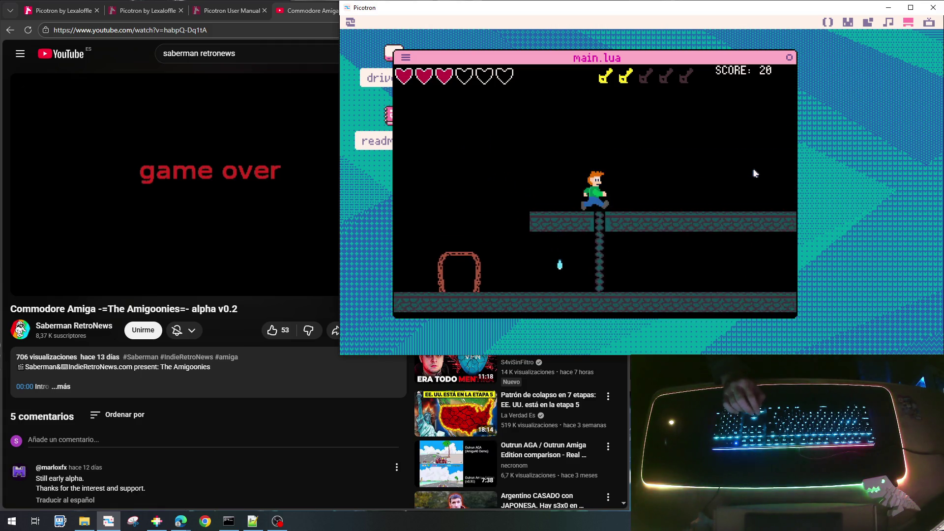
pyautogui.press('Right')
pyautogui.press('Right')
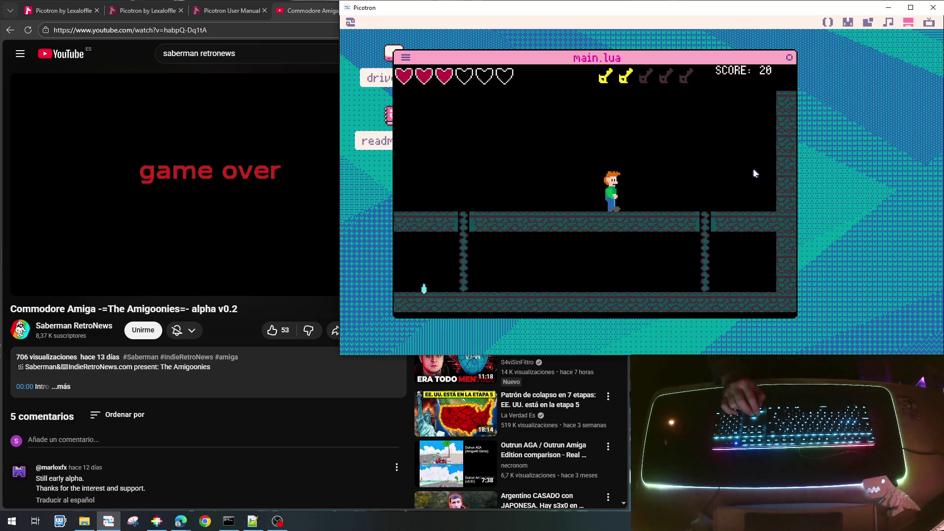
pyautogui.press('Right')
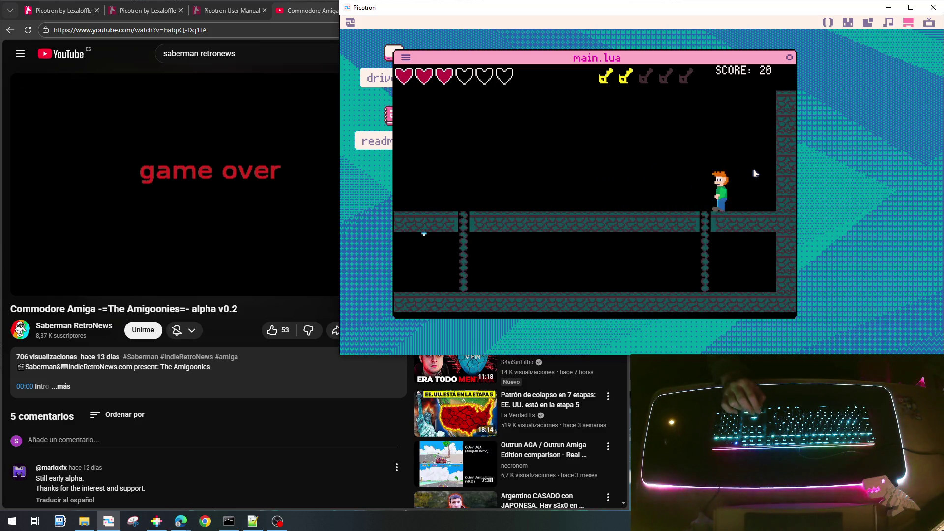
pyautogui.press('Down')
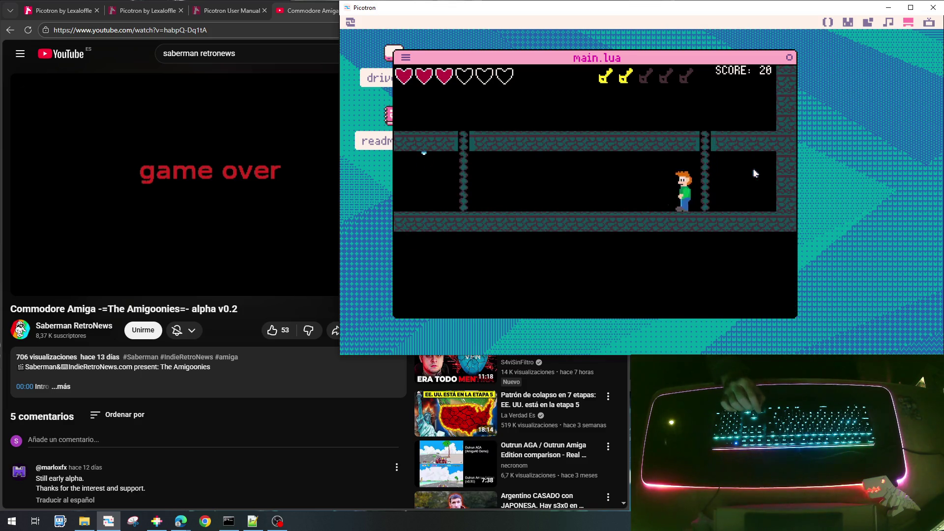
pyautogui.press('Left')
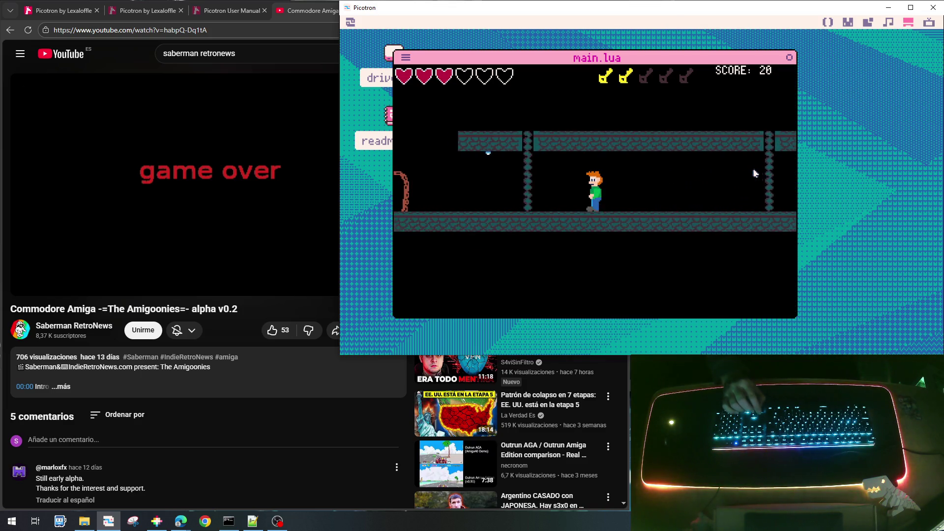
pyautogui.press('Left')
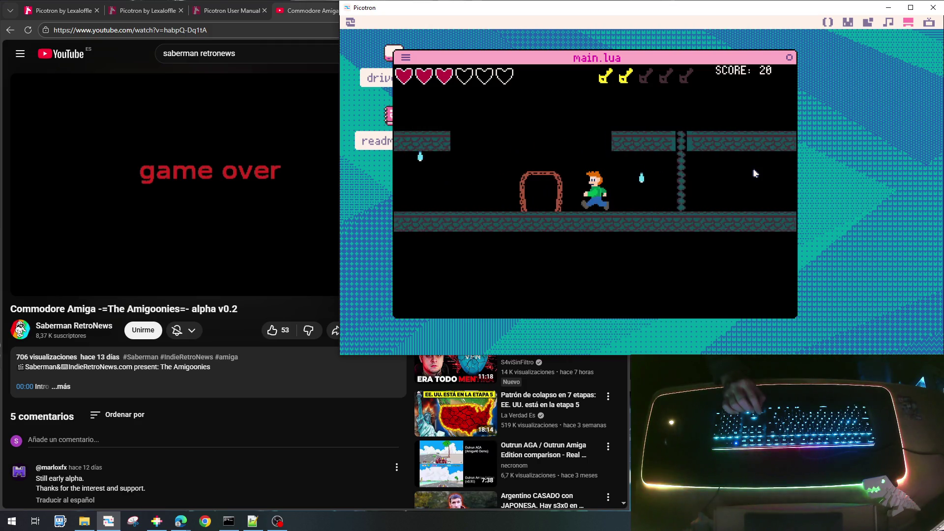
pyautogui.press('Left')
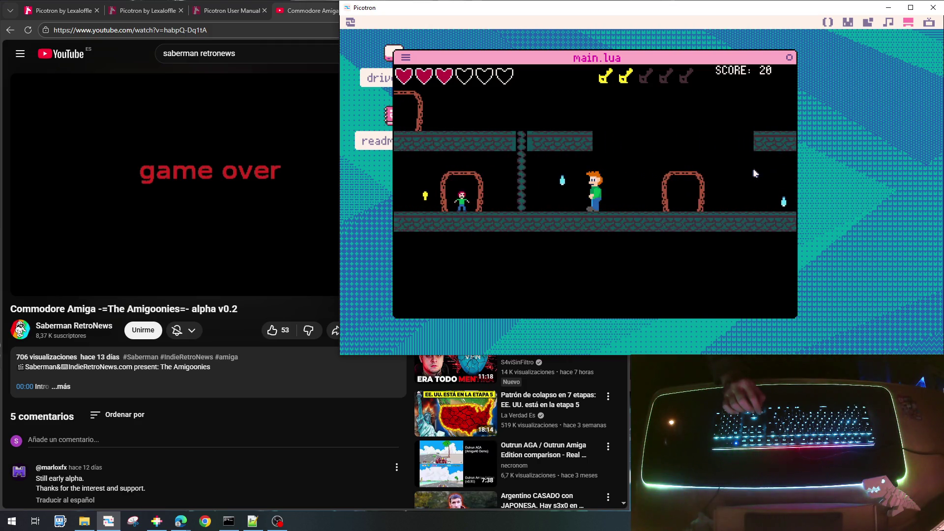
# Step: Climb chains and walk left along the middle platform, then jump right as the command prompt opens
pyautogui.press('Up')
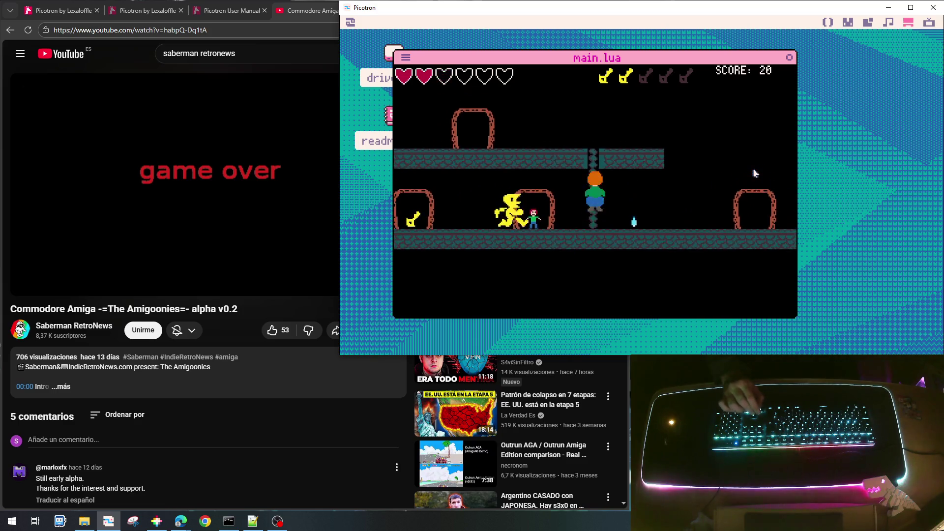
pyautogui.press('Left')
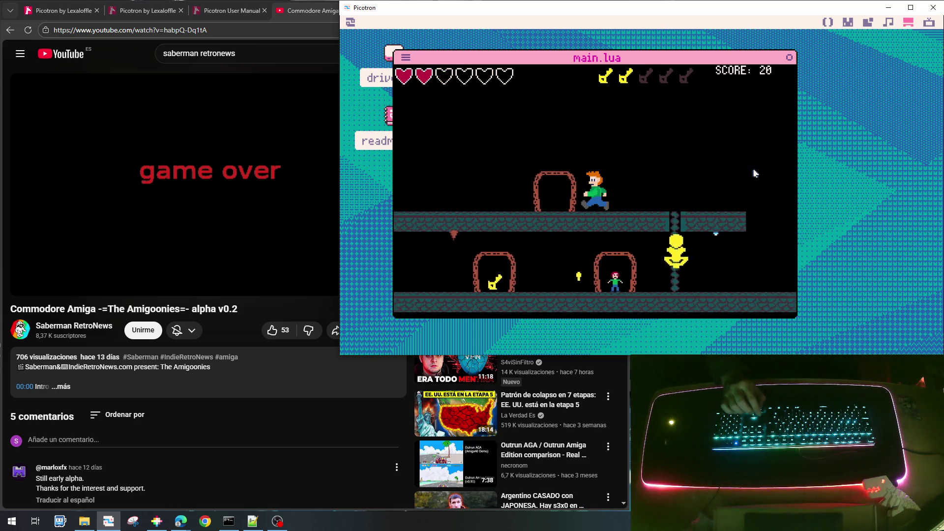
pyautogui.press('Left')
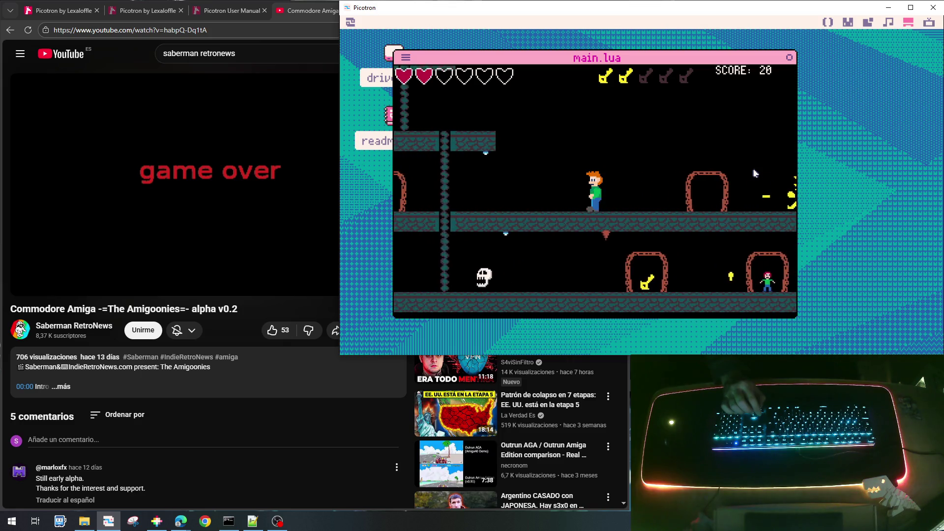
pyautogui.press('Left')
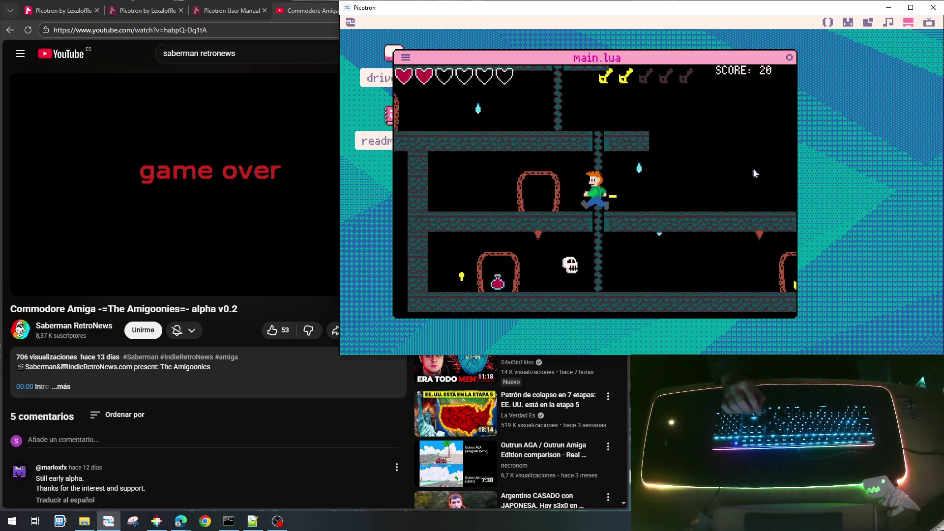
pyautogui.press('Up')
pyautogui.press('Down')
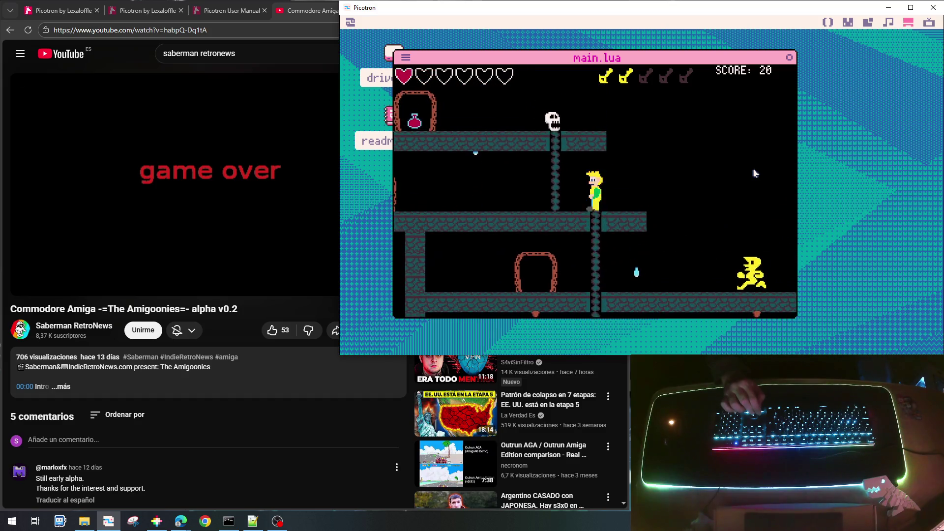
pyautogui.press('Left')
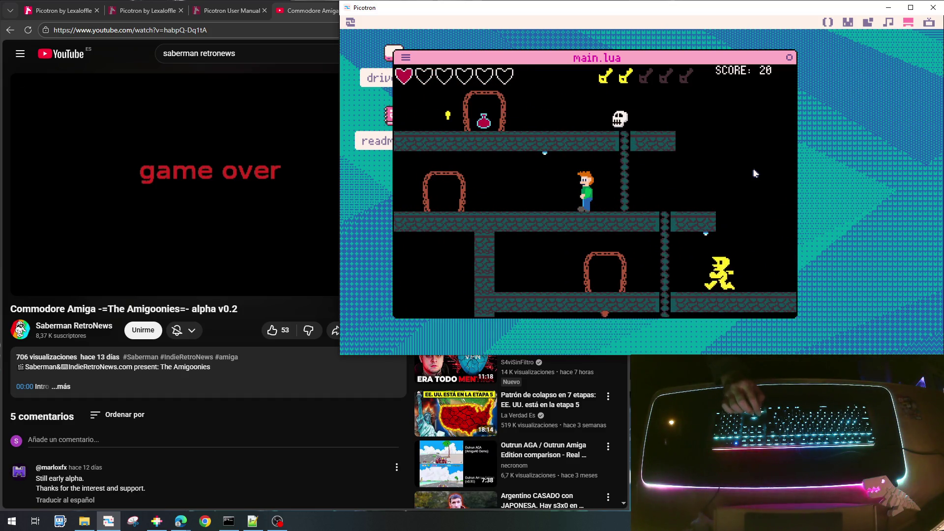
pyautogui.press('Left')
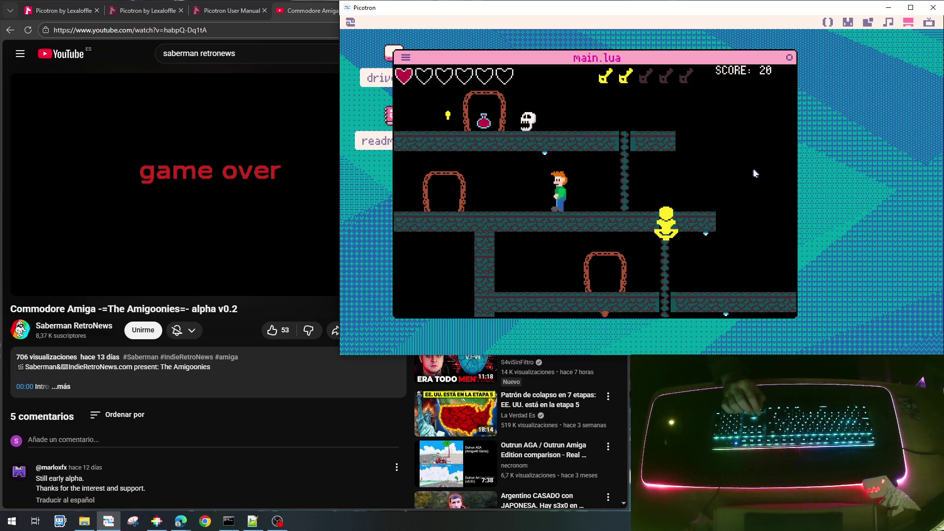
pyautogui.press('Right')
pyautogui.press('Up')
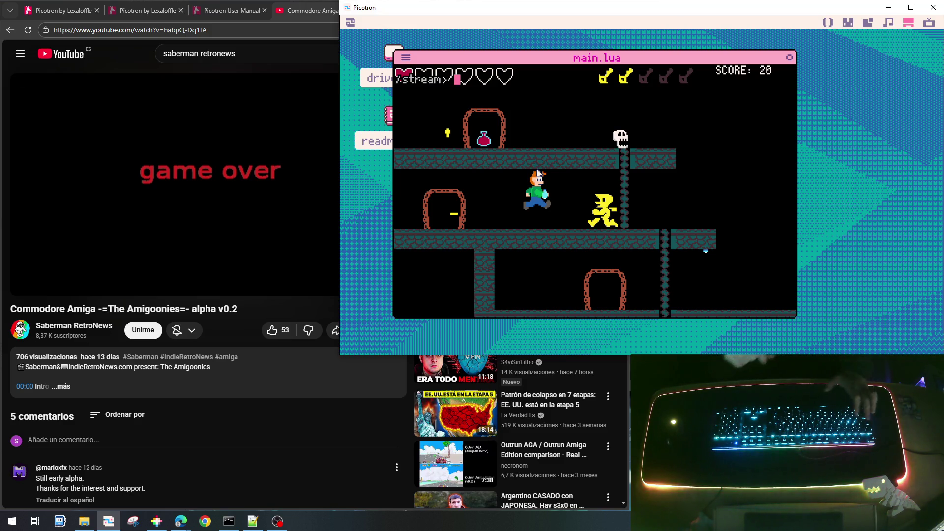
# Step: Save the cart with Ctrl+S and drag the main.lua window up and right by its title bar
pyautogui.hotkey('ctrl', 's')
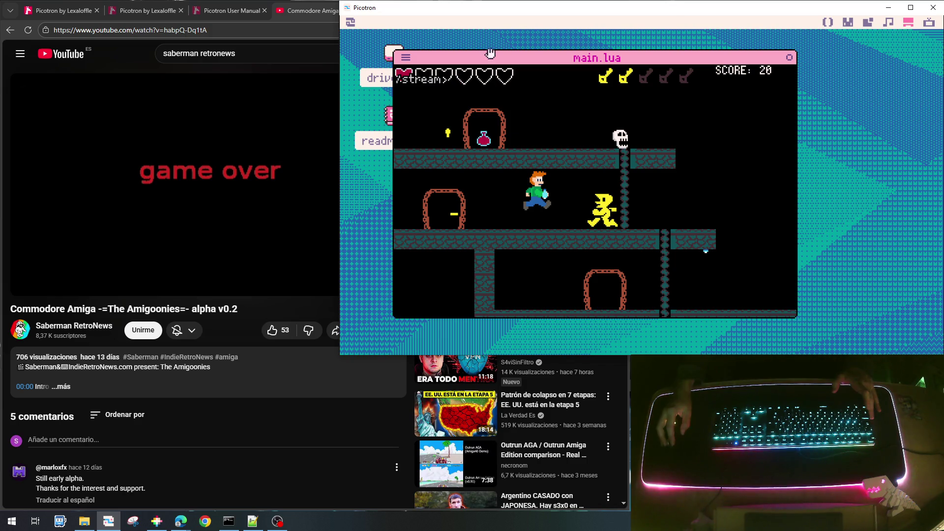
pyautogui.moveTo(483, 59)
pyautogui.mouseDown()
pyautogui.moveTo(587, 37)
pyautogui.moveTo(531, 49)
pyautogui.mouseUp()
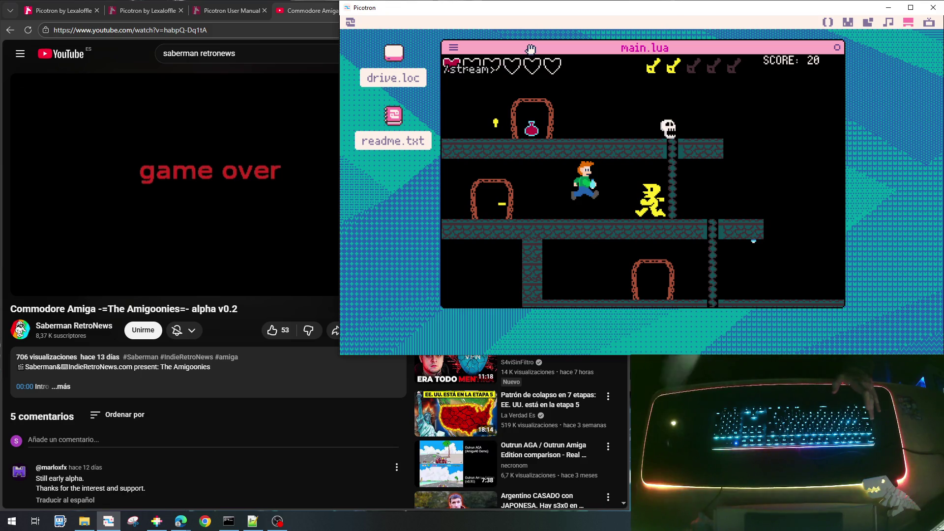